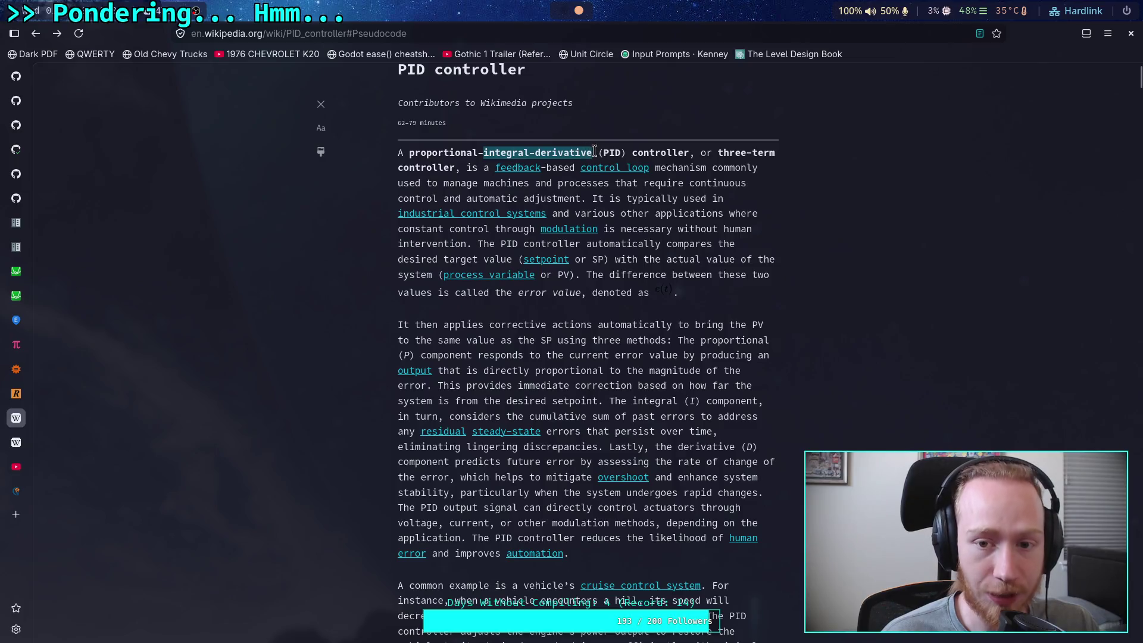
# Highlight the words 'integral' and 'derivative' in the article's opening sentence in reader view.
pyautogui.moveTo(484, 152); pyautogui.dragTo(535, 154)
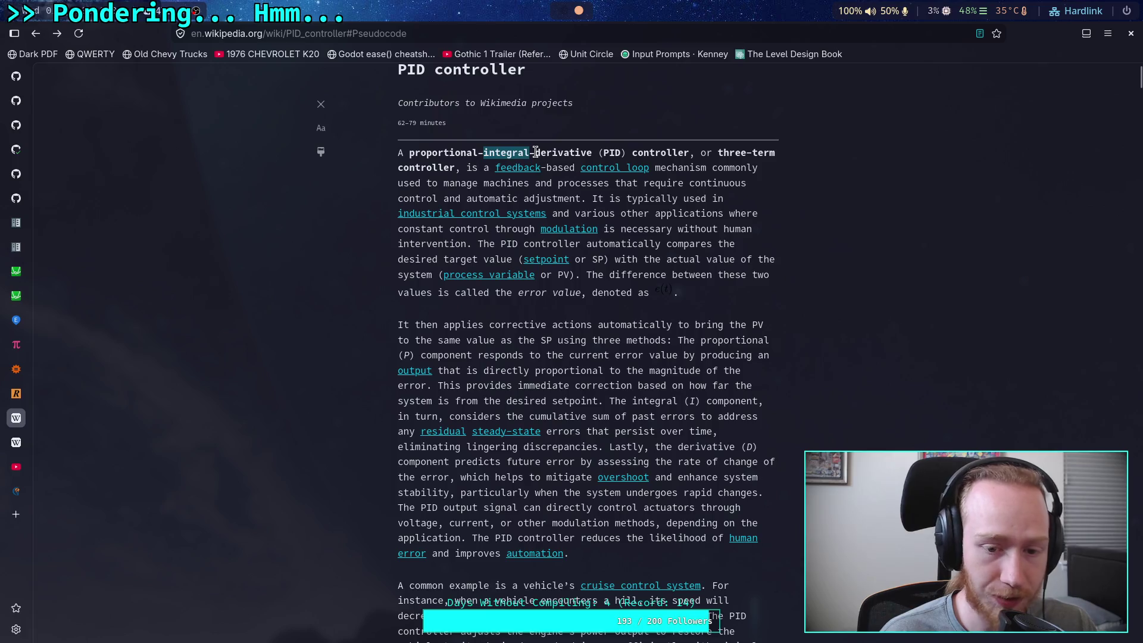
pyautogui.click(534, 153)
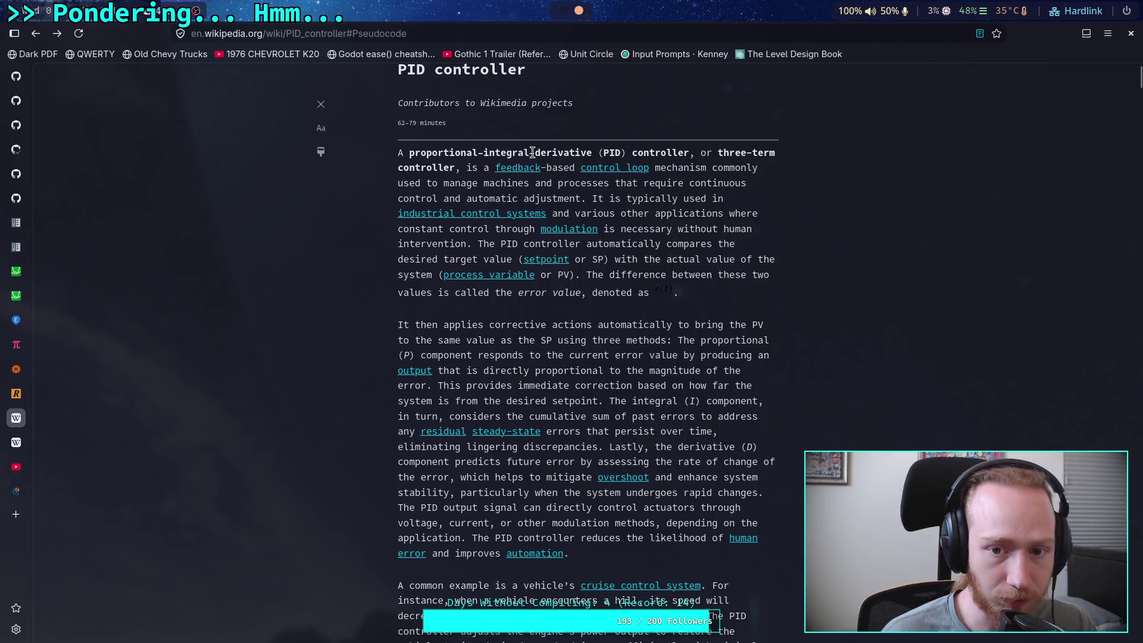
pyautogui.moveTo(544, 152); pyautogui.dragTo(590, 150)
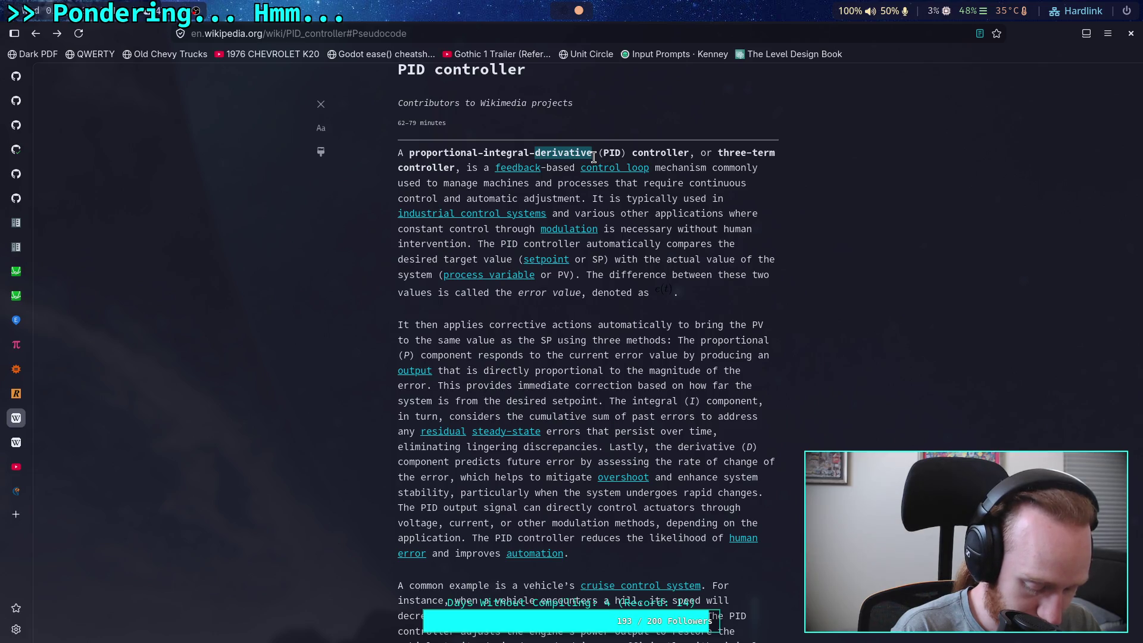
# Scroll through the reader view, then exit to the normal article at the Pseudocode section.
pyautogui.scroll(-2, 615, 227)
pyautogui.scroll(-15, 615, 227)
pyautogui.scroll(-20, 619, 231)
pyautogui.scroll(-10, 619, 231)
pyautogui.scroll(-20, 885, 441)
pyautogui.scroll(-10, 885, 441)
pyautogui.scroll(20, 819, 430)
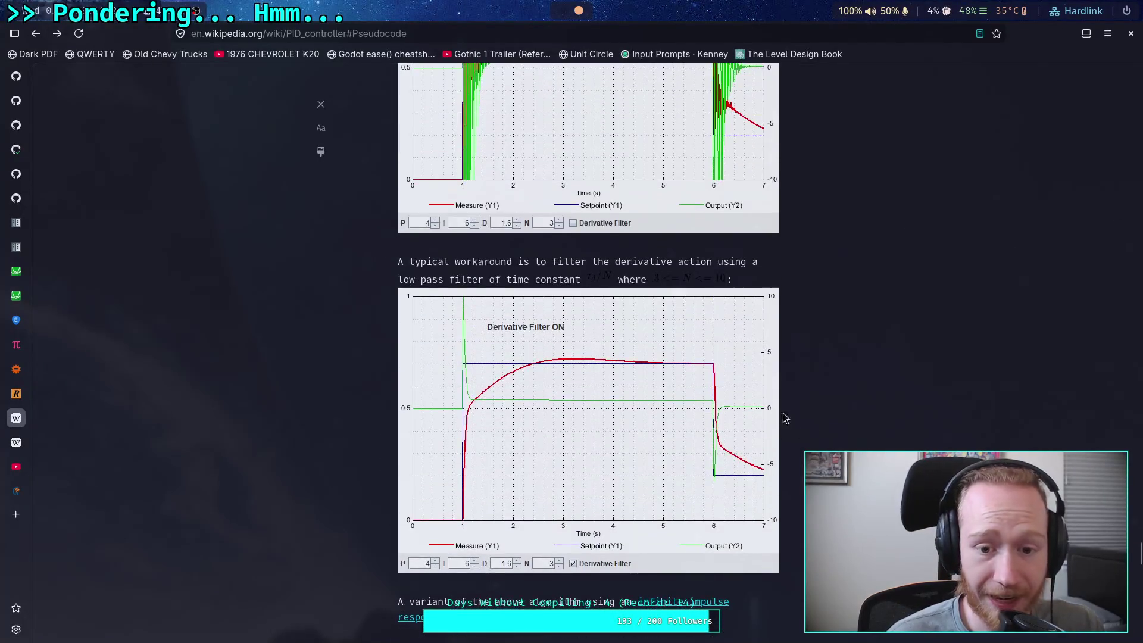
pyautogui.scroll(-15, 848, 441)
pyautogui.scroll(8, 849, 437)
pyautogui.scroll(15, 847, 431)
pyautogui.scroll(15, 845, 421)
pyautogui.scroll(10, 587, 379)
pyautogui.click(979, 34)
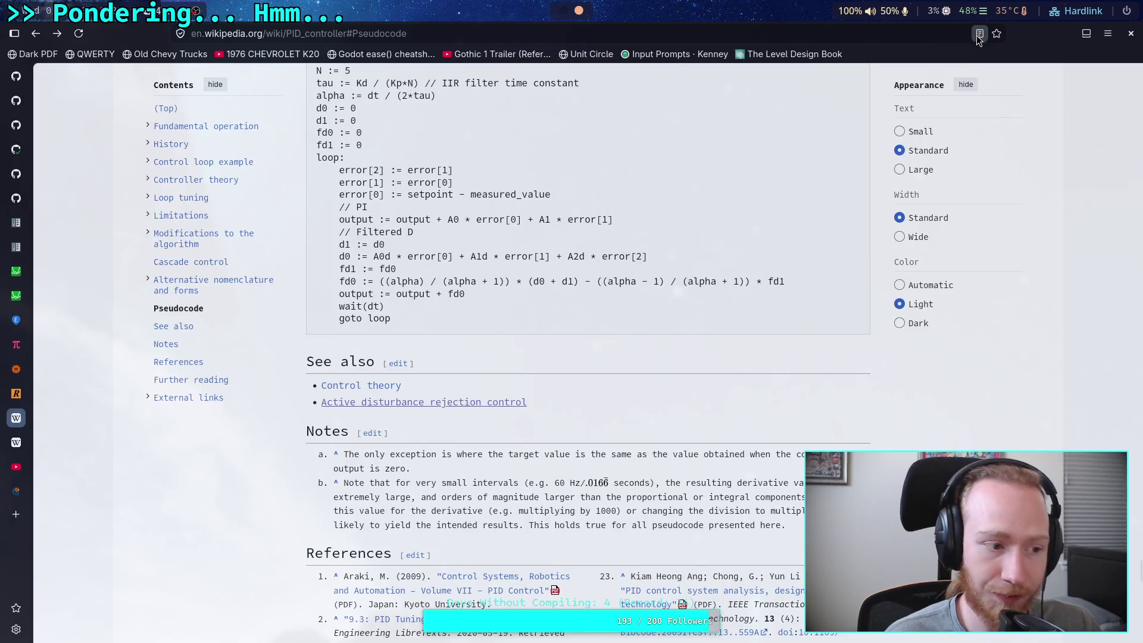
# View the proportional, integral and derivative gain response graphs enlarged, one after another.
pyautogui.scroll(10, 843, 312)
pyautogui.moveTo(1139, 553); pyautogui.dragTo(1140, 232)
pyautogui.scroll(5, 787, 422)
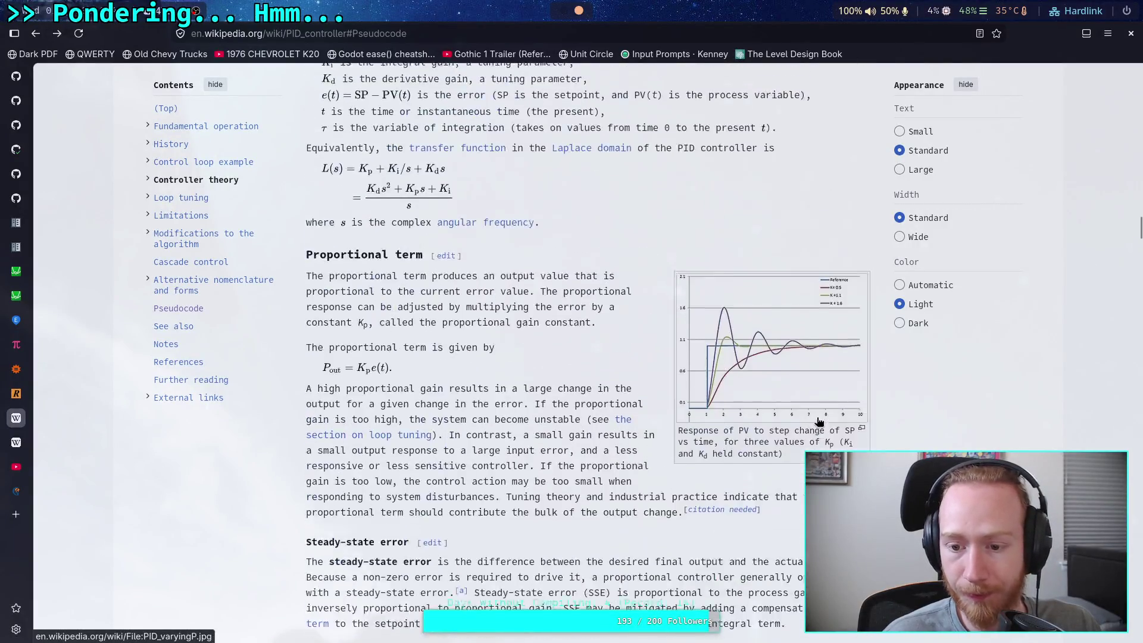
pyautogui.scroll(6, 786, 411)
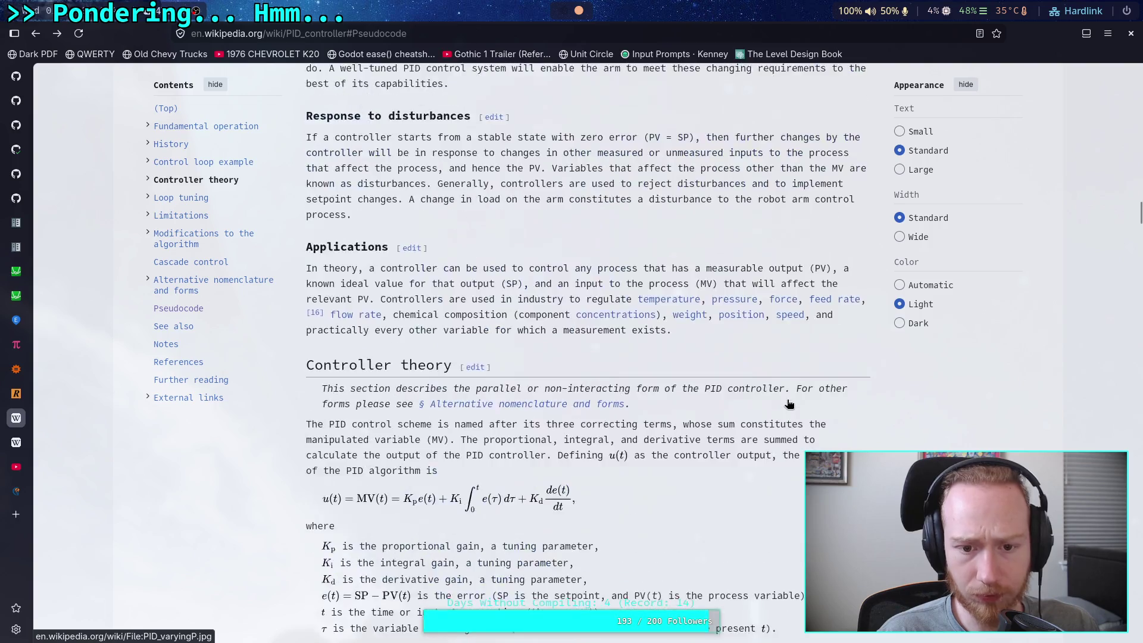
pyautogui.scroll(-8, 779, 387)
pyautogui.scroll(-4, 772, 282)
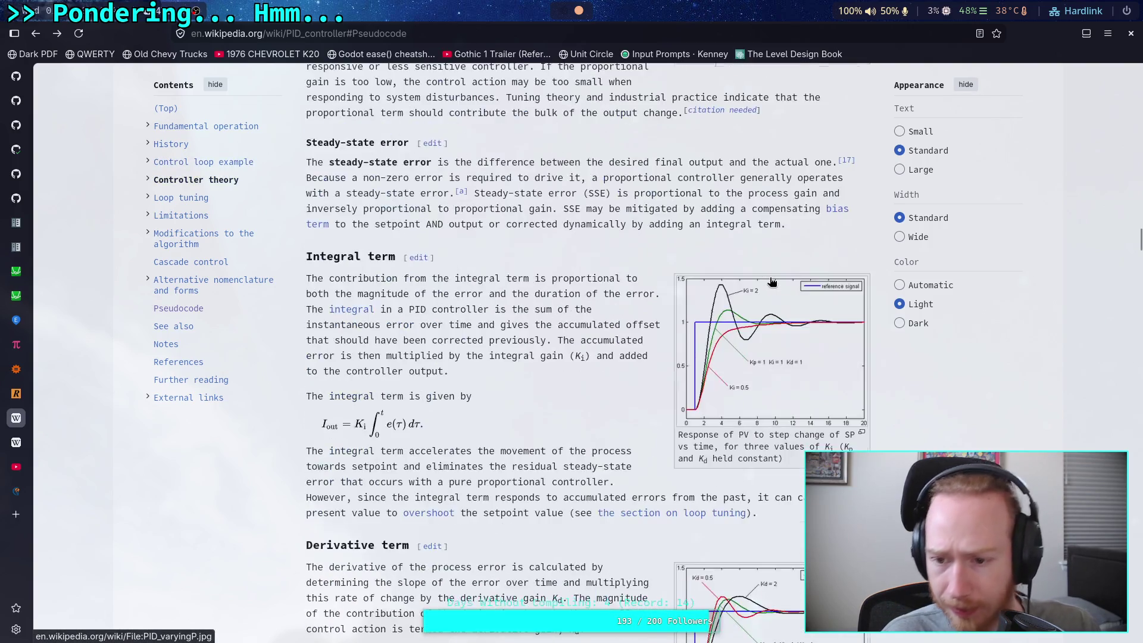
pyautogui.scroll(7, 774, 274)
pyautogui.click(777, 418)
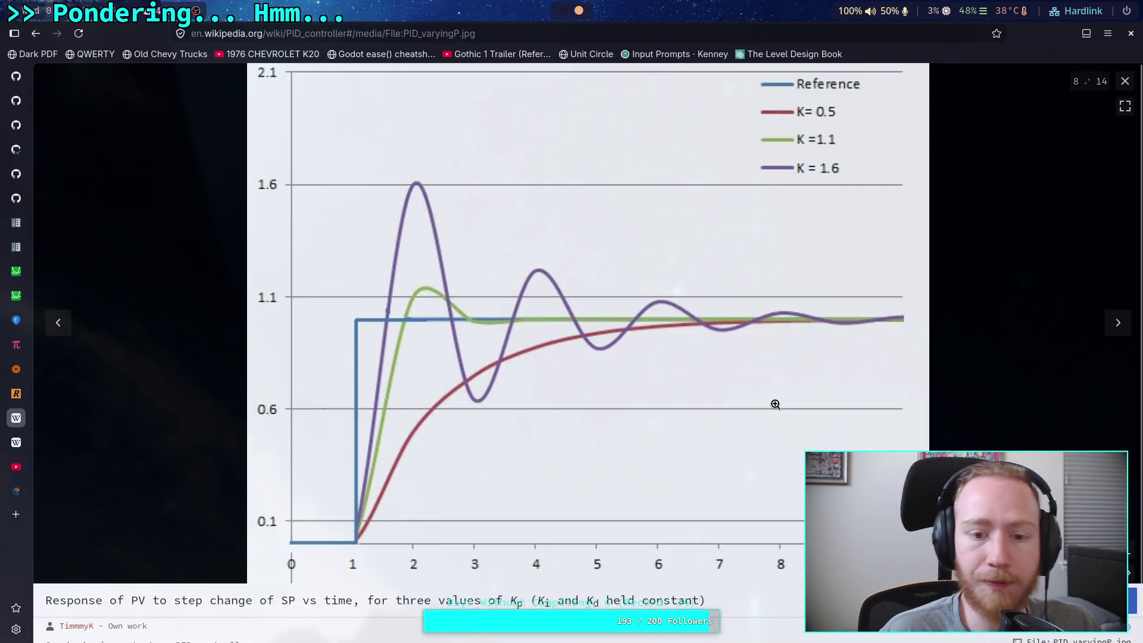
pyautogui.click(1122, 89)
pyautogui.scroll(-5, 801, 305)
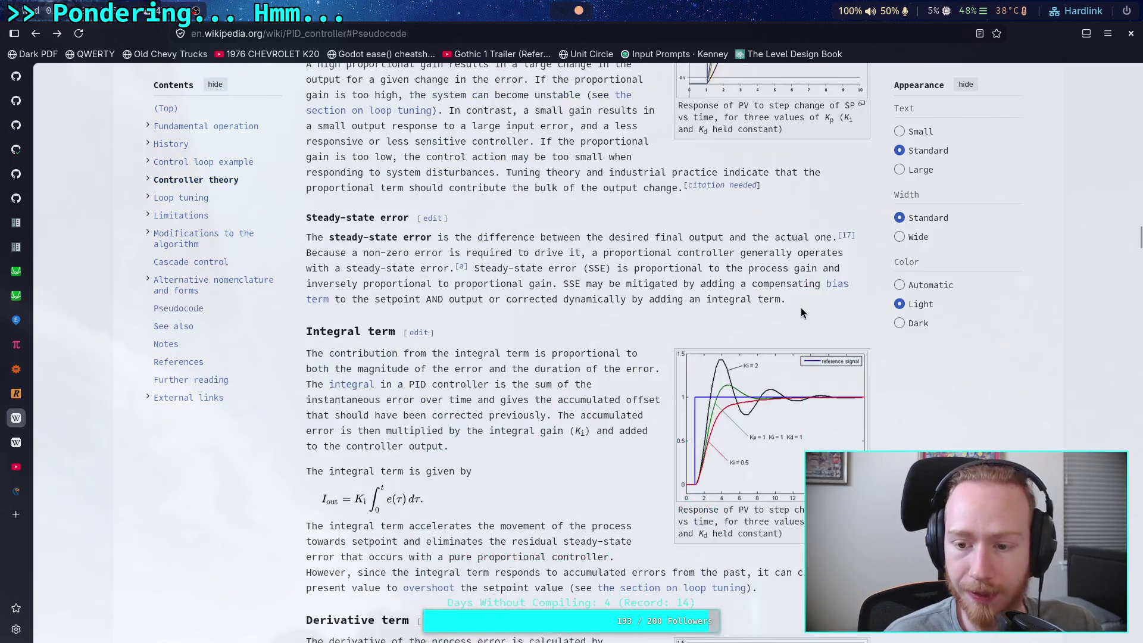
pyautogui.click(734, 421)
pyautogui.click(1124, 81)
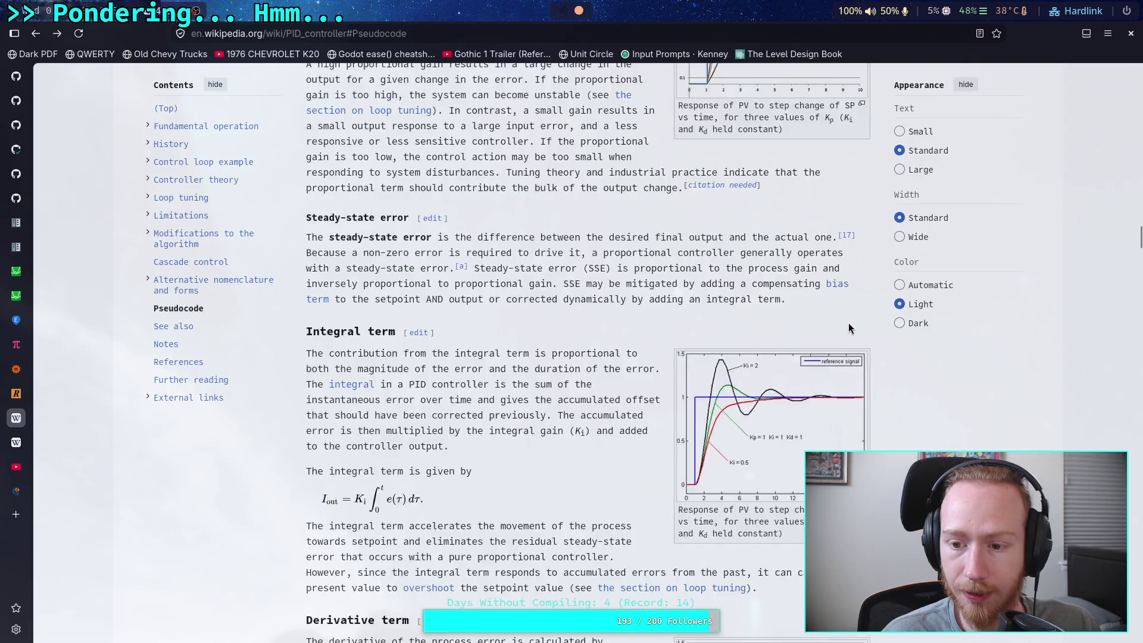
pyautogui.scroll(-5, 848, 323)
pyautogui.click(794, 201)
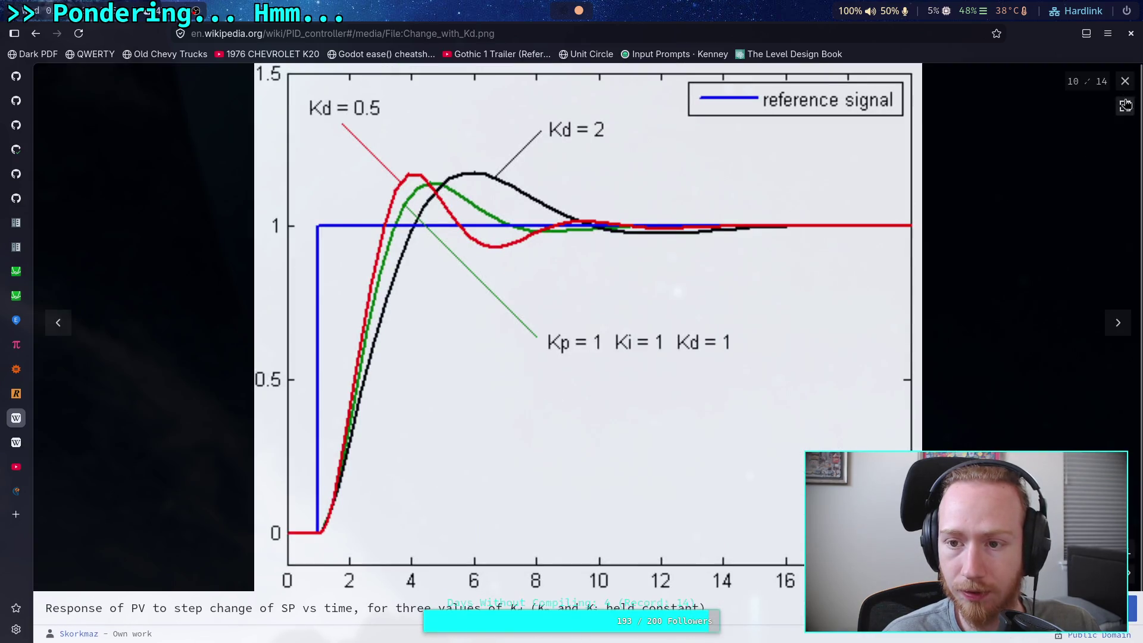
pyautogui.click(1124, 81)
# Glance at the Active disturbance rejection control article, then return to the PID controller article.
pyautogui.scroll(-5, 903, 324)
pyautogui.scroll(-5, 878, 339)
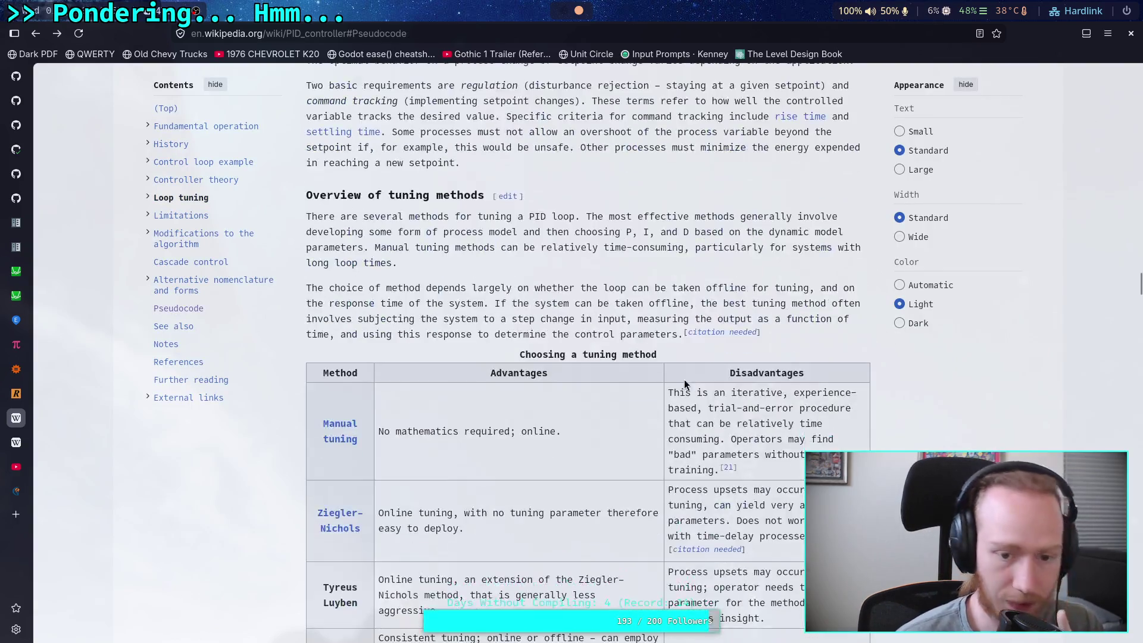
pyautogui.click(16, 442)
pyautogui.scroll(-15, 450, 407)
pyautogui.scroll(-3, 451, 407)
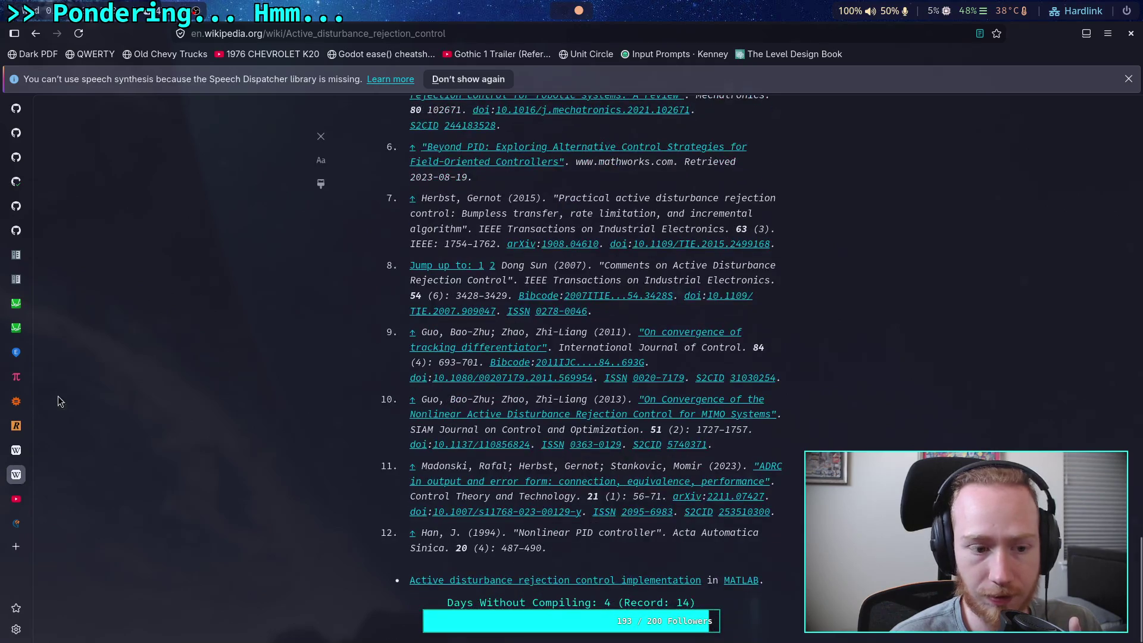
pyautogui.click(16, 450)
# Enlarge the Loop tuning animation of step responses as Kp, Ki and Kd vary.
pyautogui.scroll(-12, 573, 420)
pyautogui.scroll(3, 573, 420)
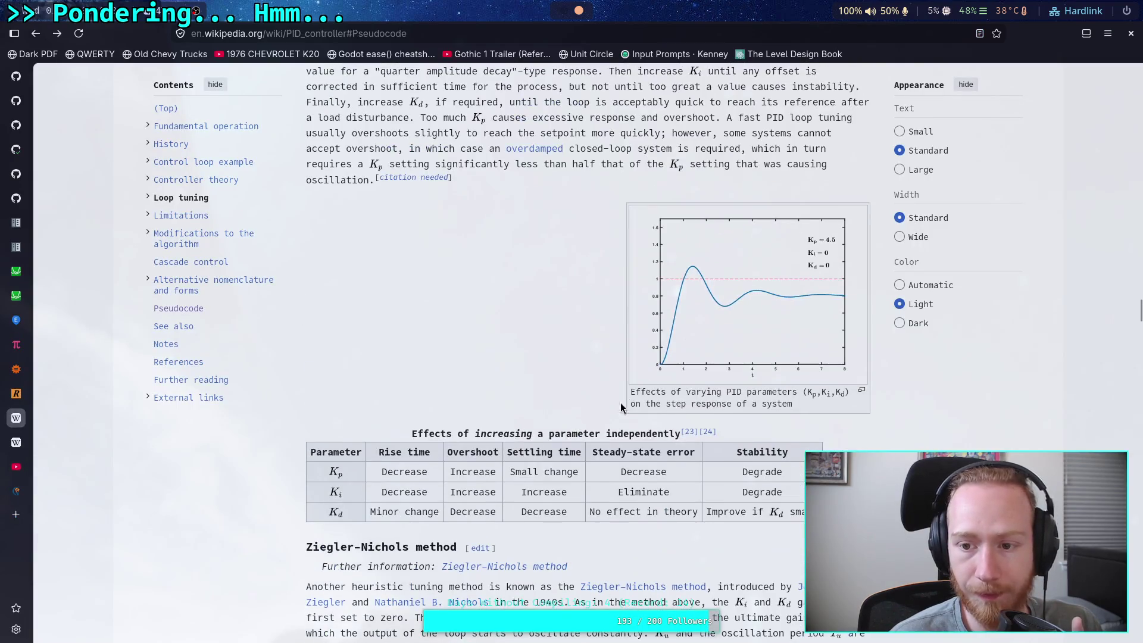
pyautogui.click(738, 299)
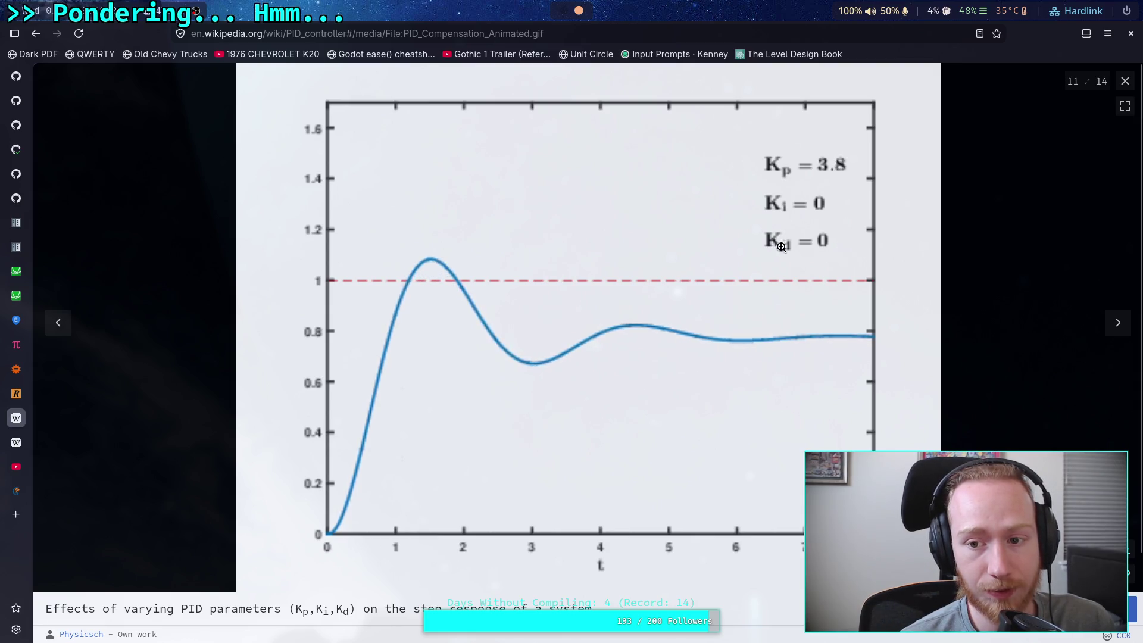
# Close the PID compensation animation viewer with Escape after watching it.
pyautogui.press('Escape')
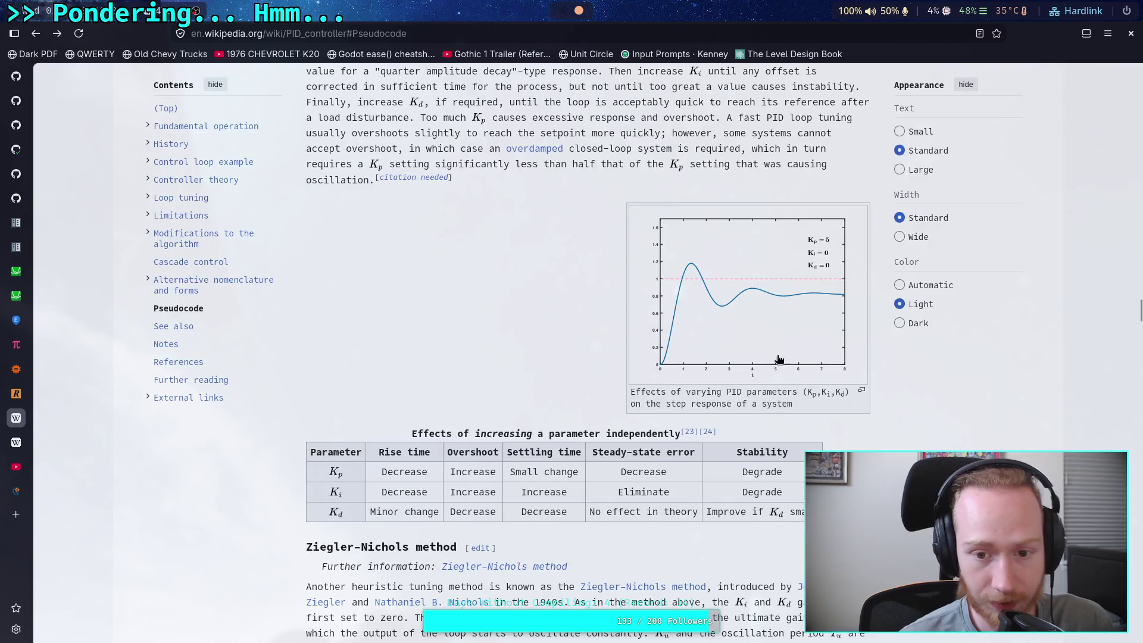
# Scroll past Cascade control and Alternative nomenclature to the IIR pseudocode with A0, A1, A2.
pyautogui.scroll(-5, 765, 451)
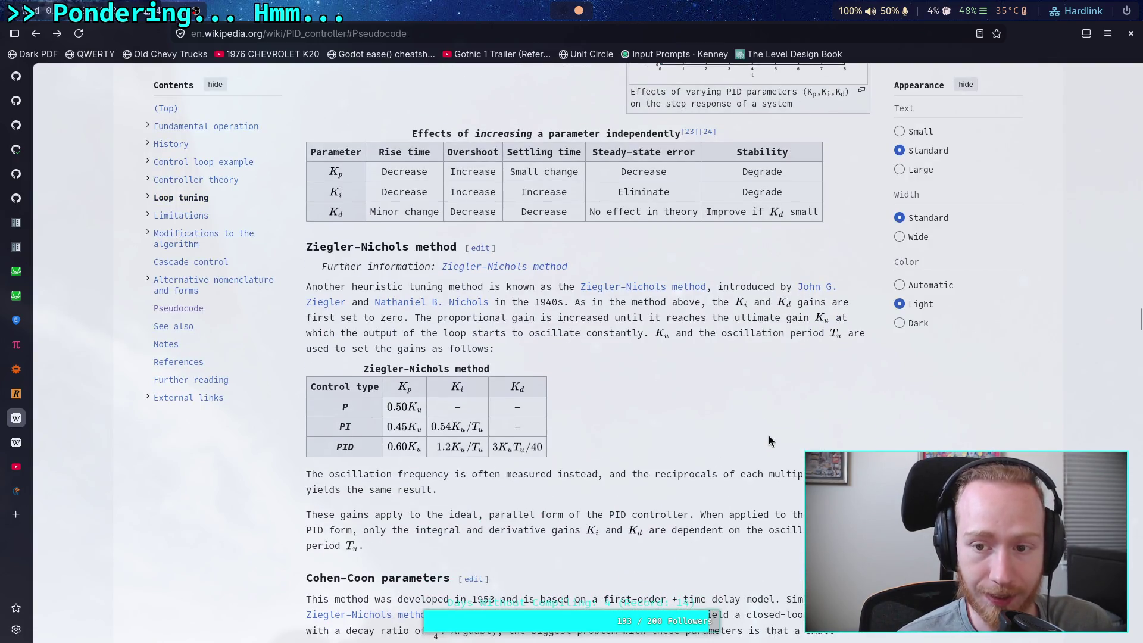
pyautogui.scroll(-20, 768, 436)
pyautogui.scroll(-20, 652, 424)
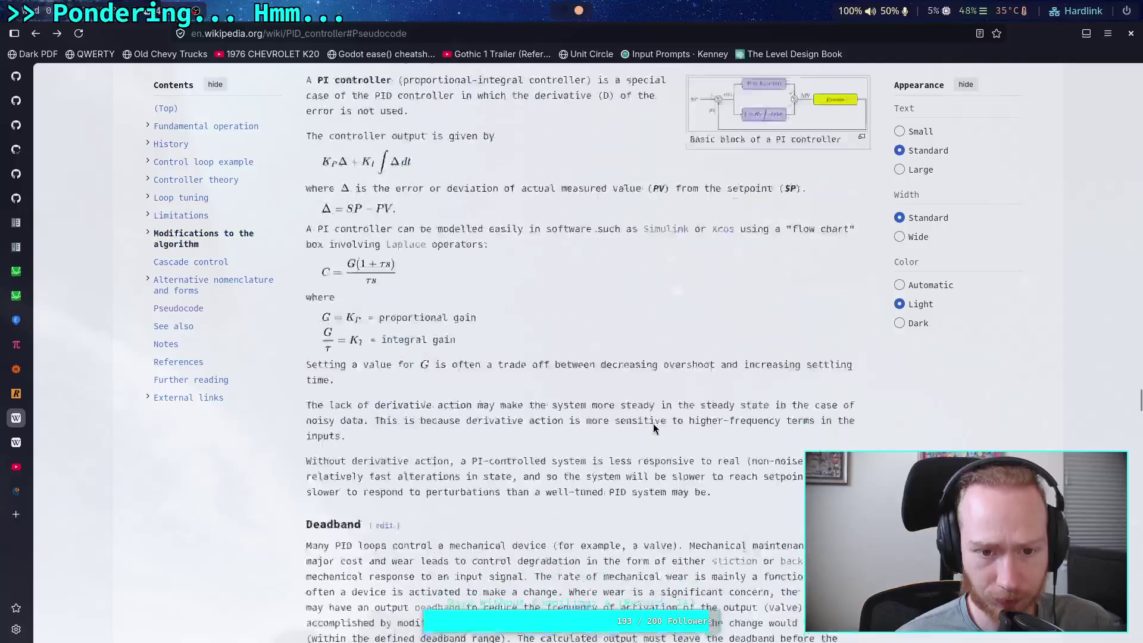
pyautogui.scroll(15, 653, 423)
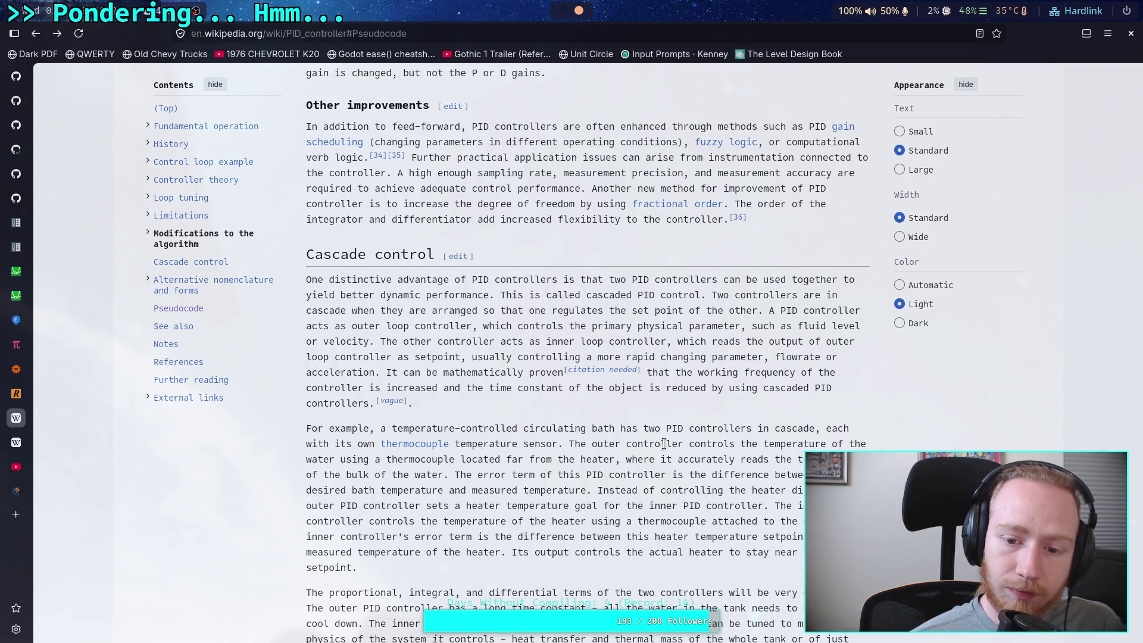
pyautogui.scroll(-4, 665, 444)
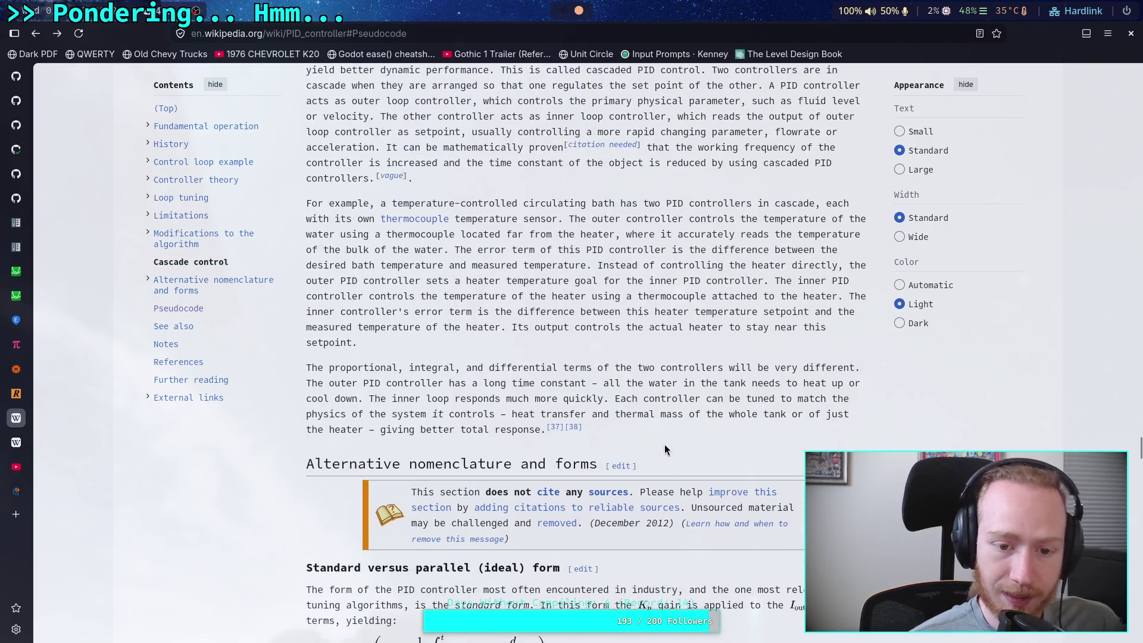
pyautogui.scroll(-8, 664, 444)
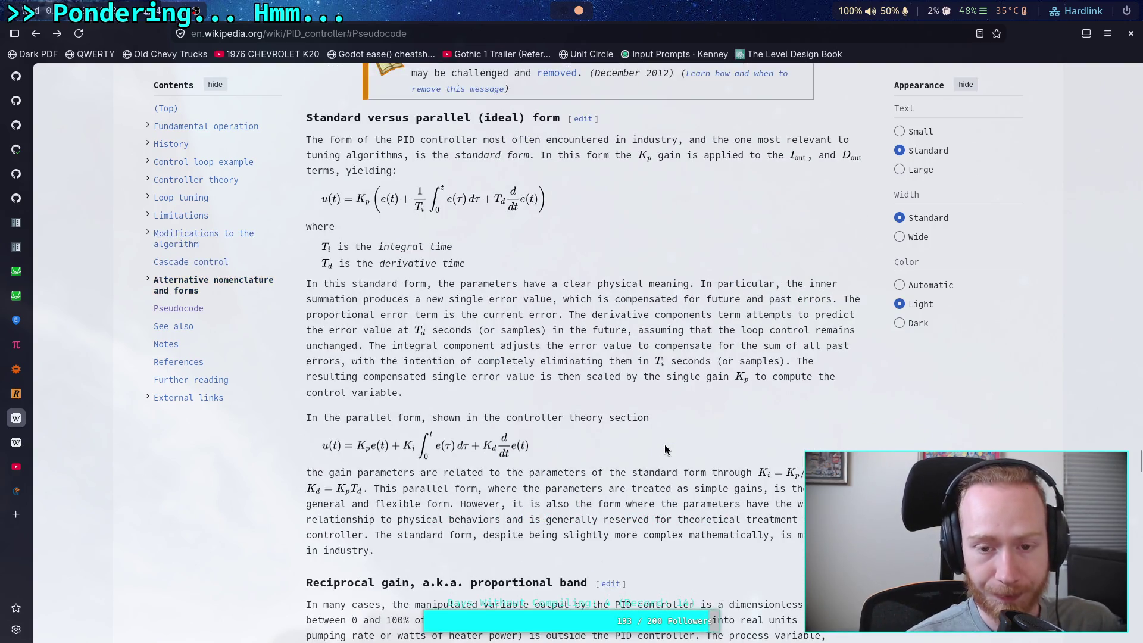
pyautogui.scroll(-20, 664, 444)
pyautogui.scroll(6, 665, 448)
pyautogui.scroll(-5, 664, 444)
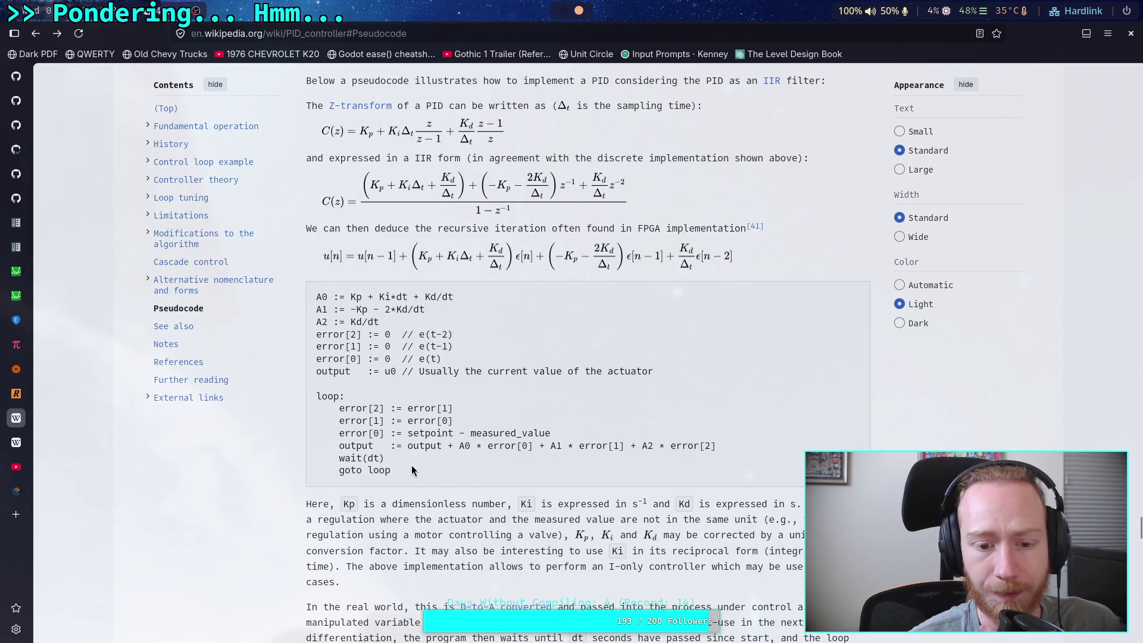
# Scroll up from the IIR pseudocode to the unfiltered setpoint rising-edge oscillation graph.
pyautogui.moveTo(410, 475); pyautogui.dragTo(412, 379)
pyautogui.click(412, 380)
pyautogui.scroll(-18, 504, 407)
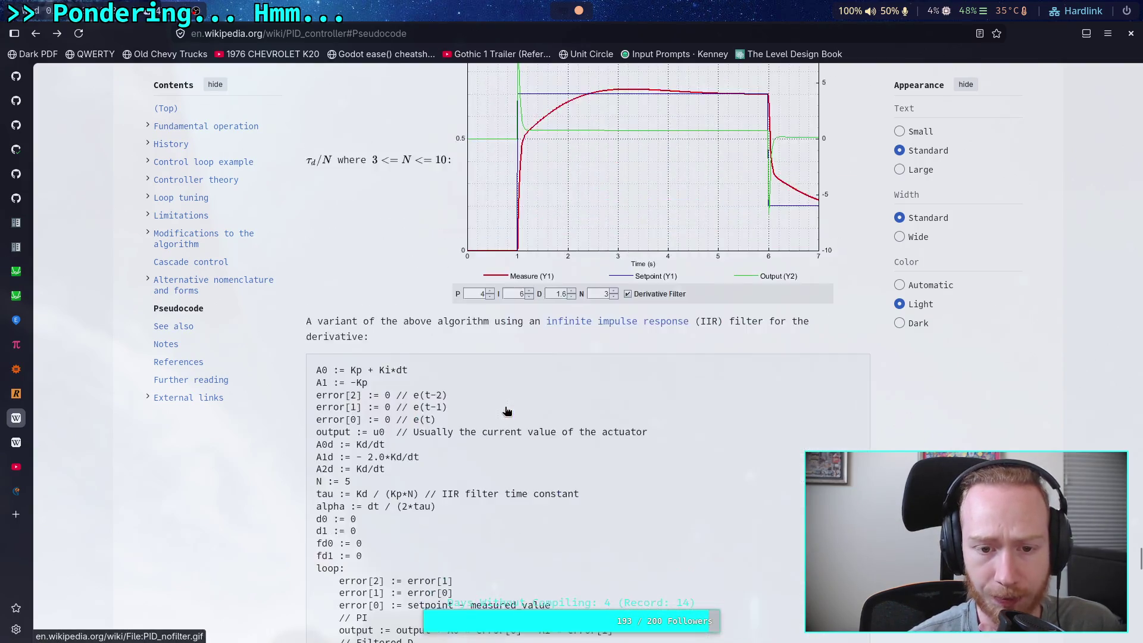
pyautogui.scroll(4, 505, 407)
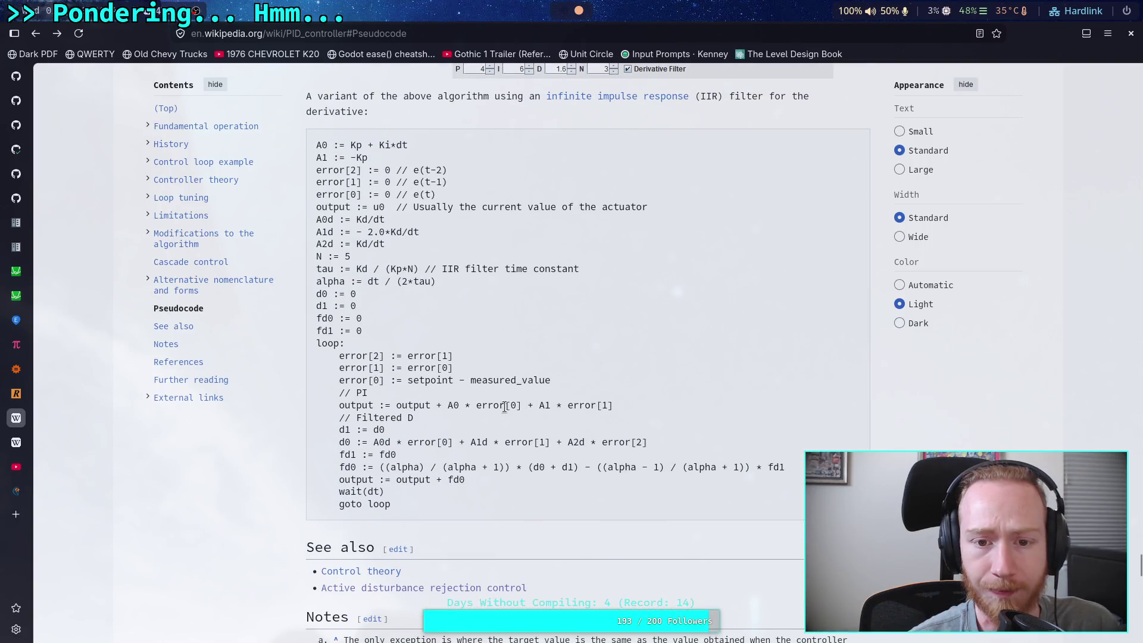
pyautogui.scroll(-1, 505, 407)
pyautogui.scroll(1, 505, 407)
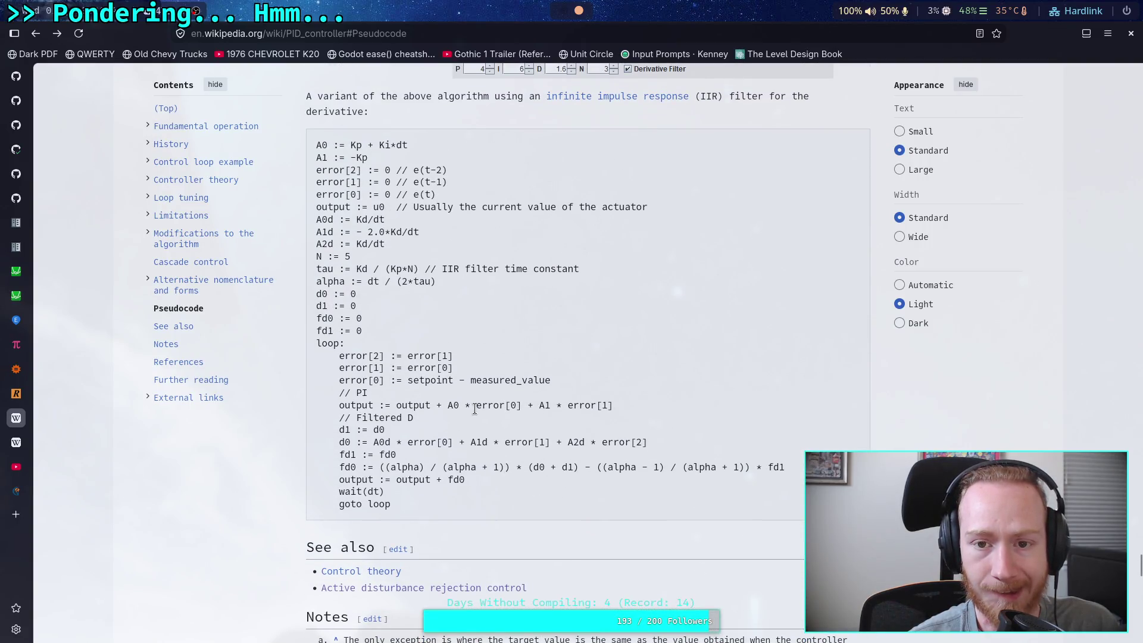
pyautogui.scroll(9, 474, 408)
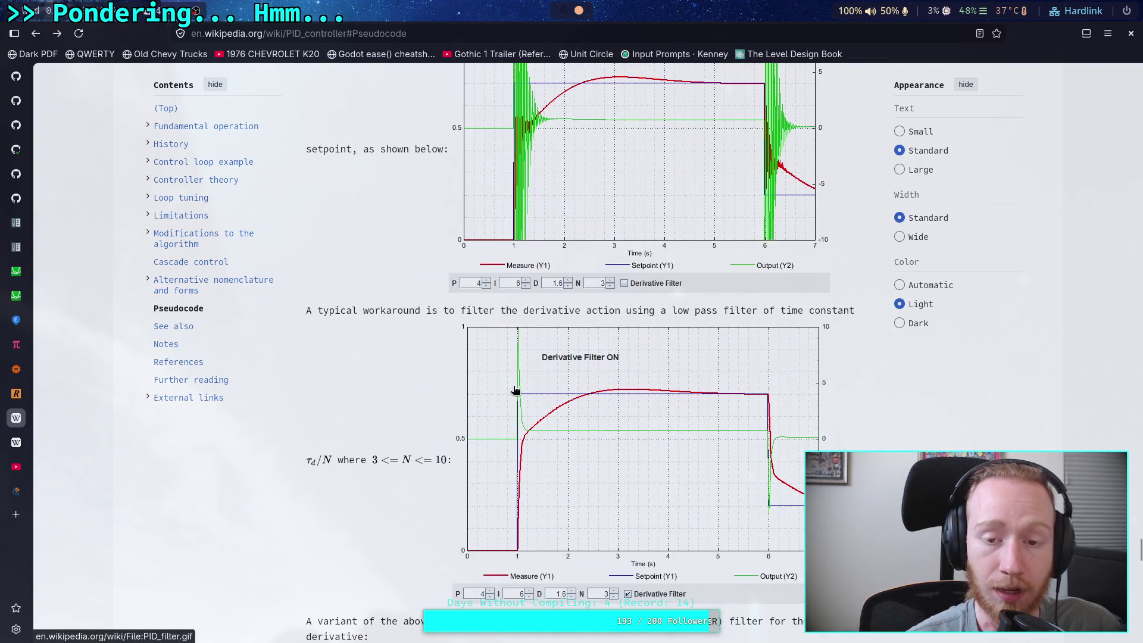
pyautogui.scroll(2, 516, 390)
pyautogui.scroll(1, 528, 316)
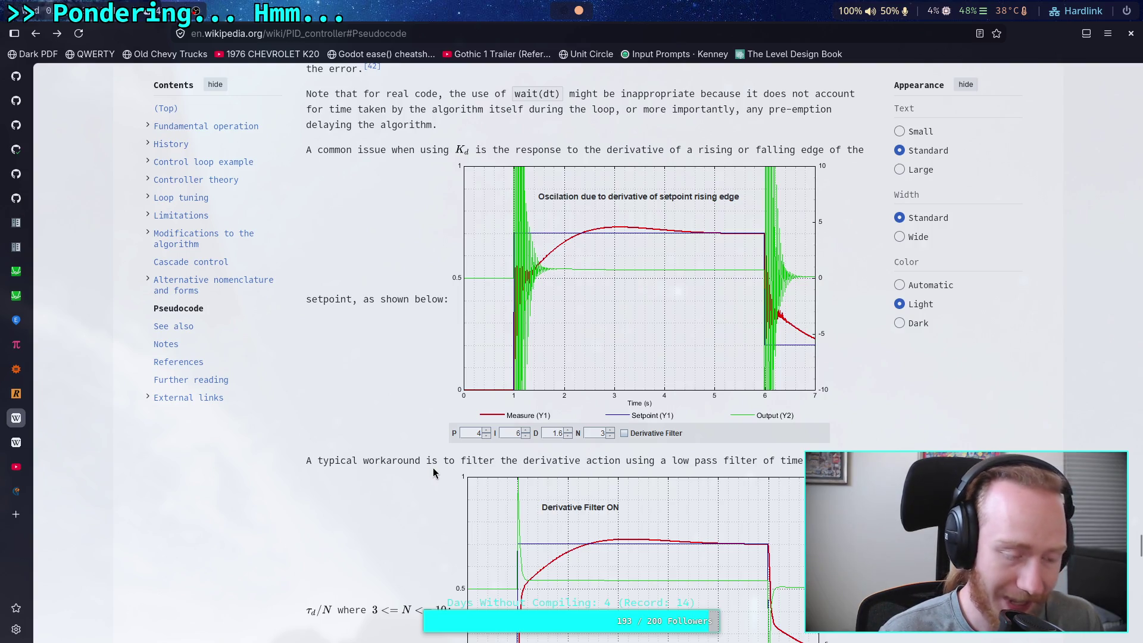
pyautogui.scroll(-4, 435, 470)
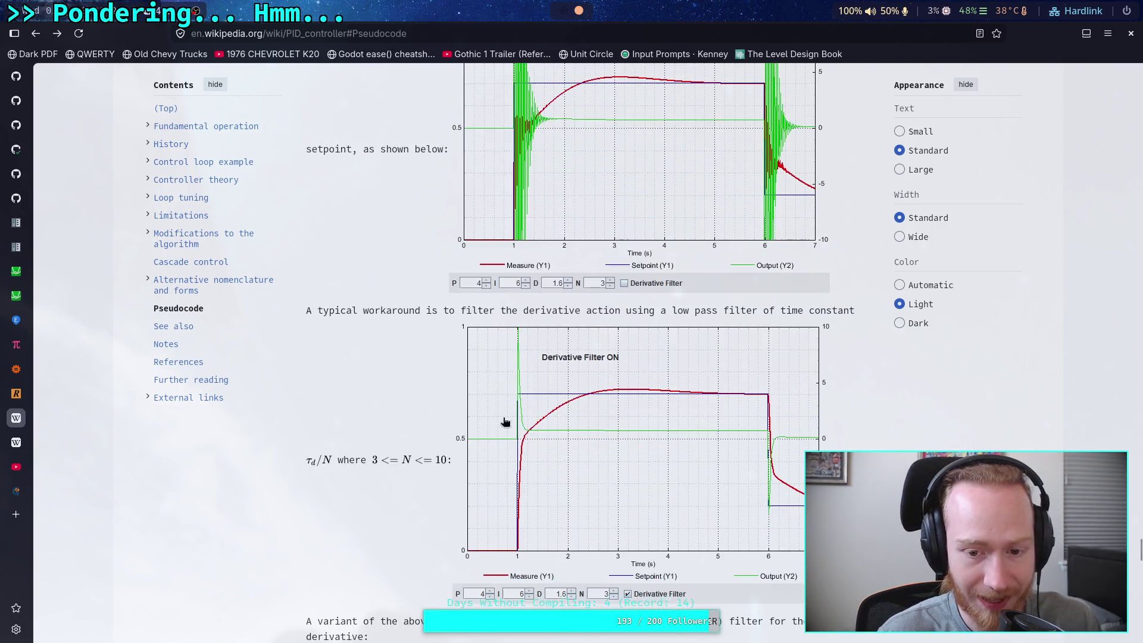
pyautogui.scroll(6, 536, 373)
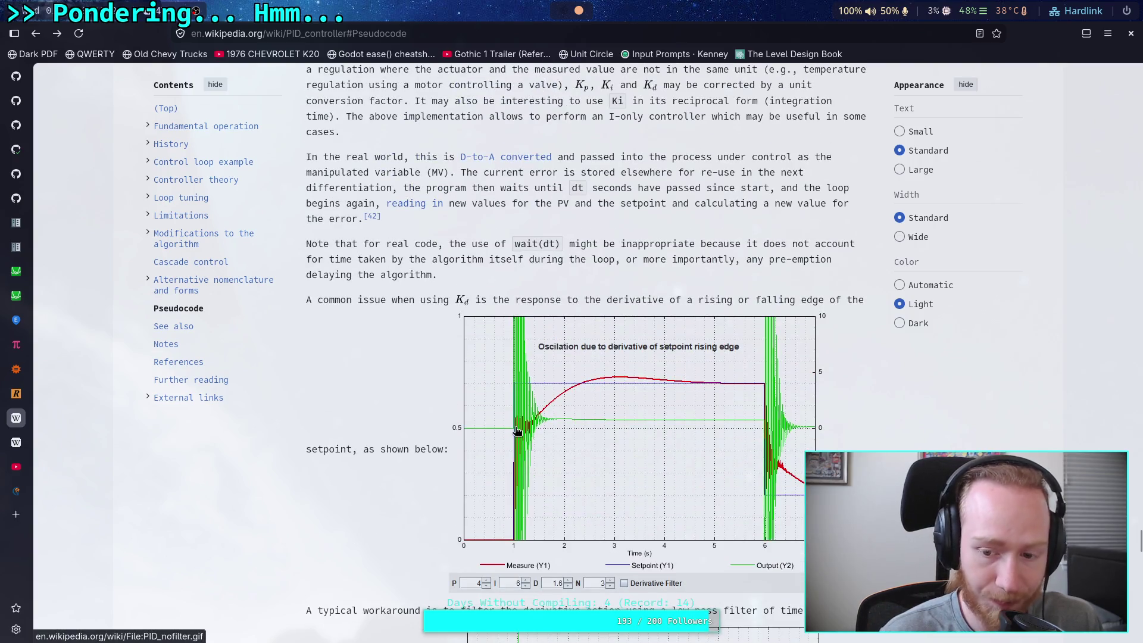
# Enlarge the unfiltered and Derivative Filter ON graphs, then scroll to the IIR-filtered pseudocode.
pyautogui.click(546, 399)
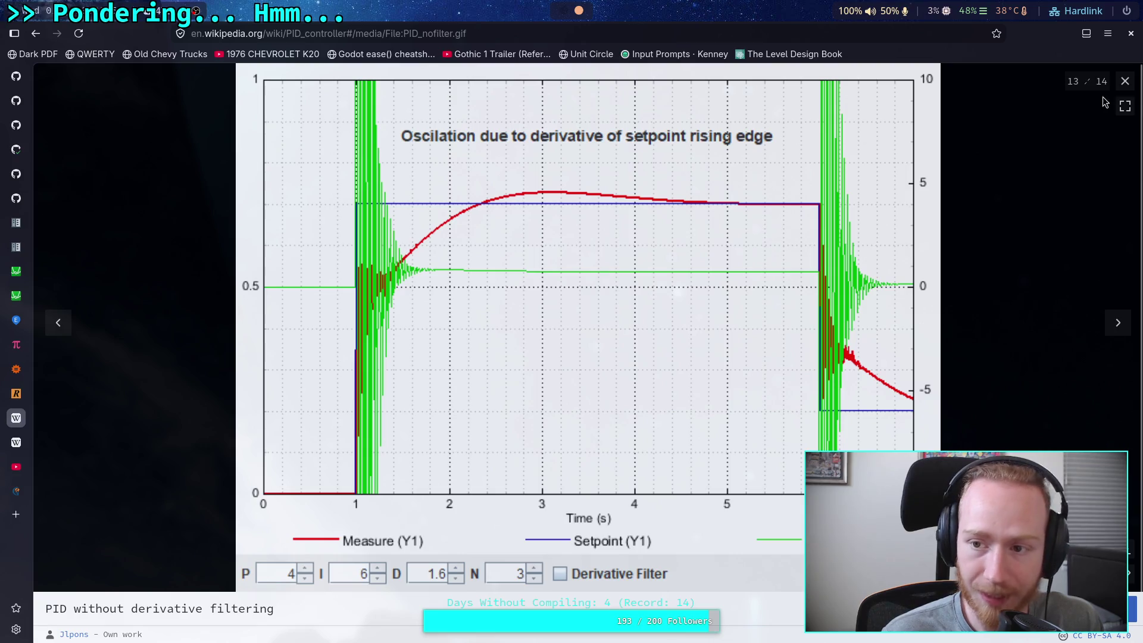
pyautogui.click(1125, 81)
pyautogui.scroll(-5, 633, 361)
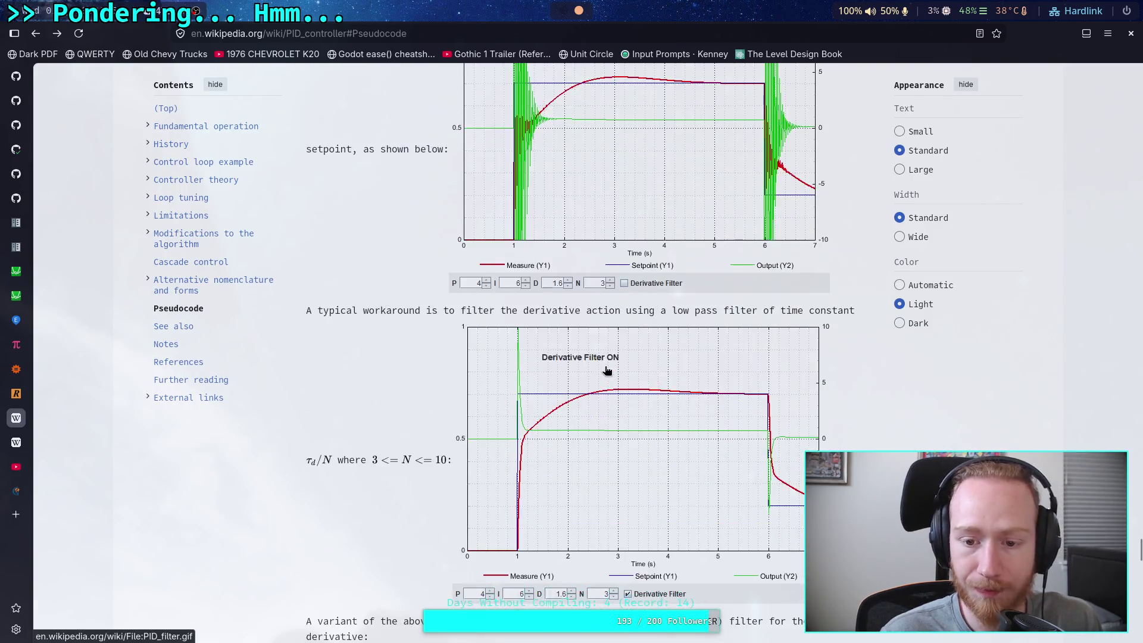
pyautogui.click(530, 427)
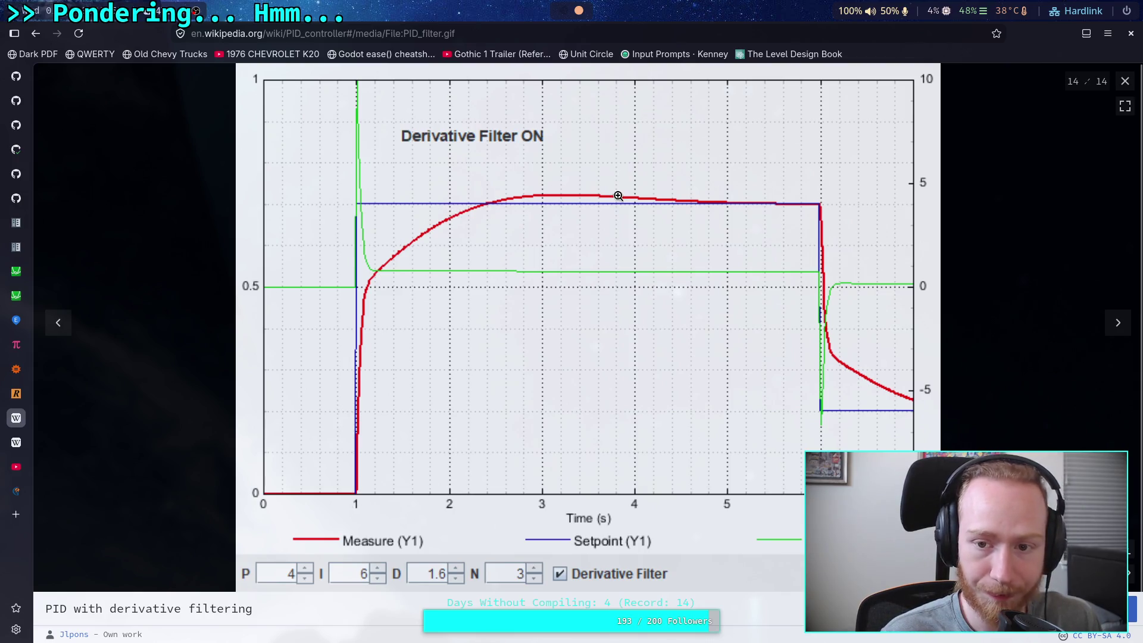
pyautogui.click(1124, 81)
pyautogui.scroll(-12, 607, 377)
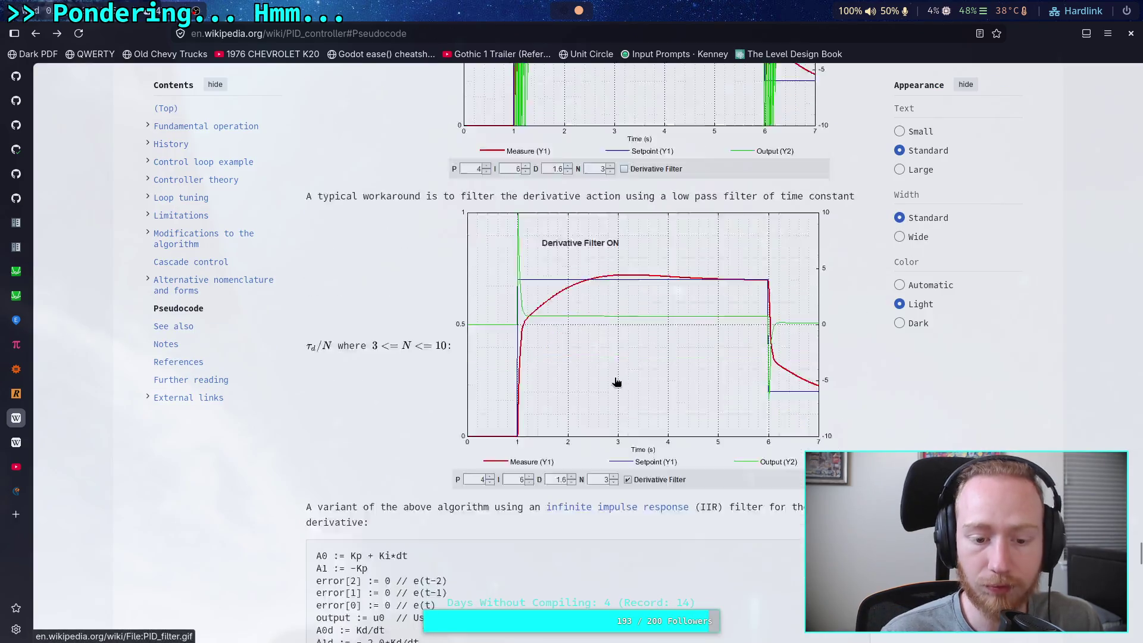
pyautogui.scroll(8, 598, 371)
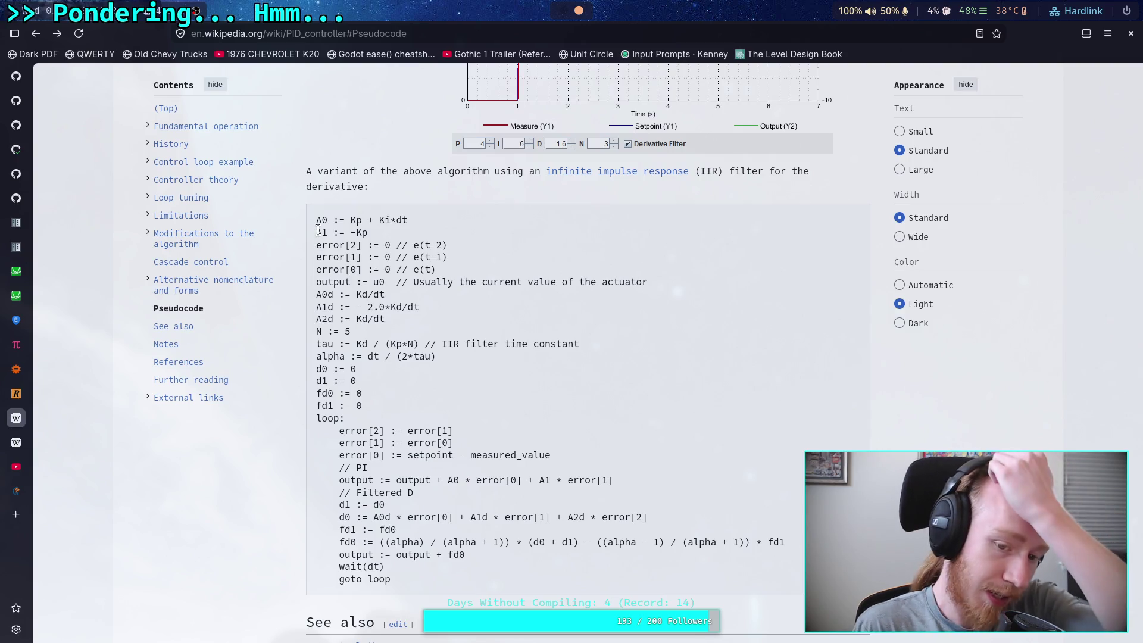
# Highlight the N, tau and alpha lines and the multiplication before derivative in output.
pyautogui.scroll(7, 427, 405)
pyautogui.scroll(-8, 374, 366)
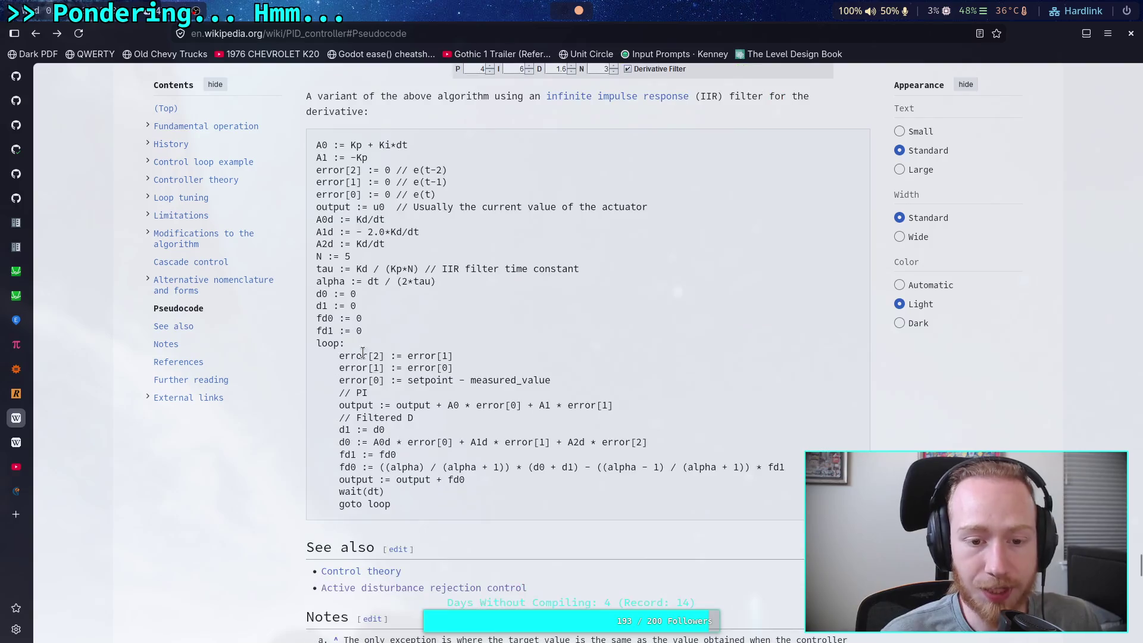
pyautogui.moveTo(466, 285)
pyautogui.mouseDown()
pyautogui.moveTo(316, 255)
pyautogui.moveTo(441, 283)
pyautogui.moveTo(392, 281)
pyautogui.moveTo(309, 252)
pyautogui.mouseUp()
pyautogui.scroll(20, 413, 326)
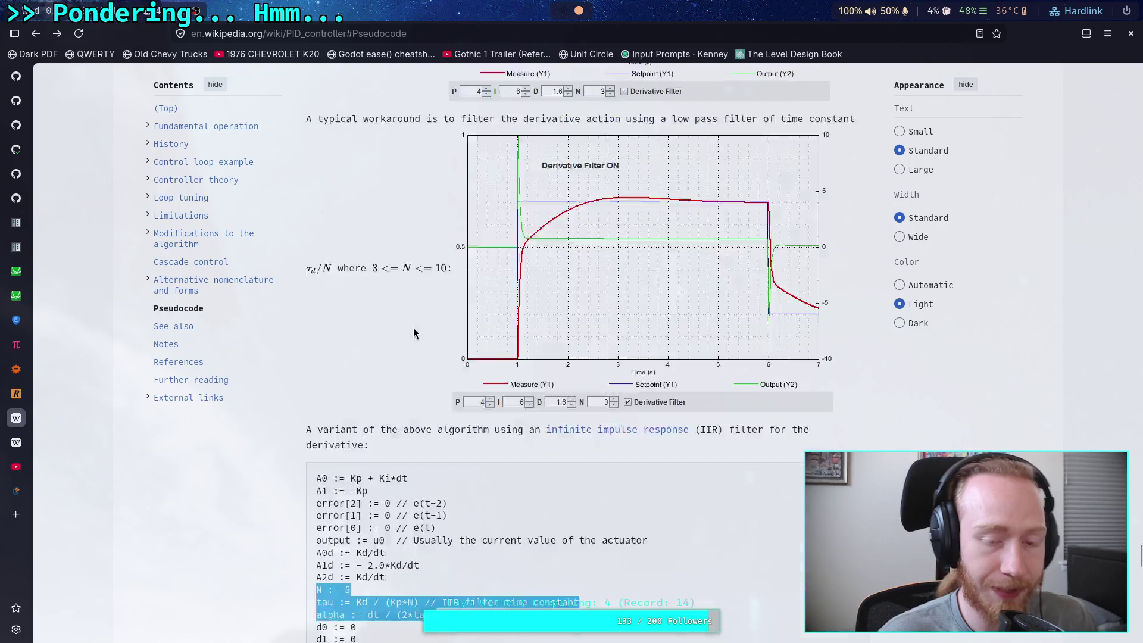
pyautogui.scroll(8, 411, 324)
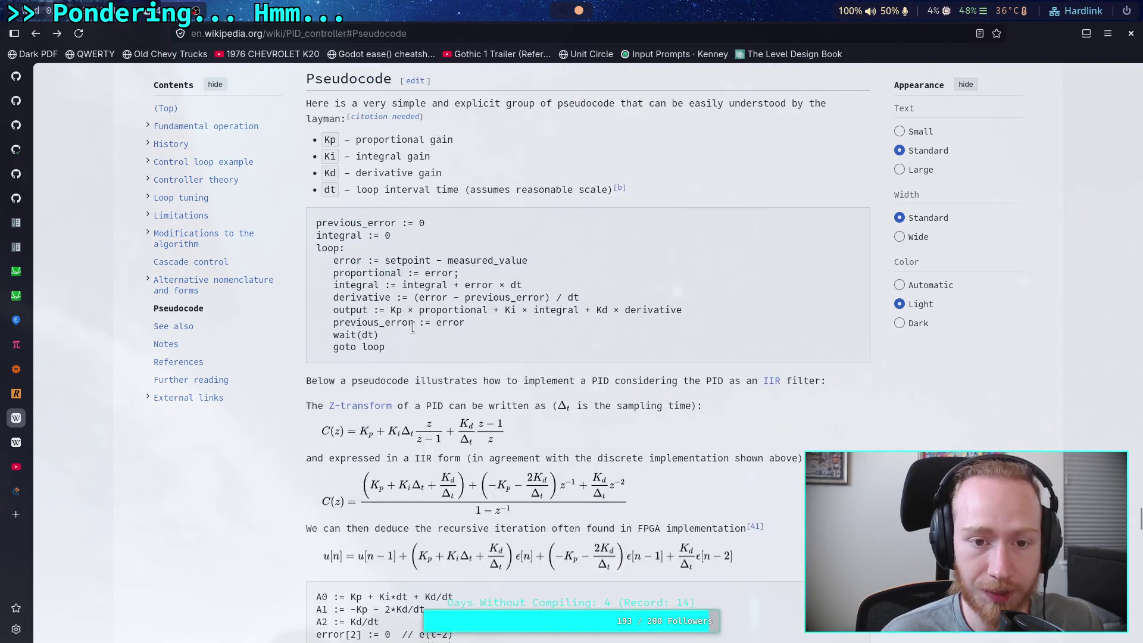
pyautogui.scroll(2, 398, 308)
pyautogui.moveTo(329, 257)
pyautogui.mouseDown()
pyautogui.moveTo(399, 349)
pyautogui.moveTo(405, 311)
pyautogui.moveTo(485, 310)
pyautogui.moveTo(392, 314)
pyautogui.mouseUp()
pyautogui.click(414, 345)
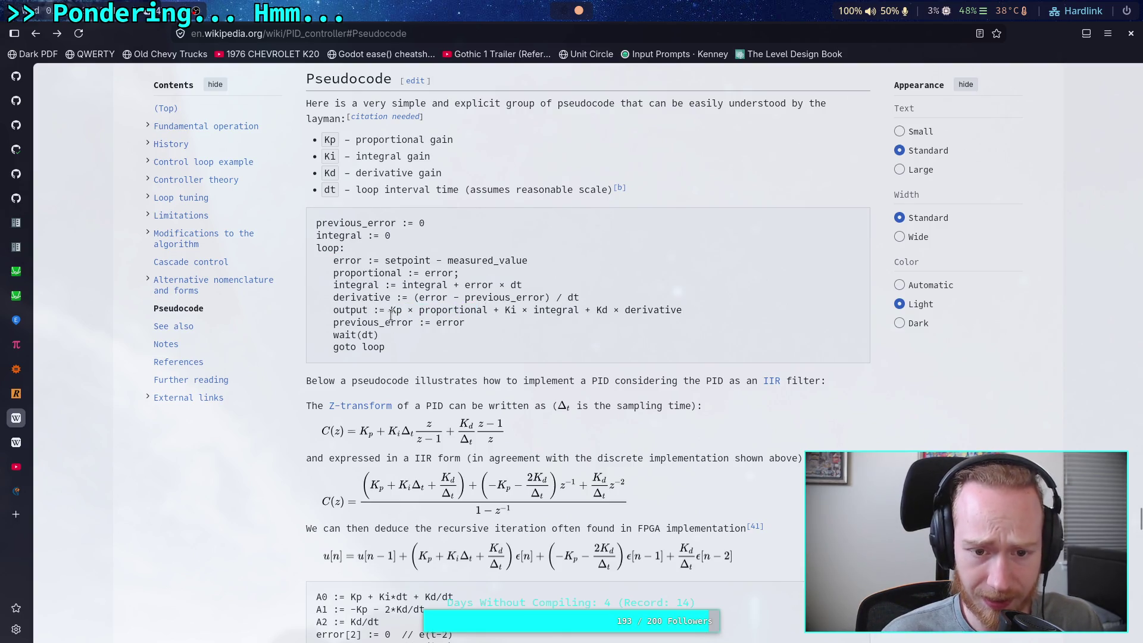
pyautogui.moveTo(609, 310); pyautogui.dragTo(624, 310)
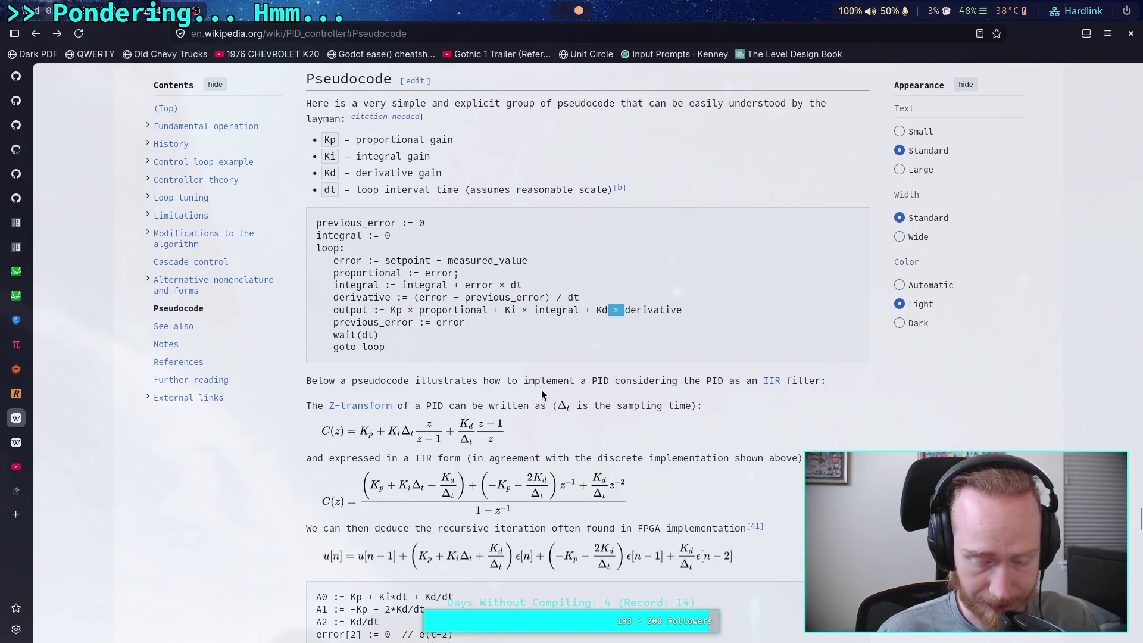
# Highlight the d1 through Filtered D lines, then the integral through output lines.
pyautogui.scroll(-20, 494, 363)
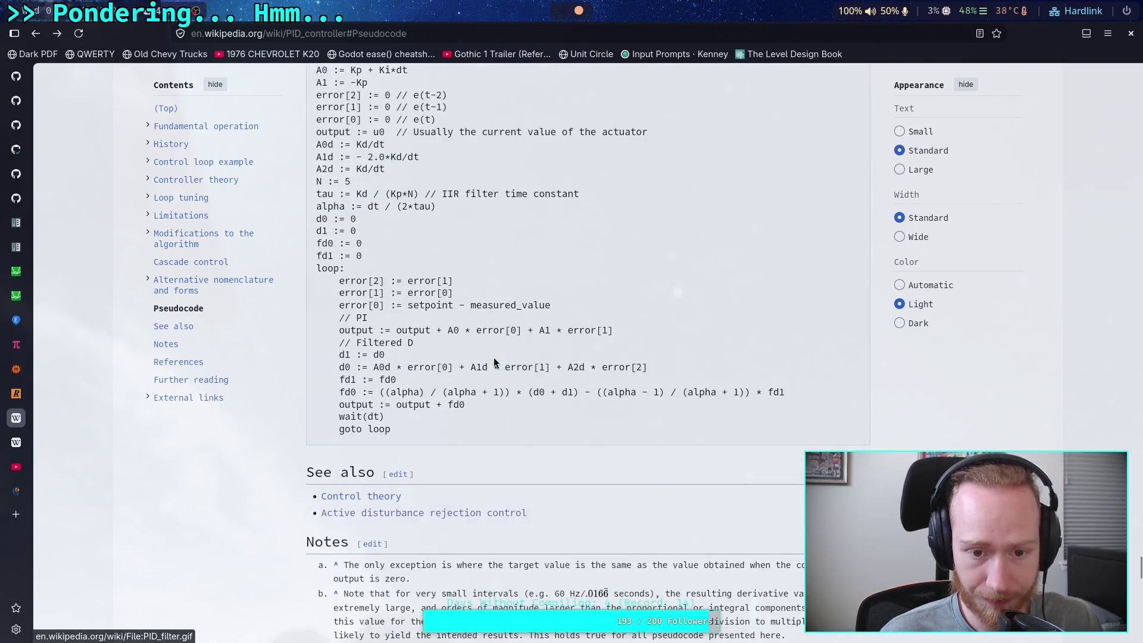
pyautogui.scroll(1, 494, 361)
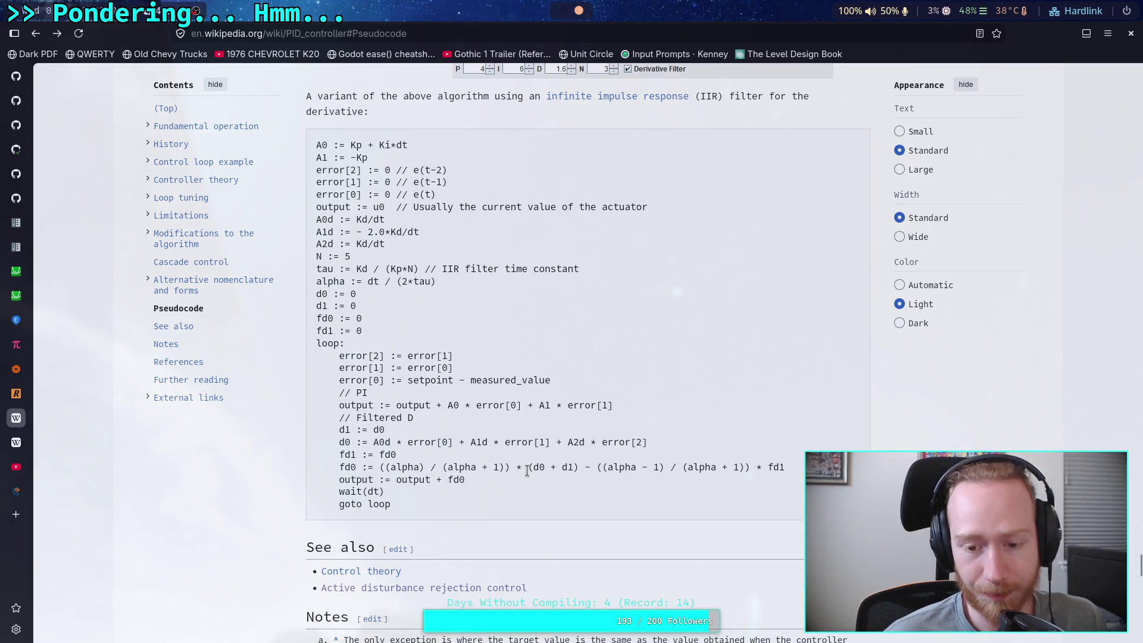
pyautogui.moveTo(350, 306)
pyautogui.mouseDown()
pyautogui.moveTo(404, 418)
pyautogui.moveTo(464, 467)
pyautogui.mouseUp()
pyautogui.click(464, 460)
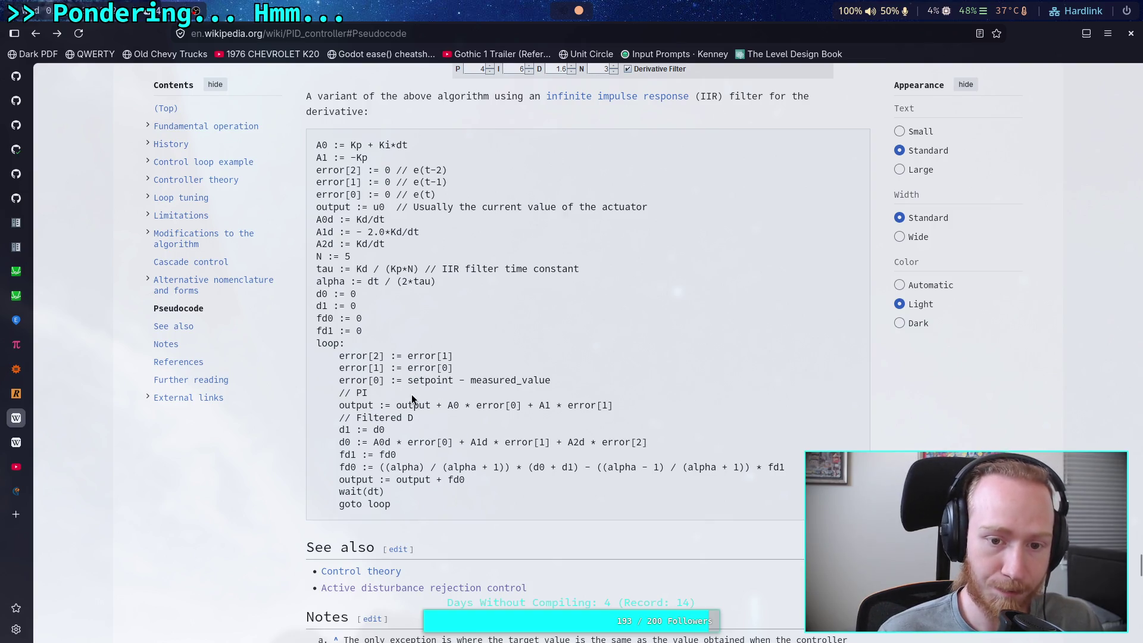
pyautogui.scroll(10, 412, 397)
pyautogui.moveTo(390, 470)
pyautogui.mouseDown()
pyautogui.moveTo(316, 471)
pyautogui.moveTo(441, 334)
pyautogui.mouseUp()
pyautogui.click(441, 334)
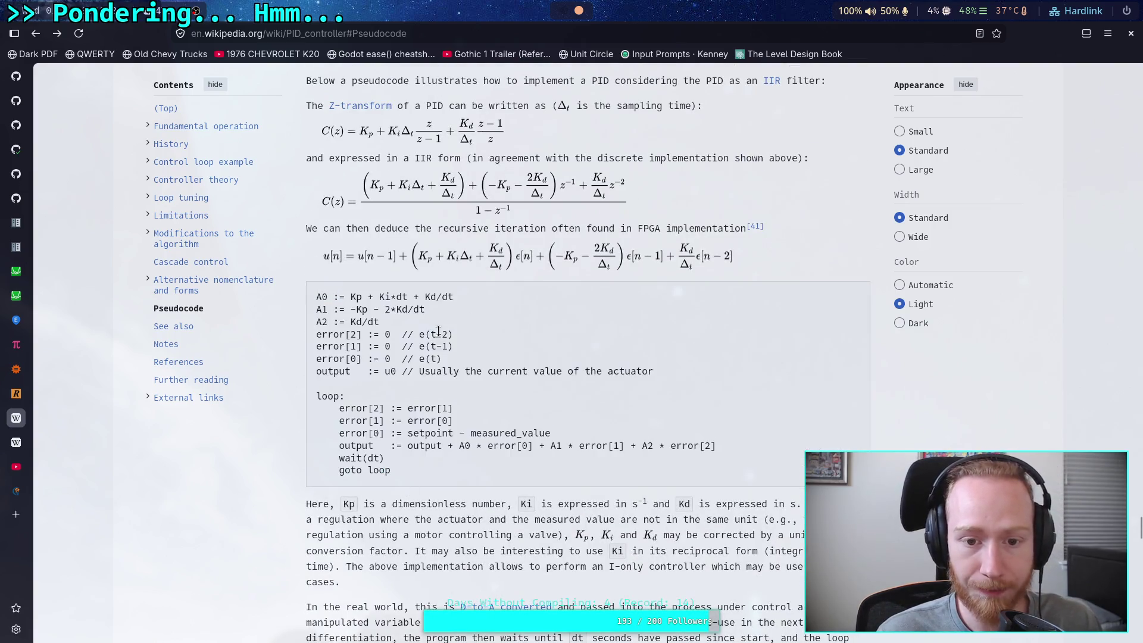
pyautogui.scroll(7, 439, 332)
pyautogui.moveTo(438, 461)
pyautogui.mouseDown()
pyautogui.moveTo(334, 375)
pyautogui.moveTo(402, 459)
pyautogui.mouseUp()
pyautogui.click(339, 384)
# Highlight the A0, A1 and A2 (Kd/dt) coefficient expressions and the output update line.
pyautogui.scroll(-4, 427, 383)
pyautogui.scroll(-5, 392, 410)
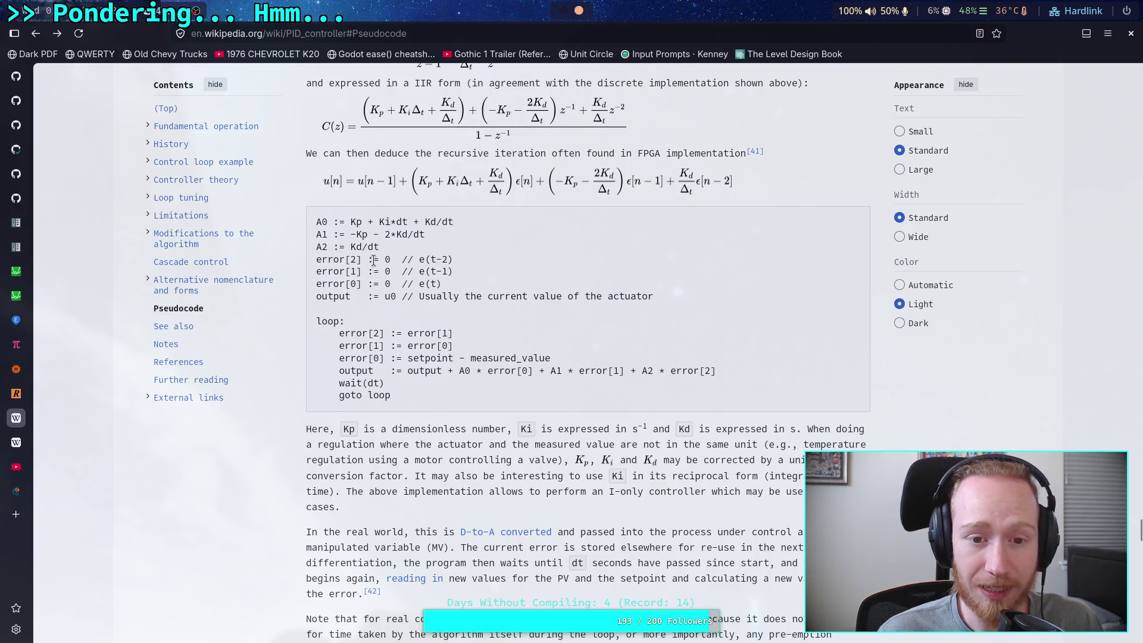
pyautogui.moveTo(348, 223); pyautogui.dragTo(462, 226)
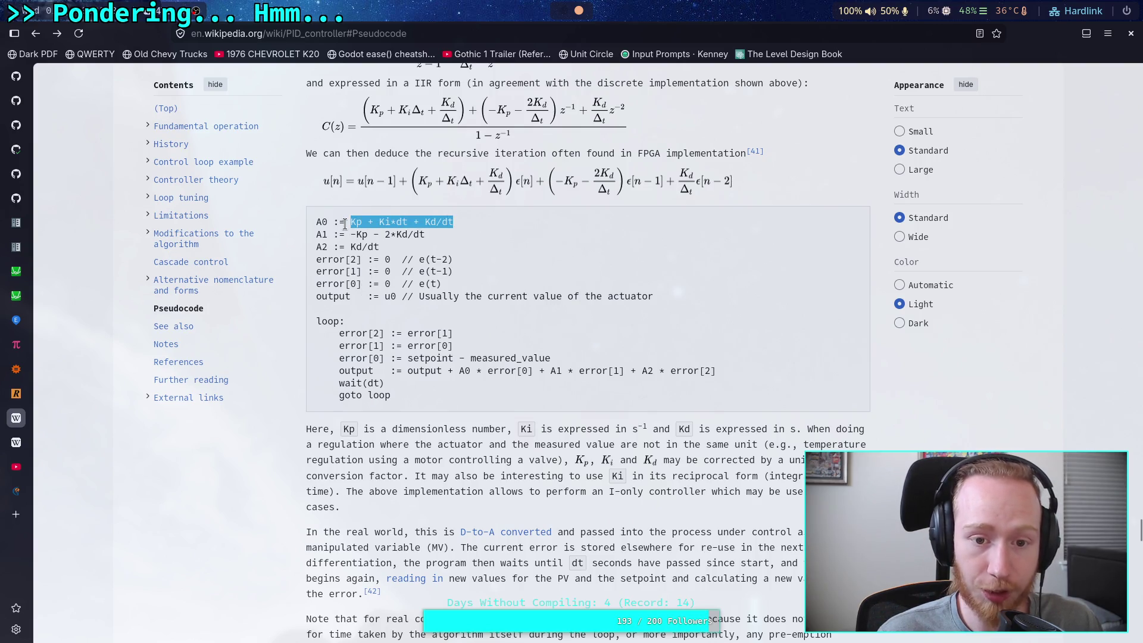
pyautogui.moveTo(351, 234); pyautogui.dragTo(425, 235)
pyautogui.moveTo(349, 247); pyautogui.dragTo(388, 251)
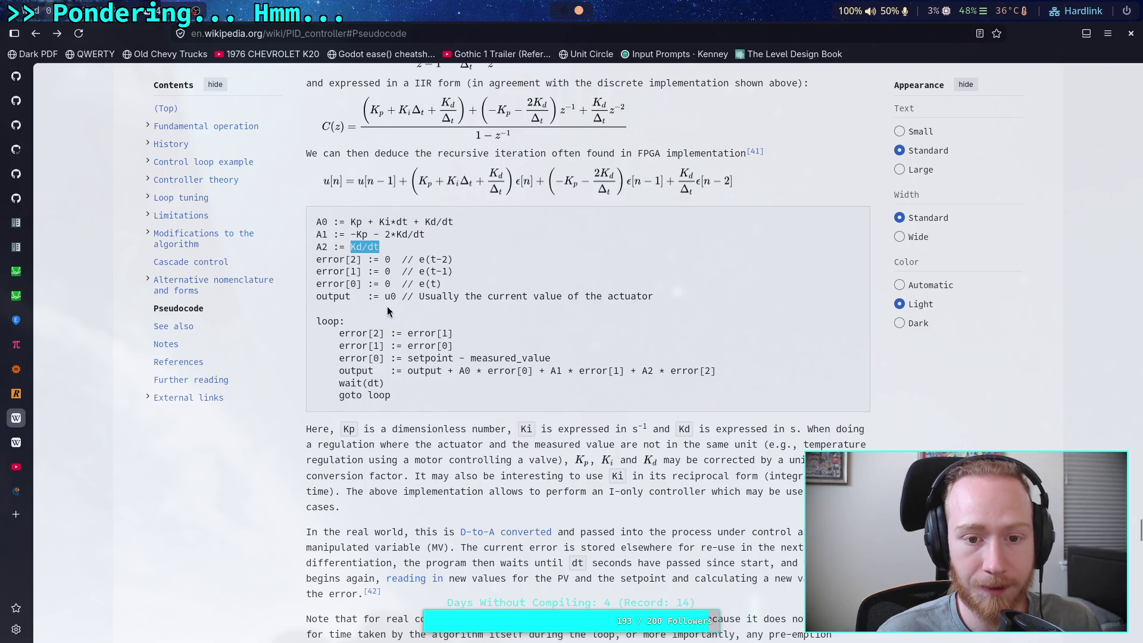
pyautogui.click(455, 369)
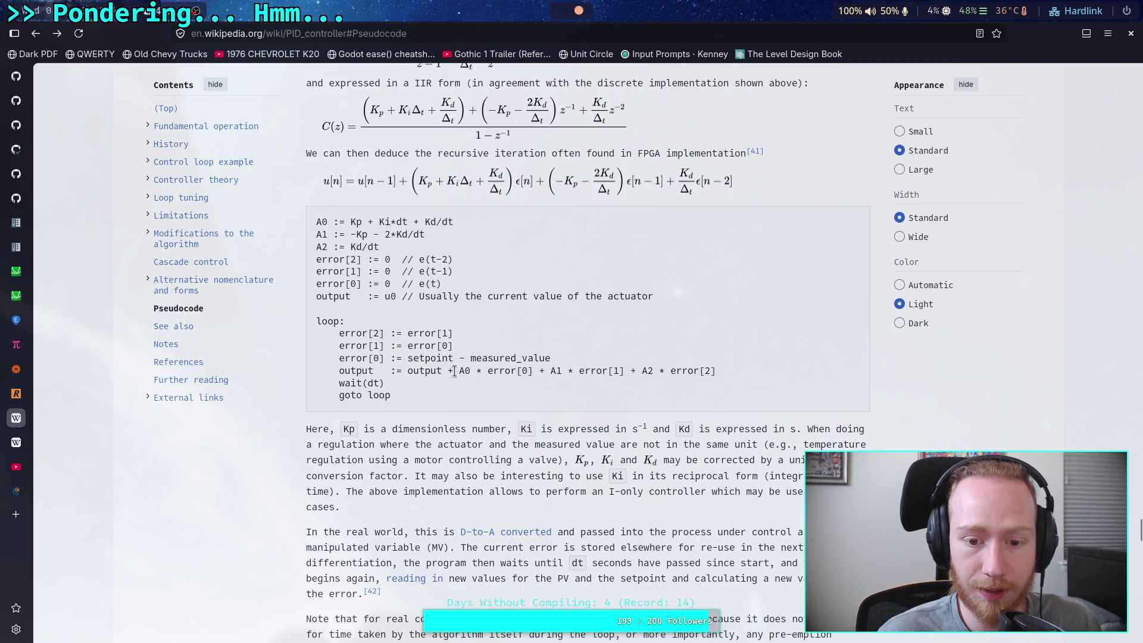
pyautogui.moveTo(471, 372); pyautogui.dragTo(590, 383)
pyautogui.moveTo(687, 372); pyautogui.dragTo(716, 372)
pyautogui.doubleClick(424, 372)
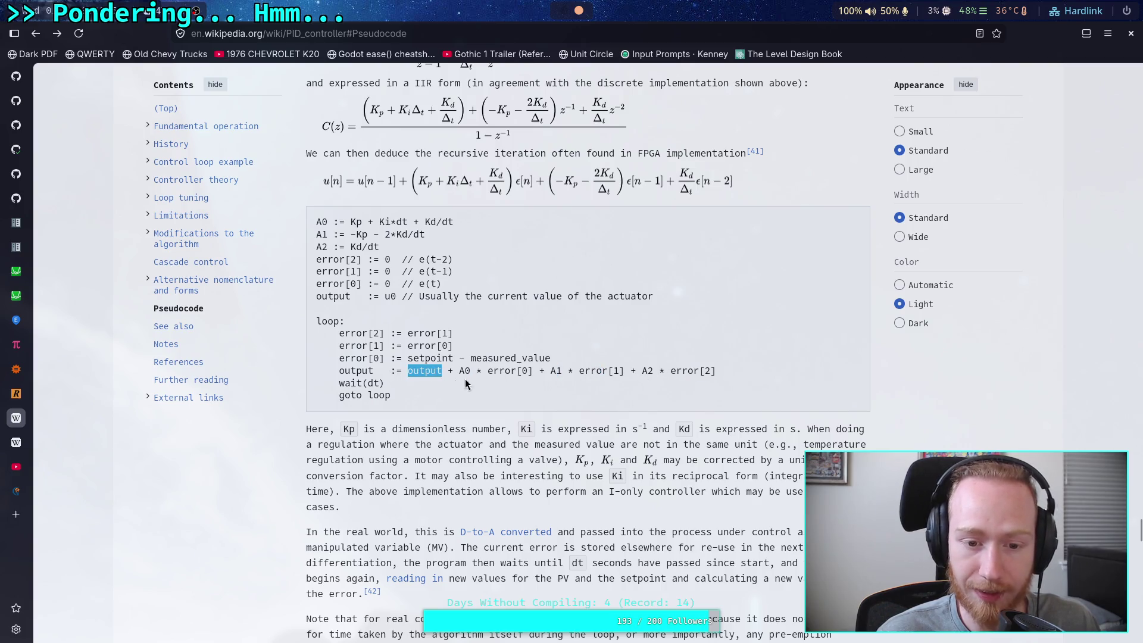
pyautogui.moveTo(457, 371)
pyautogui.mouseDown()
pyautogui.moveTo(746, 373)
pyautogui.moveTo(402, 374)
pyautogui.mouseUp()
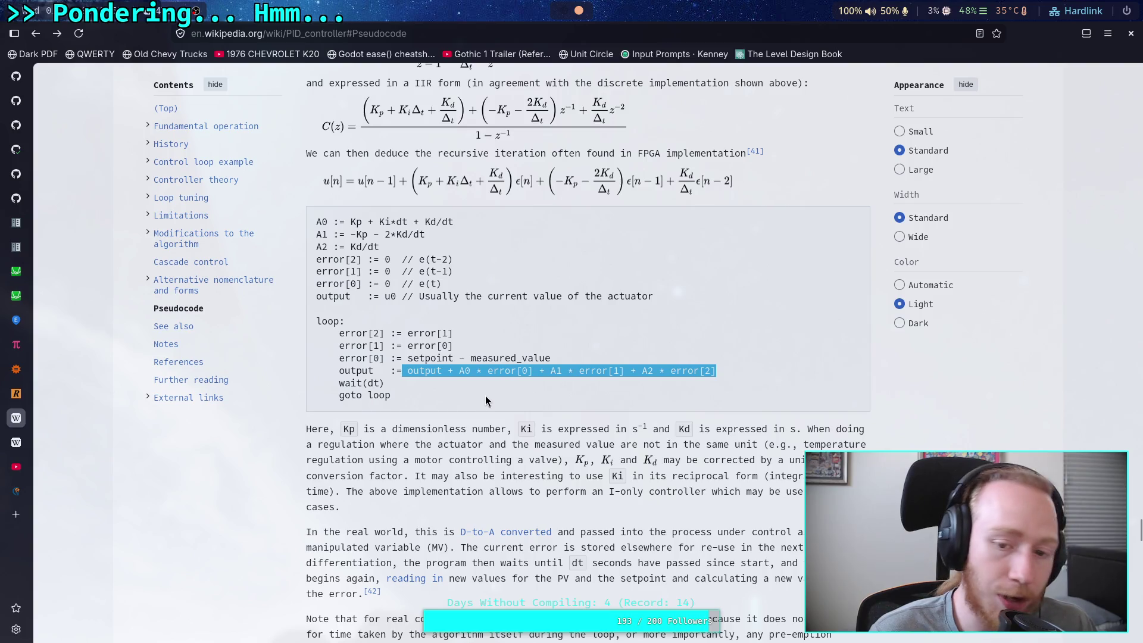
pyautogui.scroll(6, 487, 381)
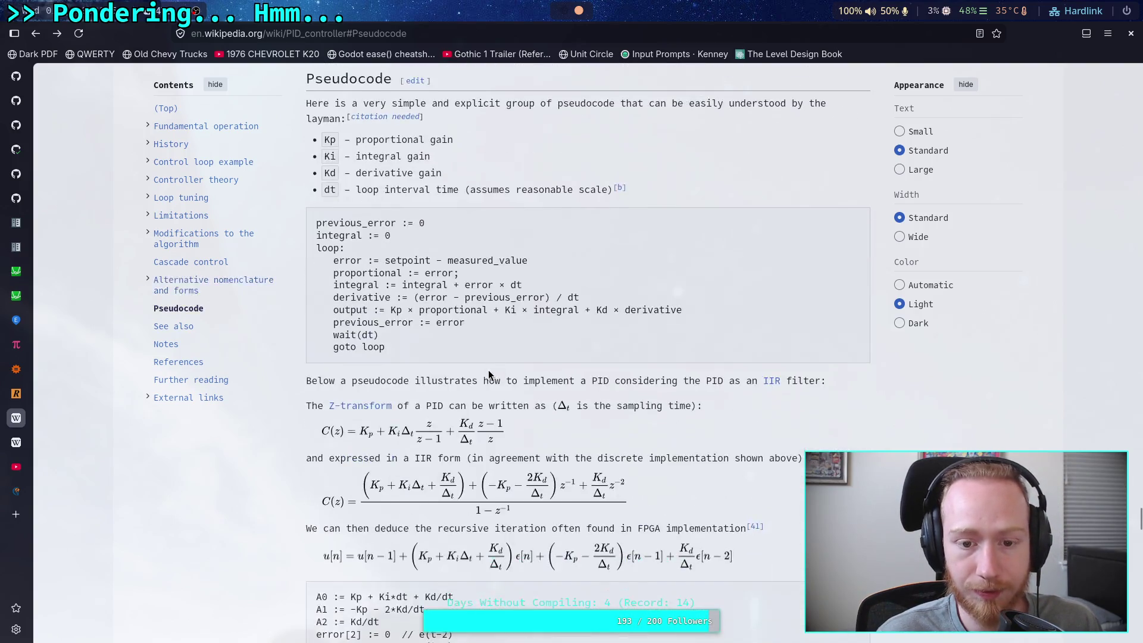
pyautogui.moveTo(387, 299); pyautogui.dragTo(485, 331)
pyautogui.click(470, 331)
pyautogui.scroll(-4, 461, 328)
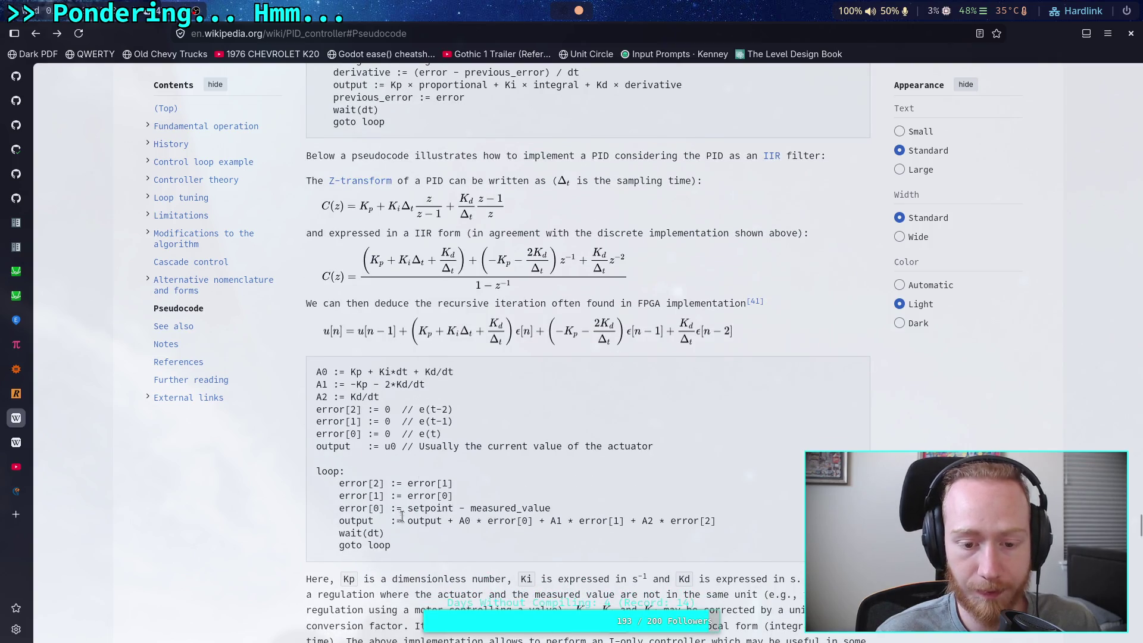
pyautogui.moveTo(431, 523); pyautogui.dragTo(548, 524)
pyautogui.click(424, 517)
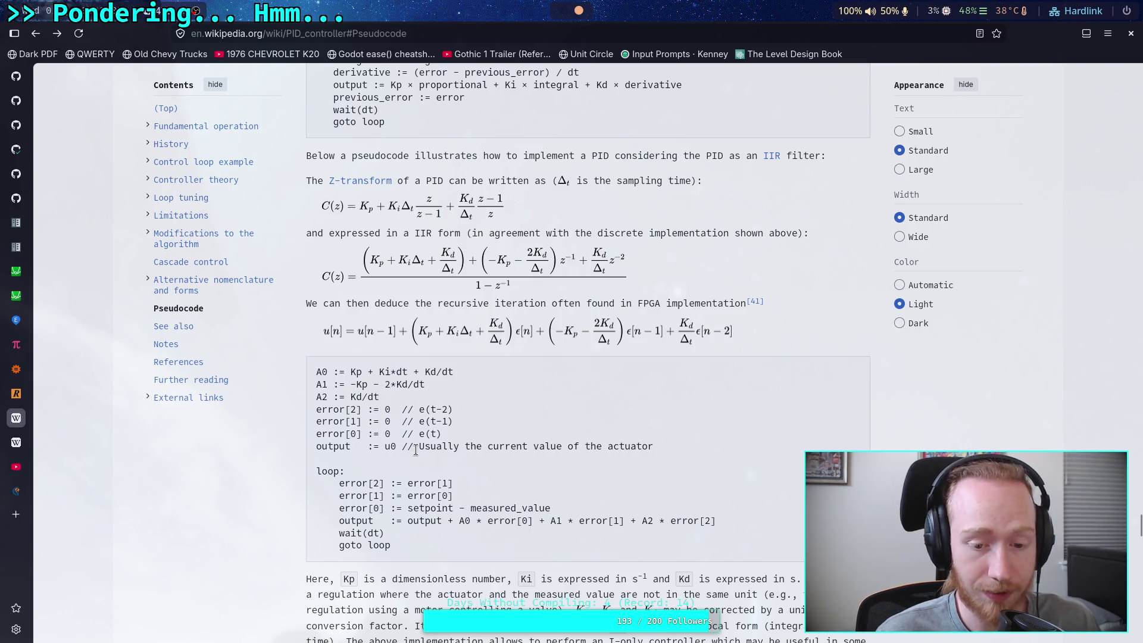
pyautogui.scroll(-2, 416, 446)
pyautogui.scroll(-5, 418, 421)
pyautogui.scroll(-20, 418, 422)
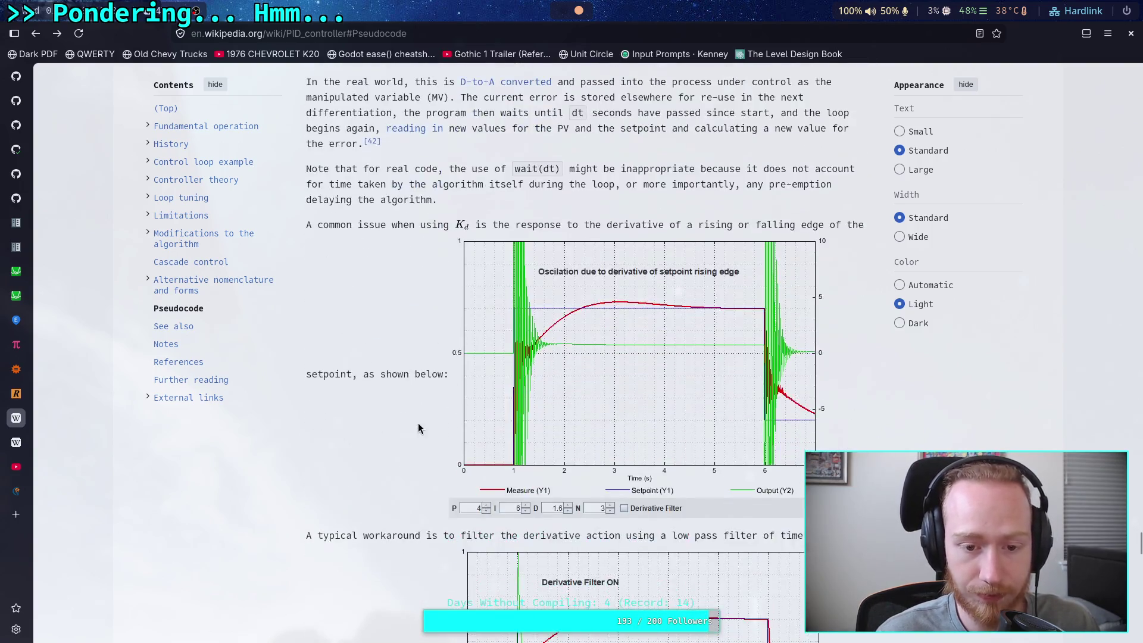
pyautogui.scroll(6, 418, 424)
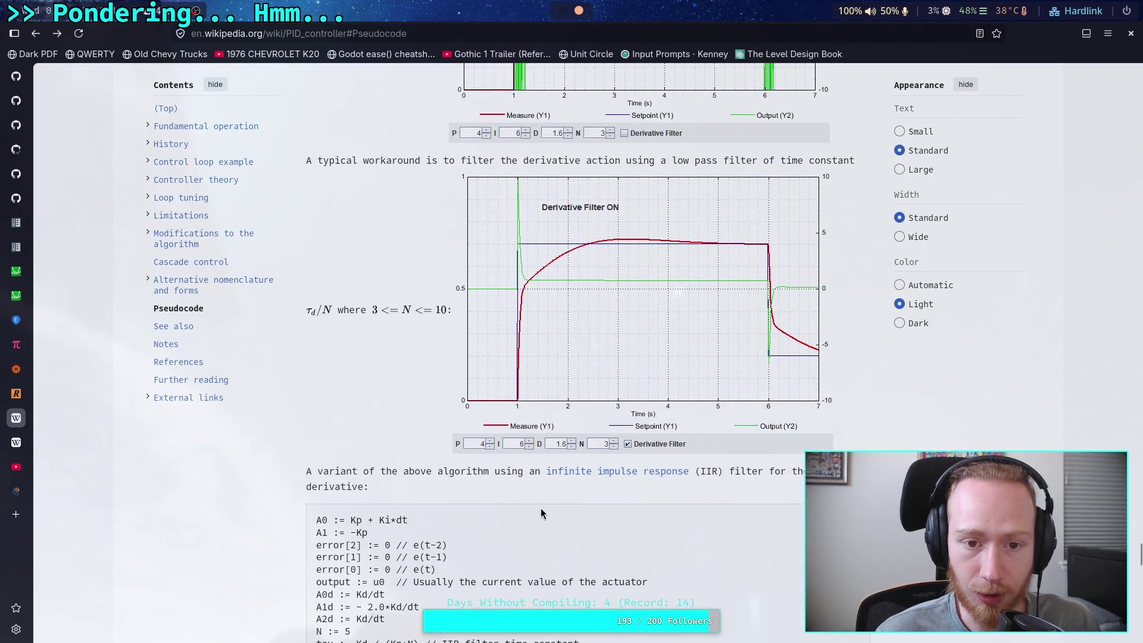
pyautogui.scroll(-4, 547, 513)
pyautogui.scroll(5, 416, 484)
pyautogui.moveTo(322, 236); pyautogui.dragTo(438, 362)
pyautogui.click(405, 387)
pyautogui.scroll(-6, 405, 386)
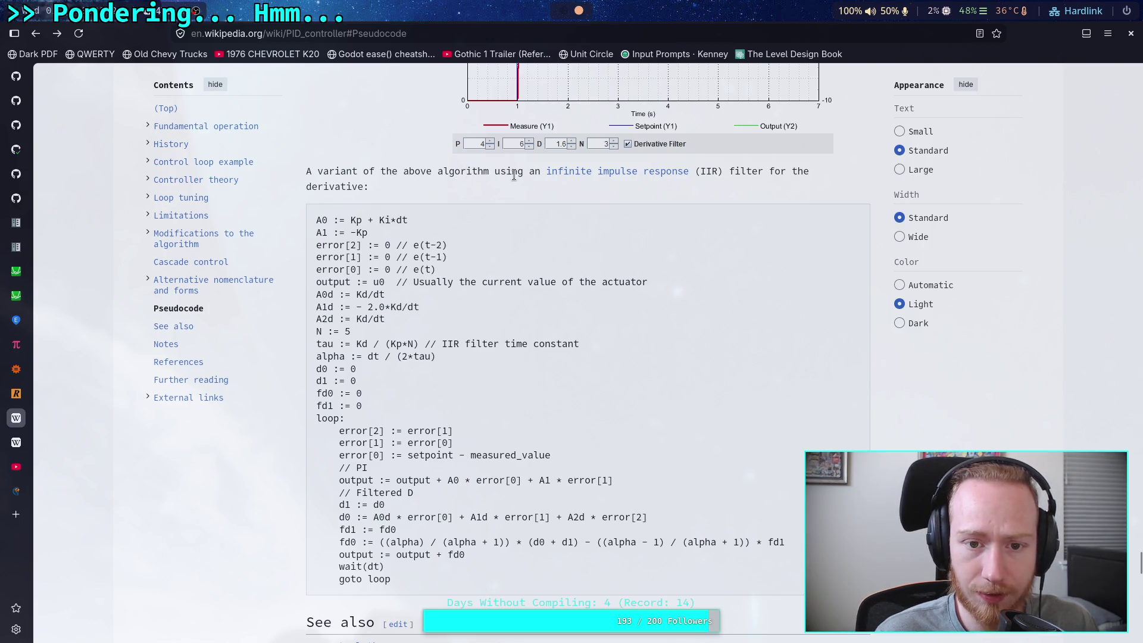
pyautogui.moveTo(661, 175)
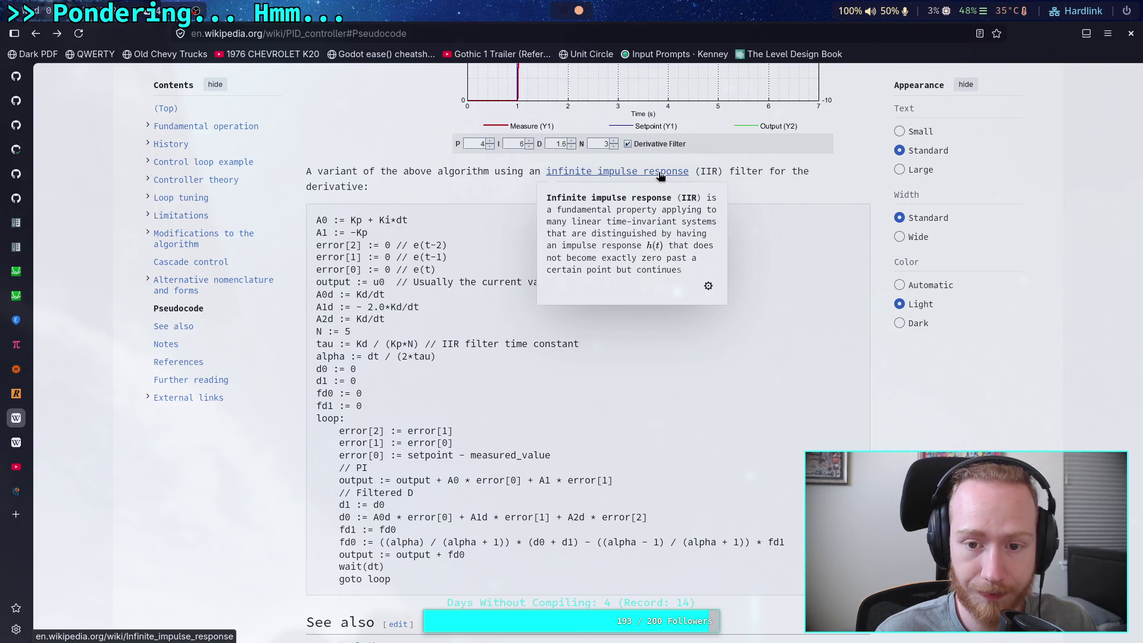
pyautogui.moveTo(735, 172)
pyautogui.mouseDown()
pyautogui.moveTo(815, 174)
pyautogui.moveTo(435, 205)
pyautogui.moveTo(364, 185)
pyautogui.mouseUp()
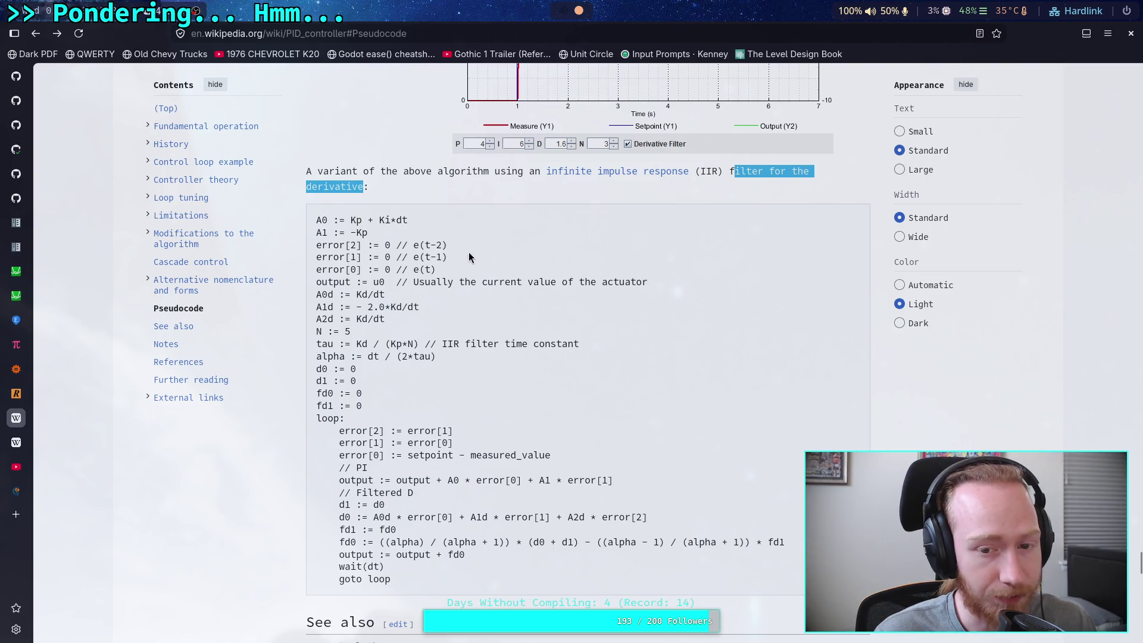
pyautogui.scroll(-2, 477, 266)
pyautogui.scroll(1, 488, 337)
pyautogui.scroll(3, 488, 338)
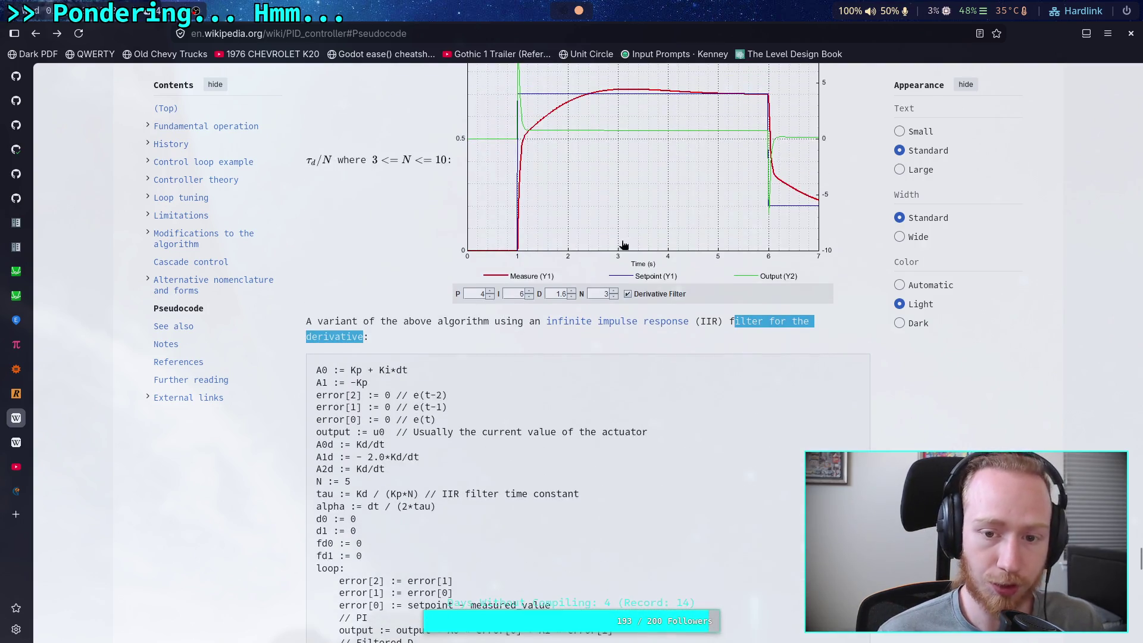
pyautogui.scroll(-2, 607, 190)
pyautogui.scroll(-2, 575, 277)
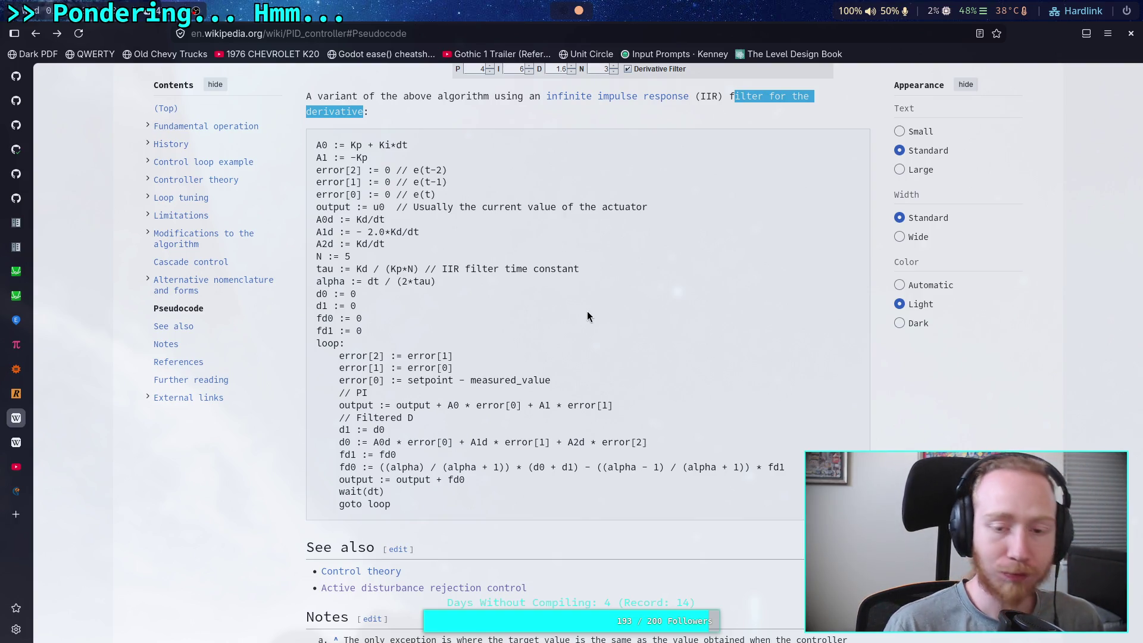
# Open the game project from Godot's Project Manager, showing part_3d.gd and CrawlerBot's properties.
pyautogui.press('super+2')
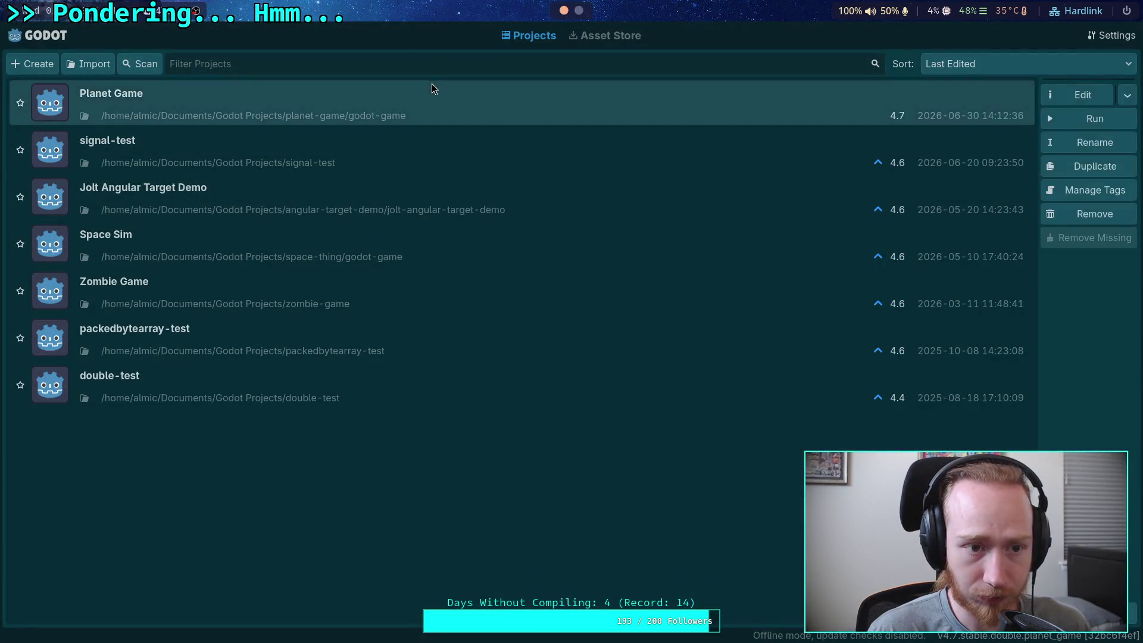
pyautogui.doubleClick(431, 83)
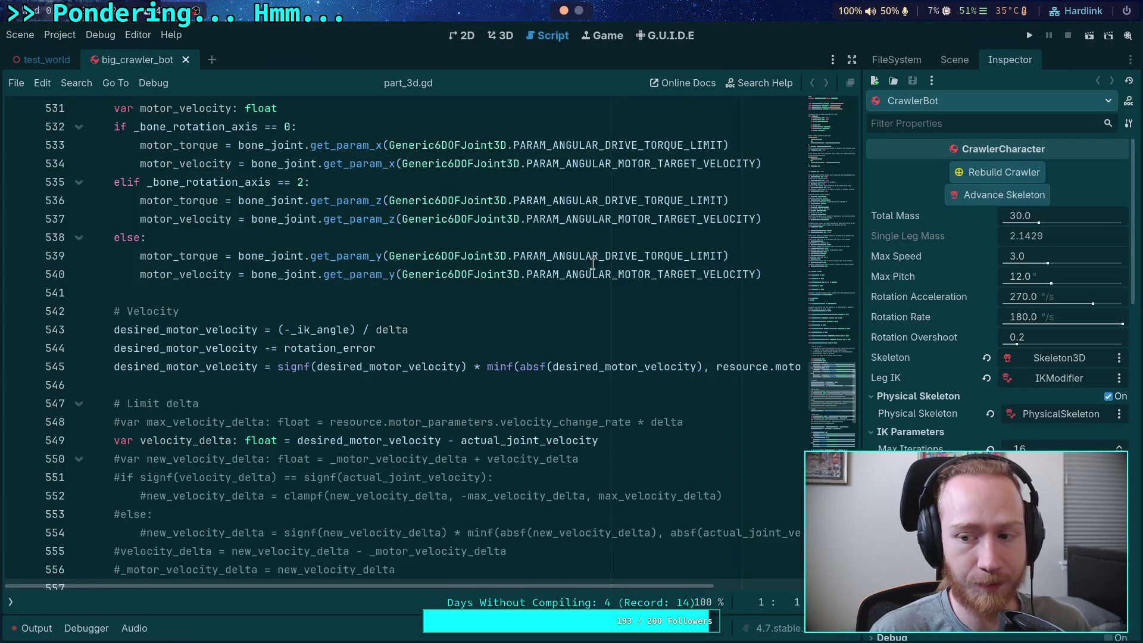
pyautogui.scroll(-2, 891, 368)
pyautogui.scroll(-3, 891, 365)
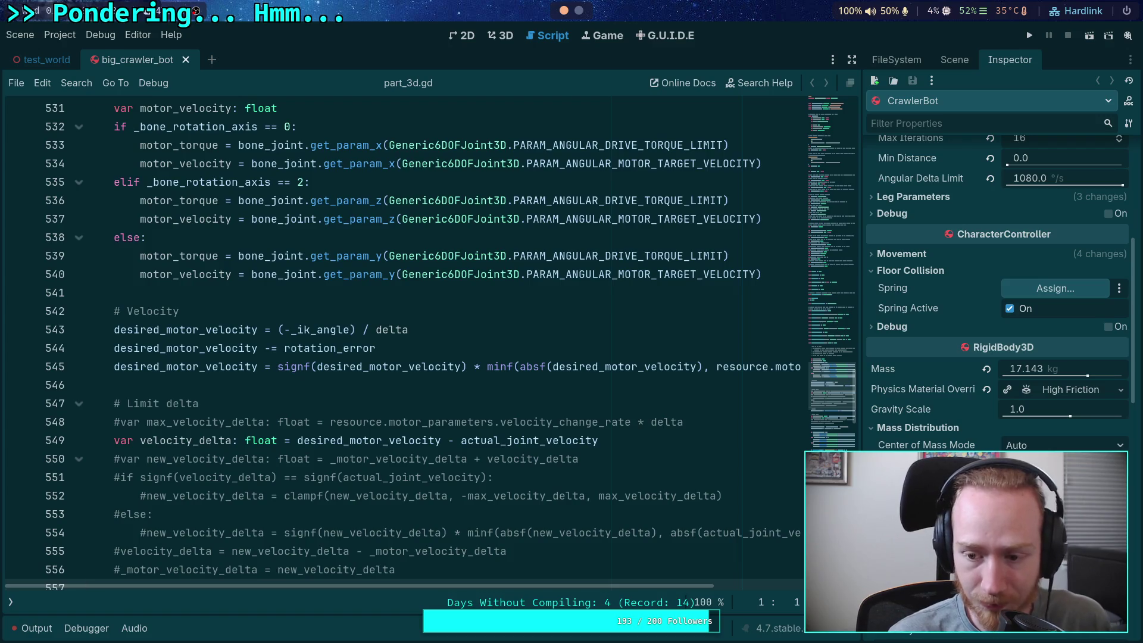
pyautogui.scroll(5, 930, 344)
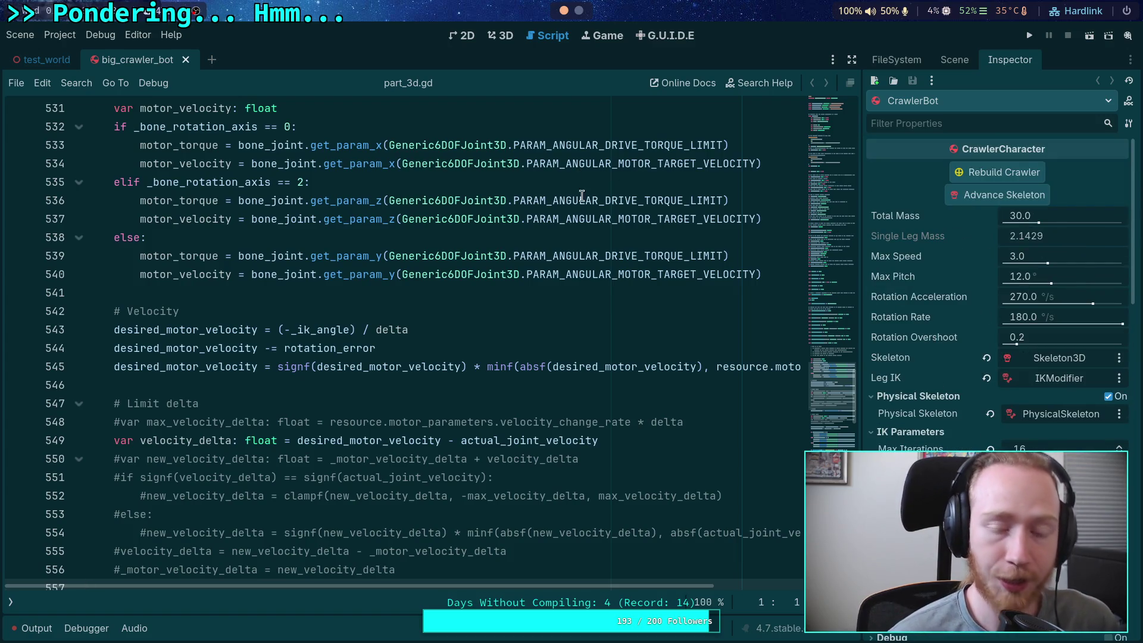
# Select FL_Leg in the scene tree, scroll its Inspector to Motor Settings, then switch to the browser.
pyautogui.click(959, 62)
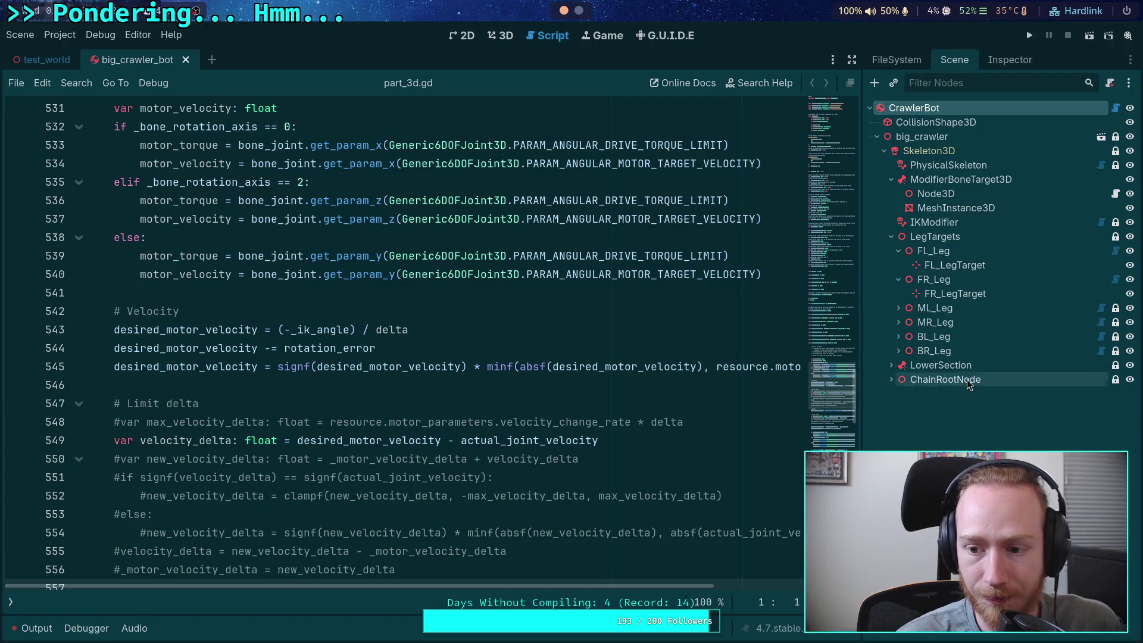
pyautogui.click(933, 251)
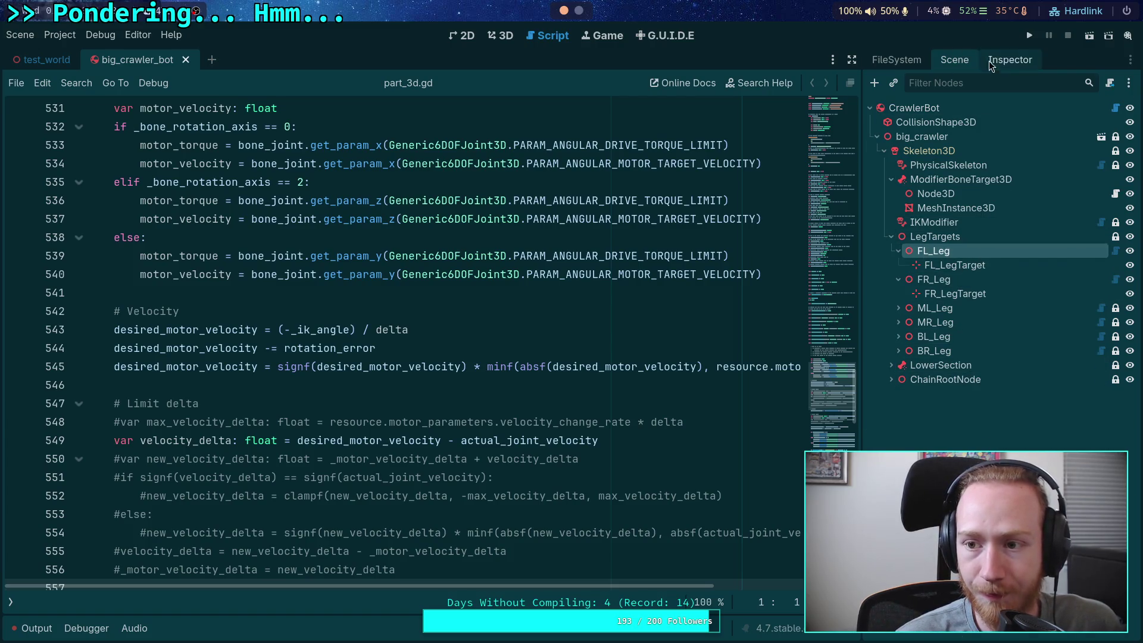
pyautogui.click(1000, 60)
pyautogui.scroll(-5, 958, 409)
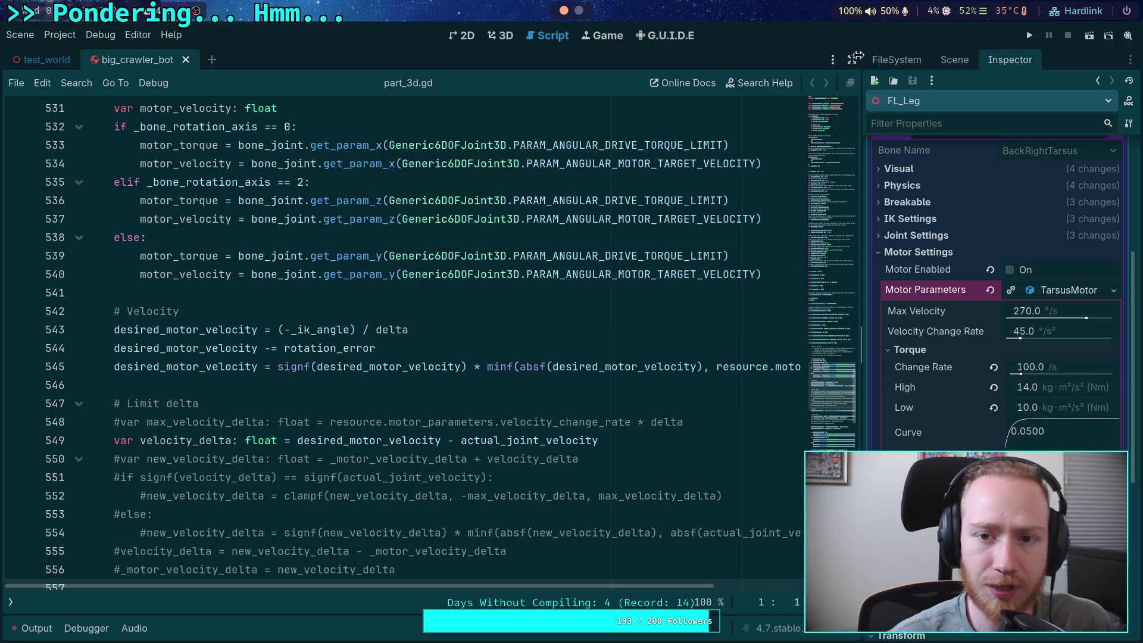
pyautogui.press('super+2')
# On the YouTube tab, paste the link to video v=s0ABQYxSVdg into the address bar.
pyautogui.click(16, 466)
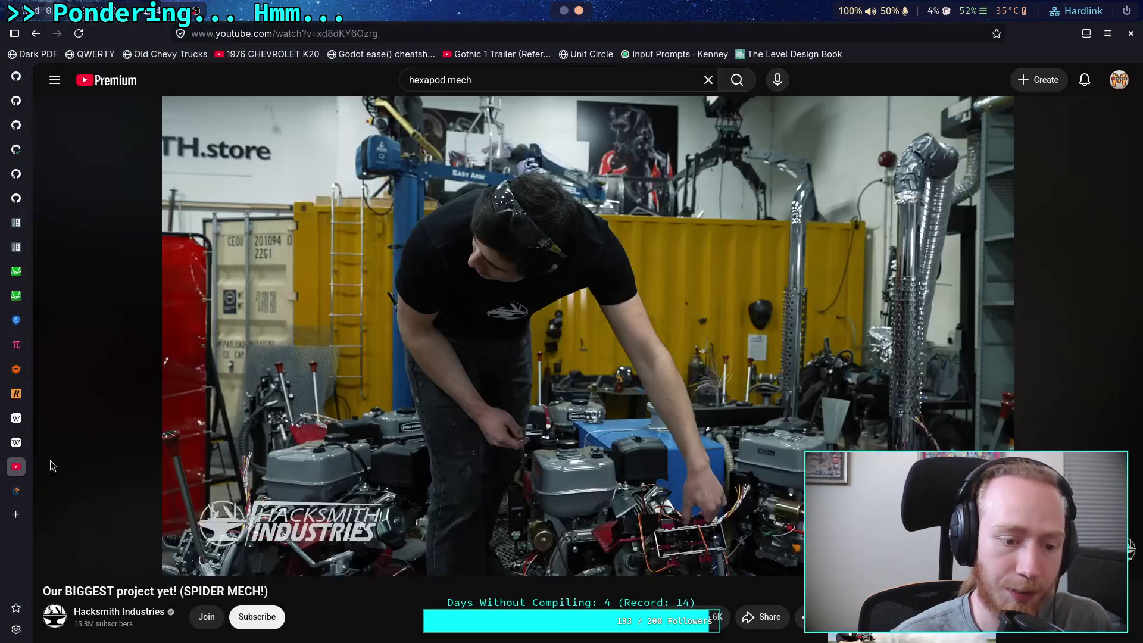
pyautogui.click(381, 84)
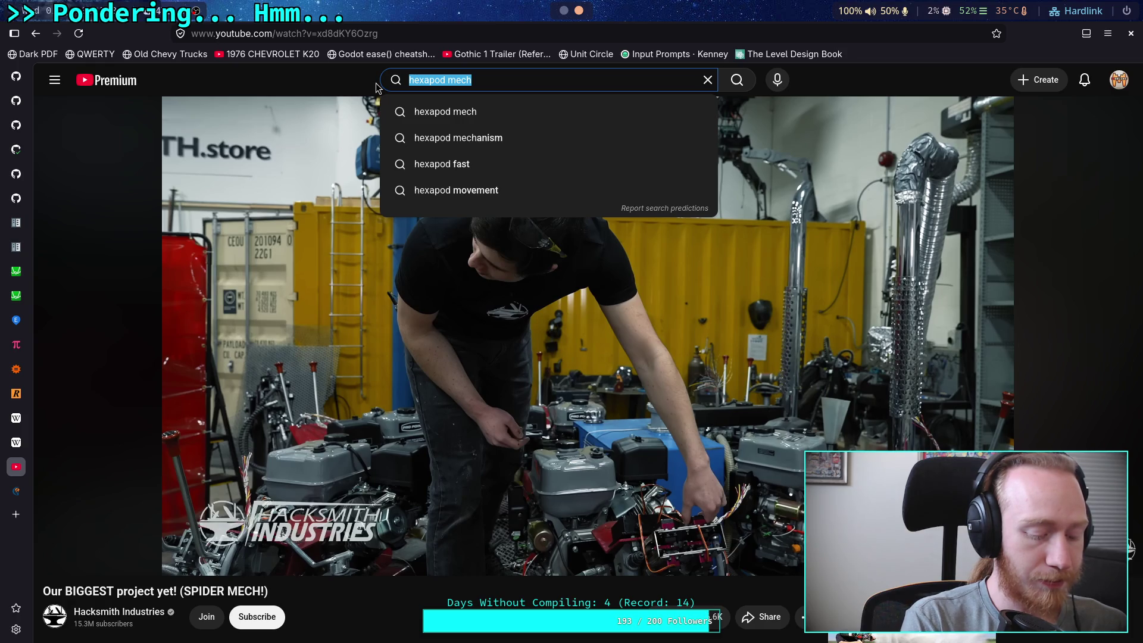
pyautogui.click(376, 87)
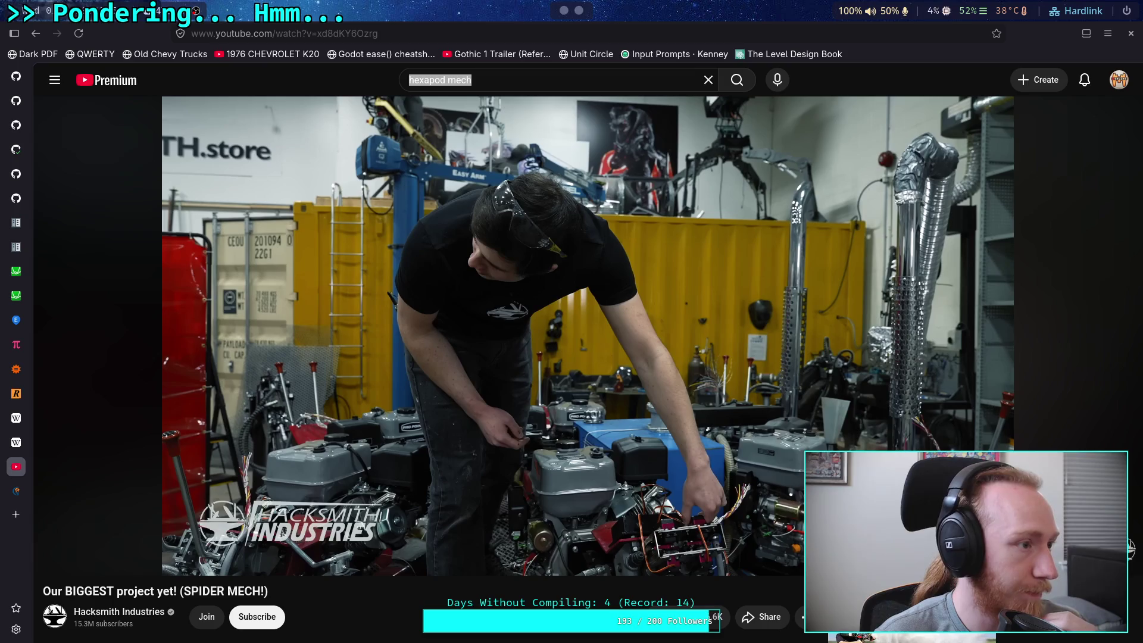
pyautogui.click(355, 27)
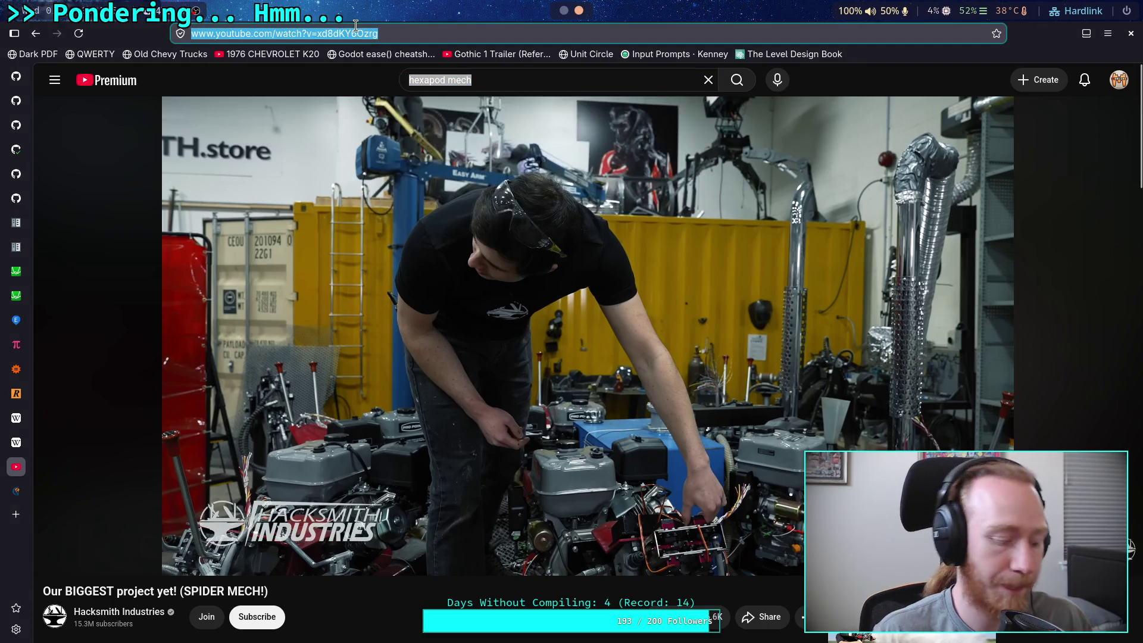
pyautogui.write('https://www.youtube.com/watch?v=s0ABQYxSVdg&t=973s')
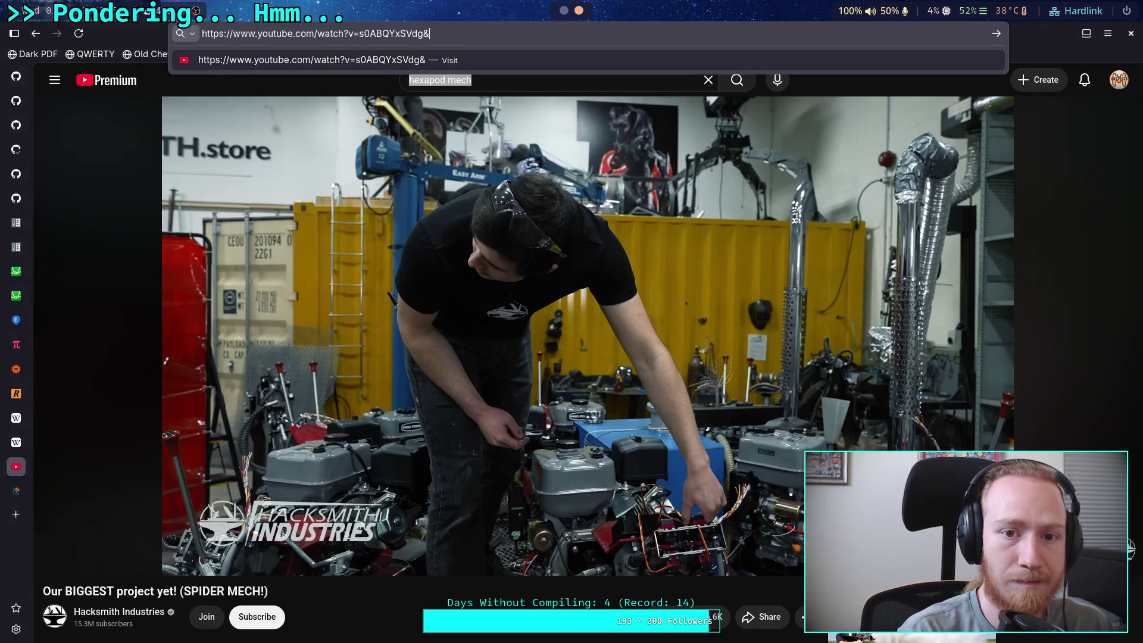
# Load the motors and servos guide video, jump to its Servos part at 5:56, check playback speed, and resume playing.
pyautogui.press('BackSpace')
pyautogui.press('Return')
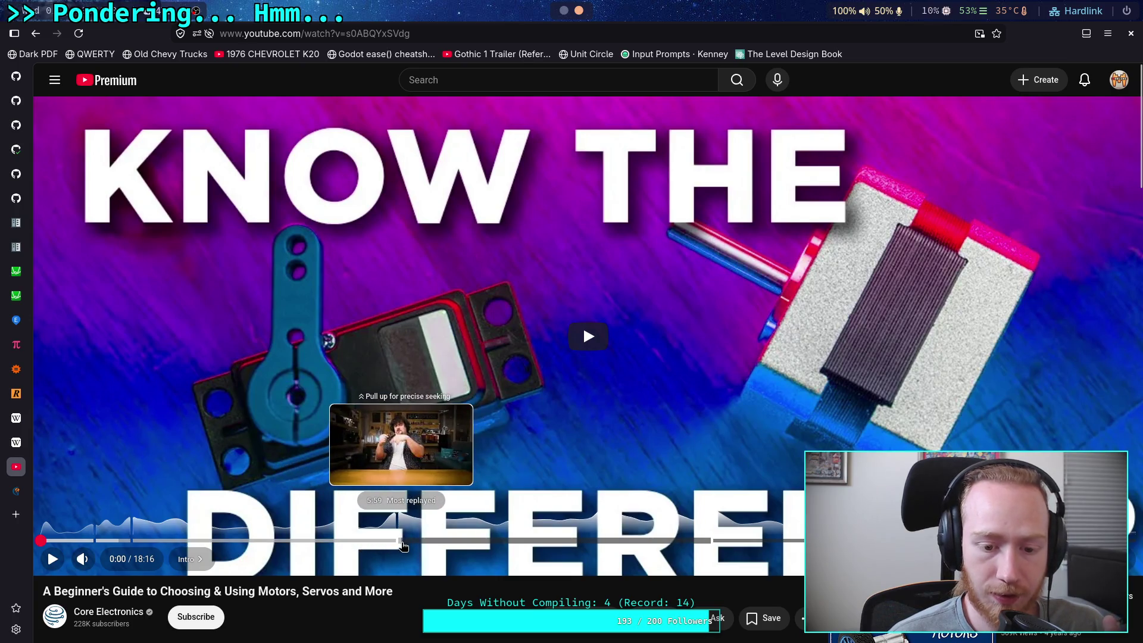
pyautogui.click(399, 542)
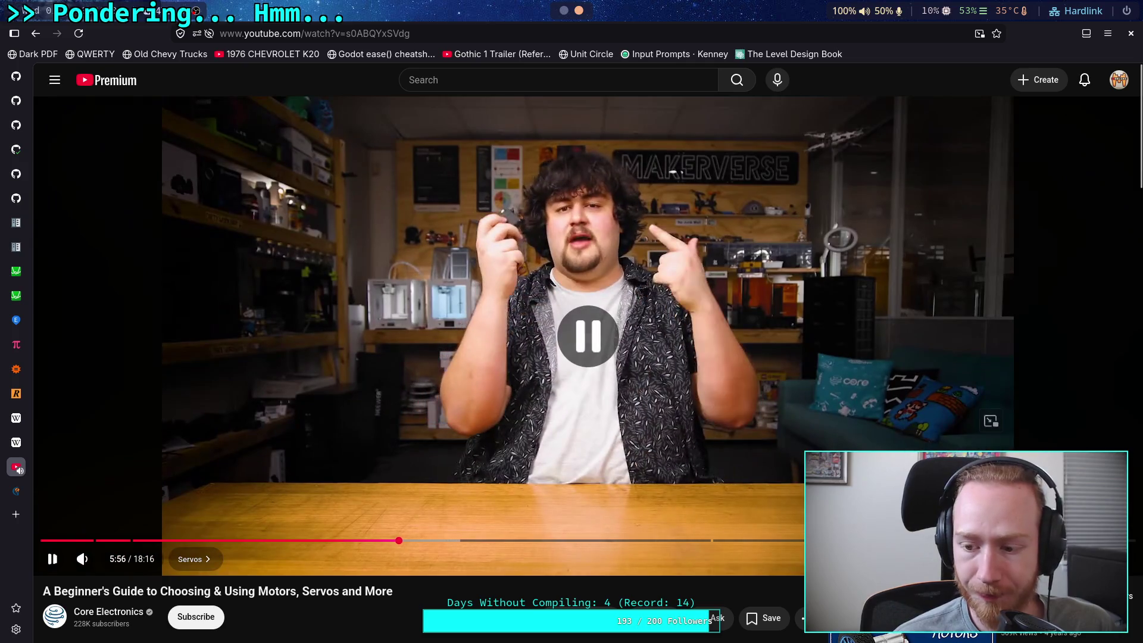
pyautogui.click(50, 554)
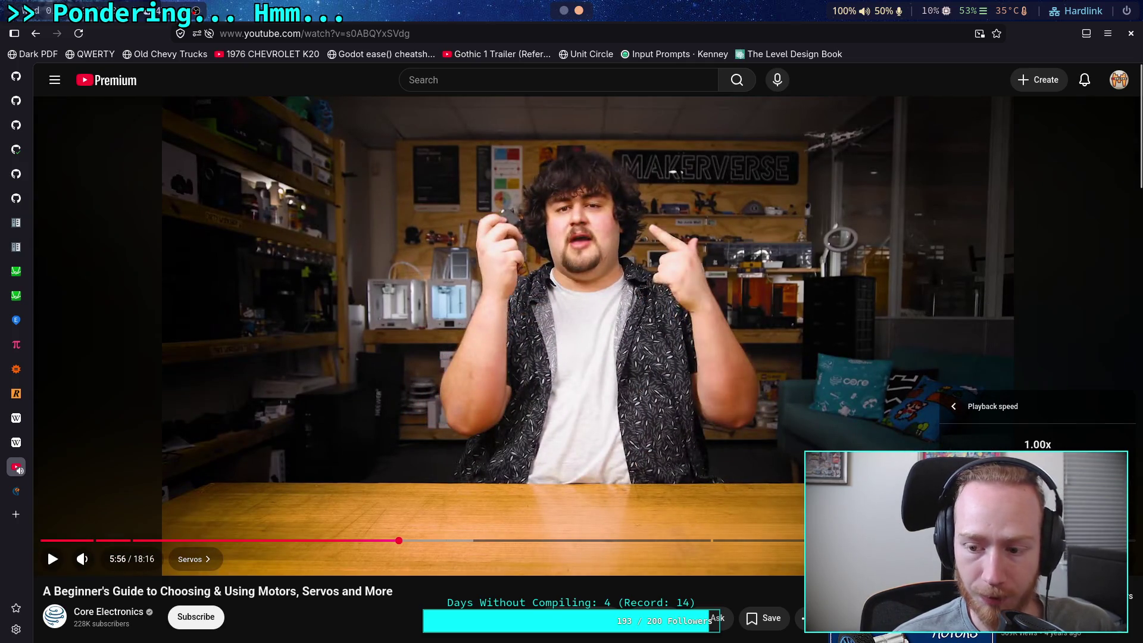
pyautogui.click(325, 552)
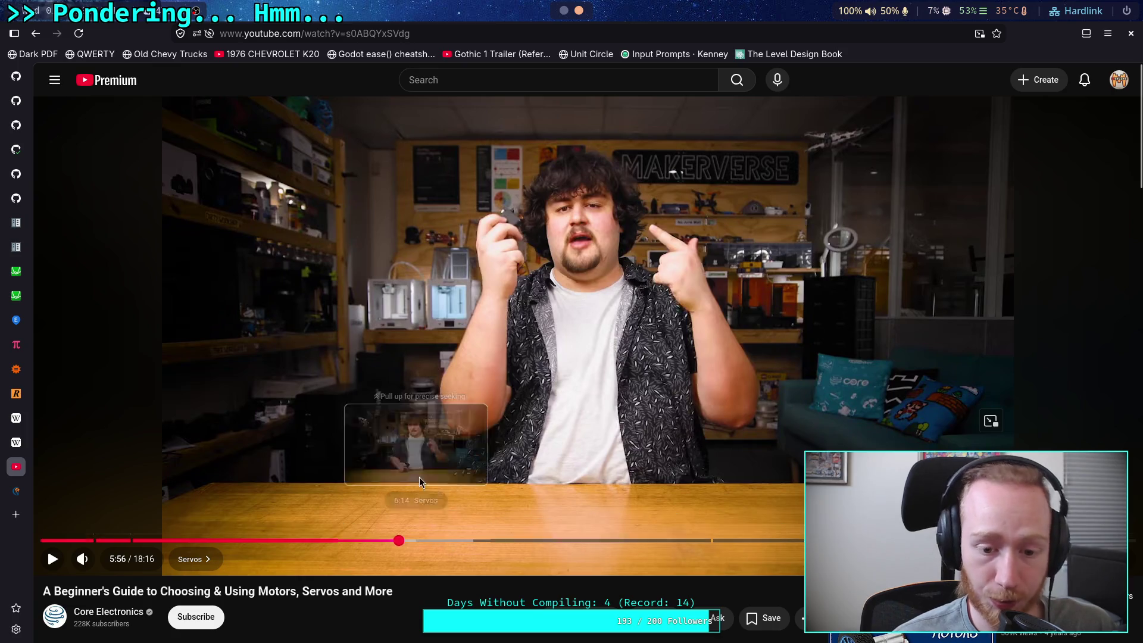
pyautogui.click(384, 367)
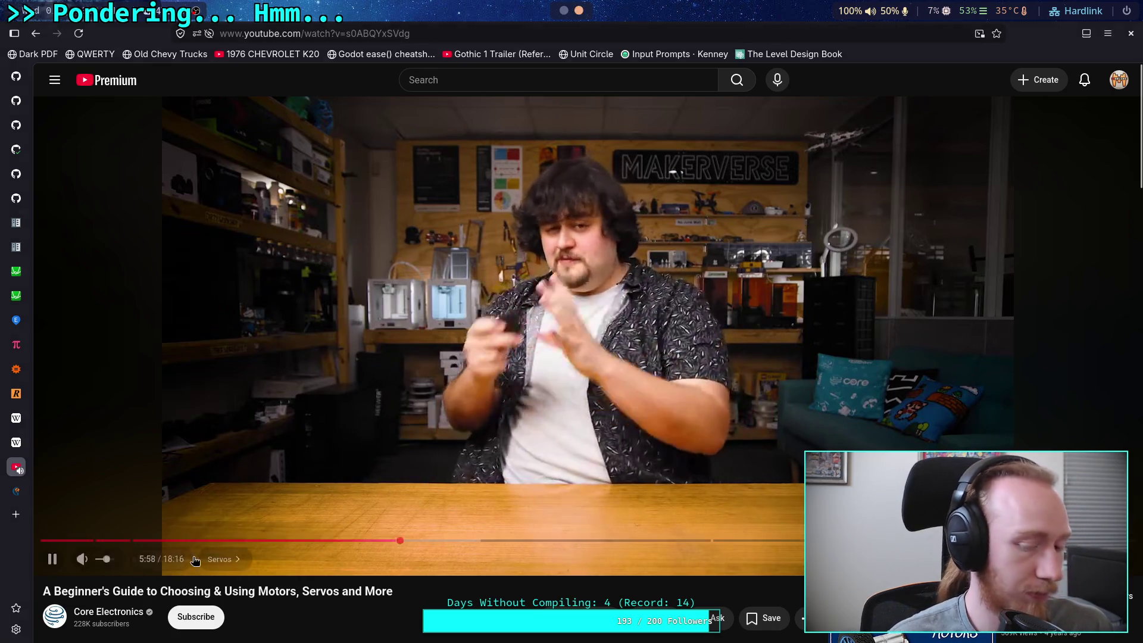
pyautogui.moveTo(110, 565)
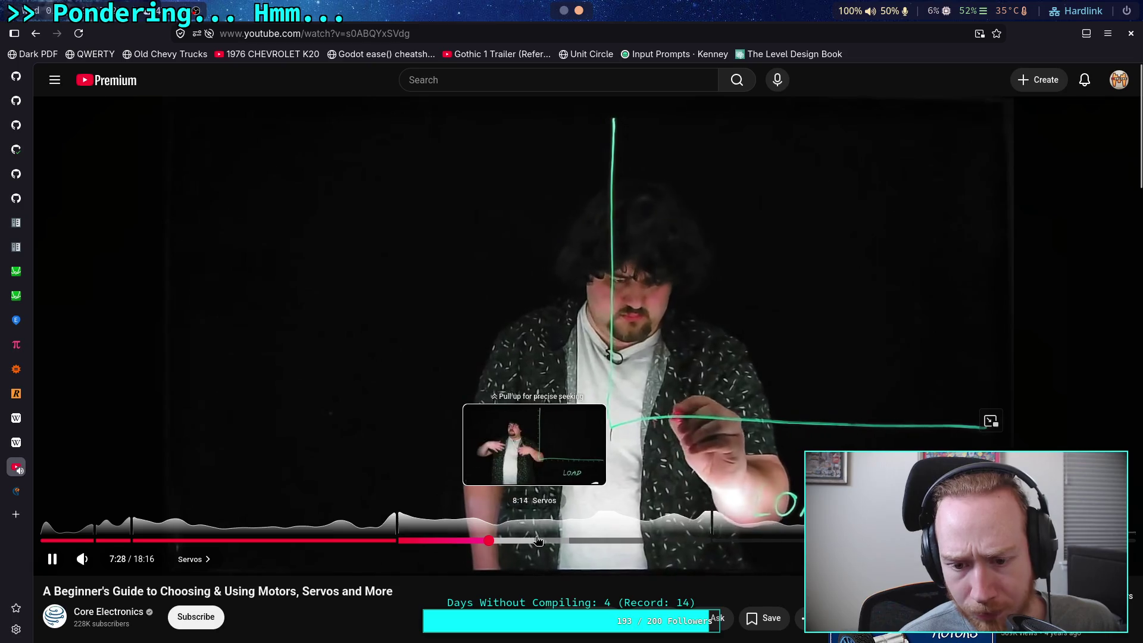
# Skip the servo video ahead to about 9:30, pause it at 10:14, and glance at the comments.
pyautogui.click(611, 540)
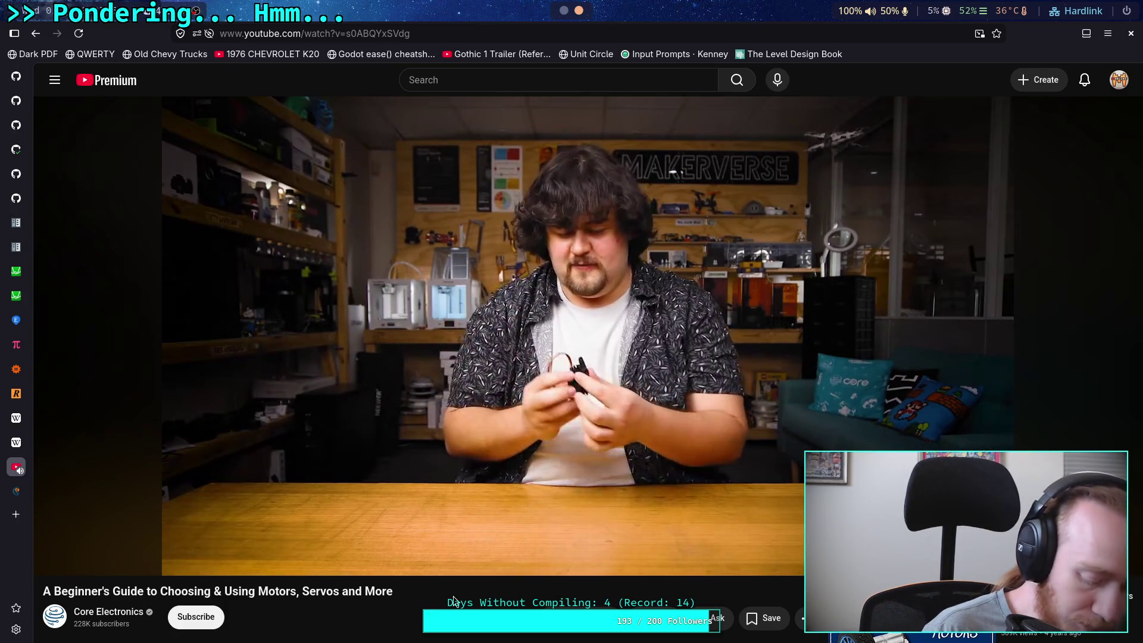
pyautogui.moveTo(549, 538)
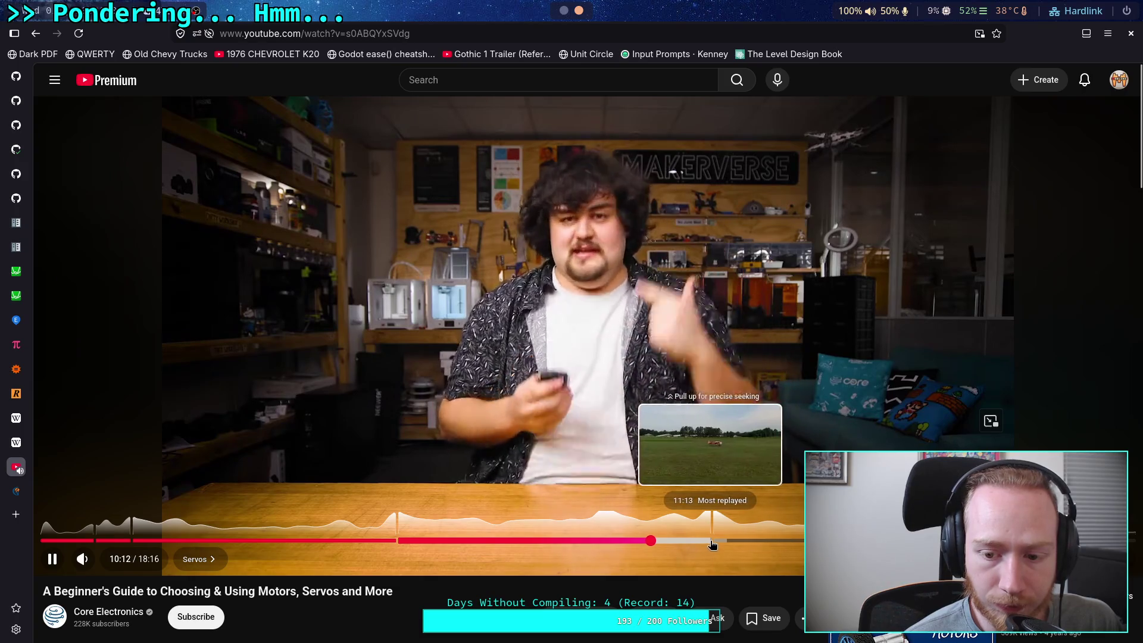
pyautogui.click(549, 520)
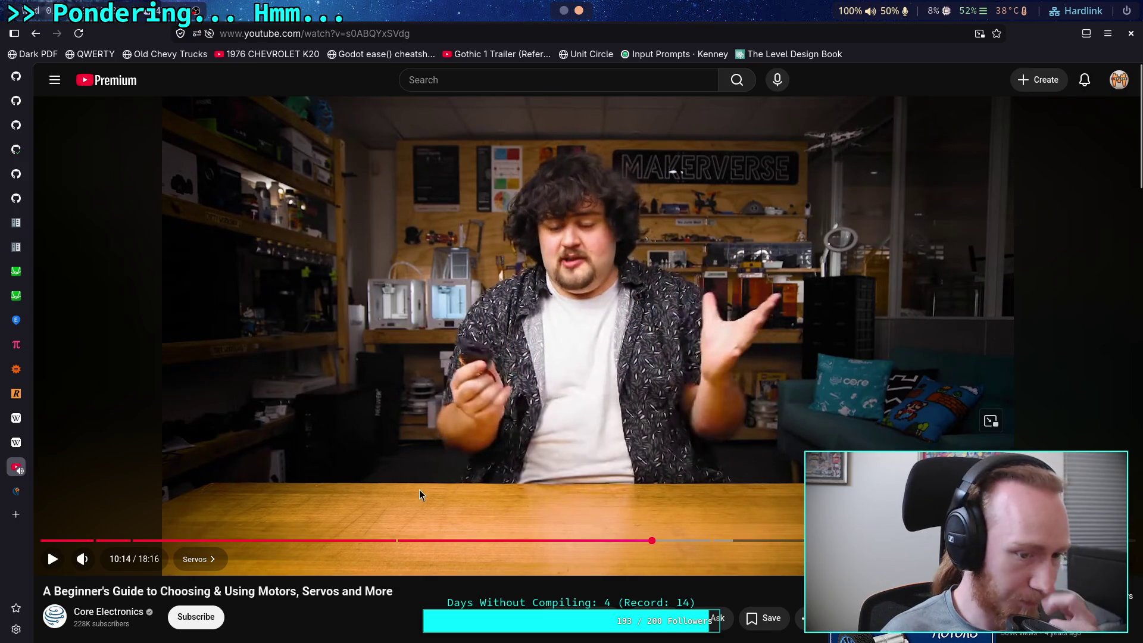
pyautogui.scroll(-5, 419, 460)
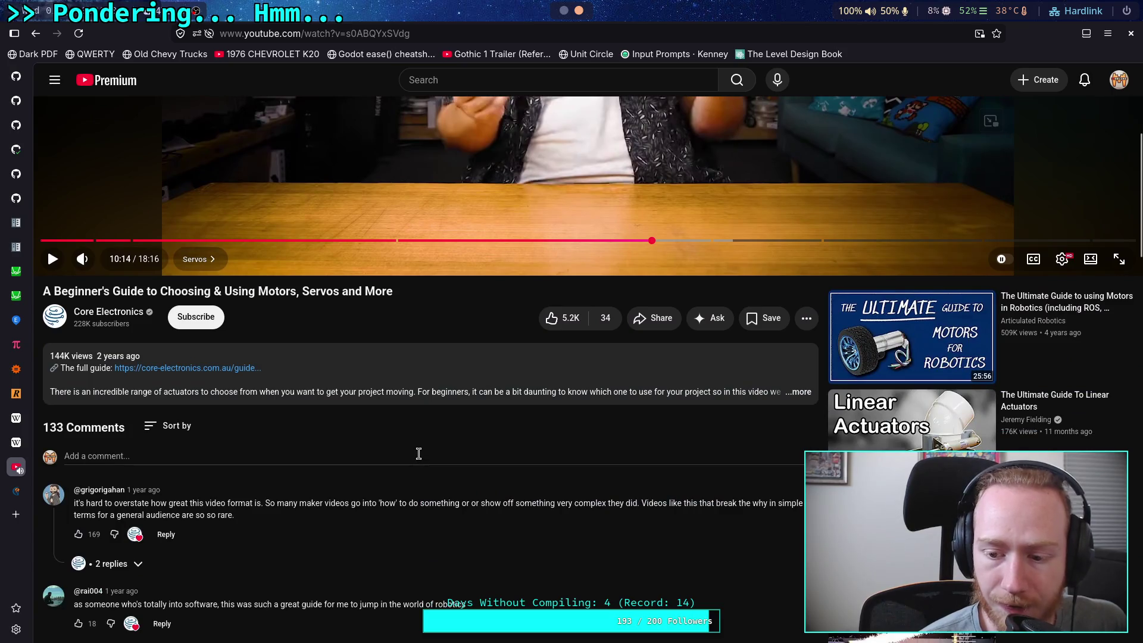
pyautogui.scroll(-3, 419, 460)
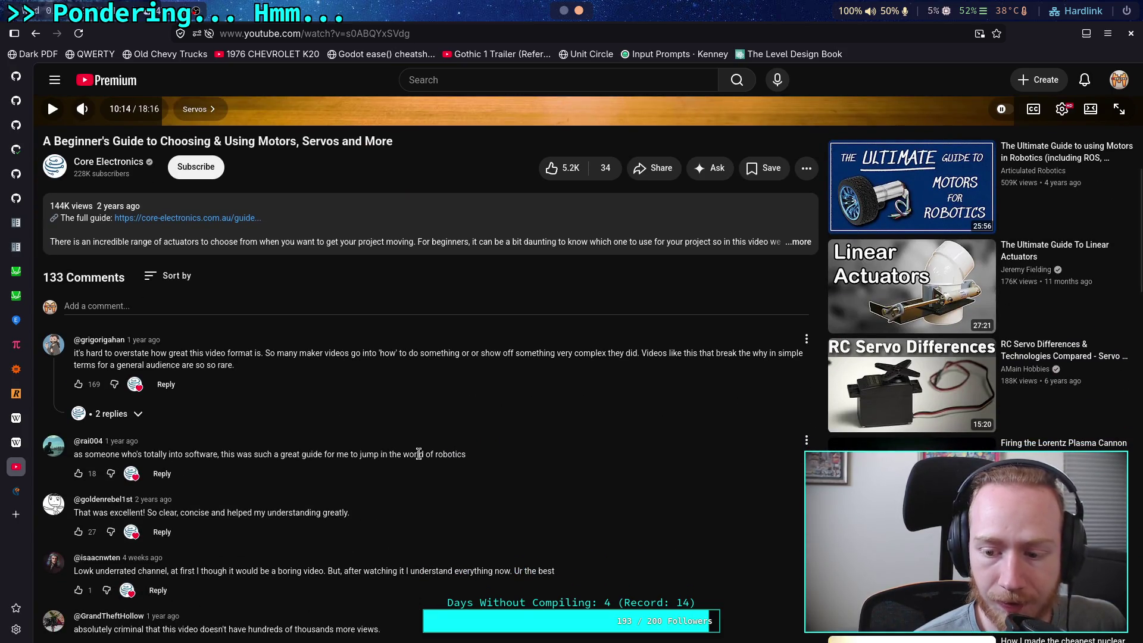
pyautogui.scroll(8, 419, 453)
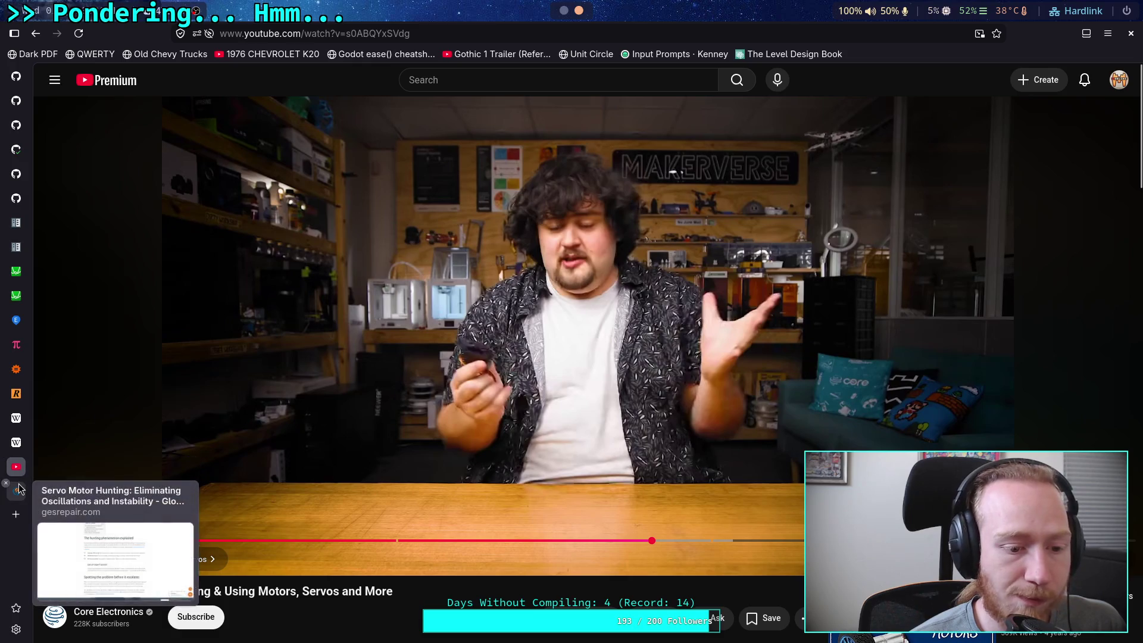
# Close the servo video tab and move through the ADRC and logarithm pages to the PID controller article.
pyautogui.click(7, 458)
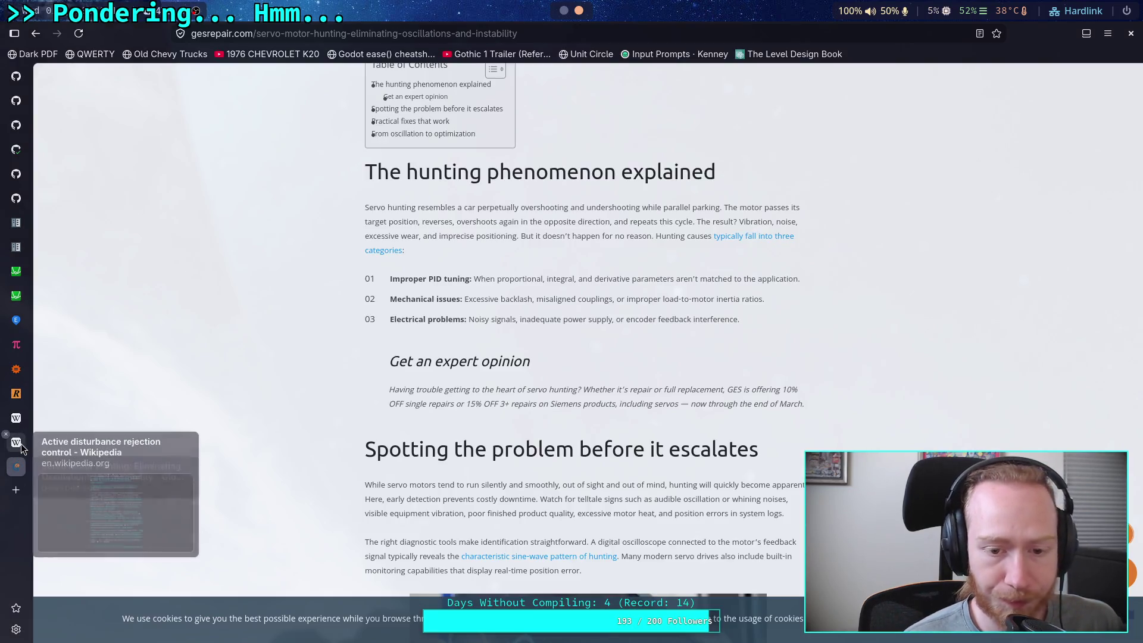
pyautogui.click(14, 460)
pyautogui.click(24, 426)
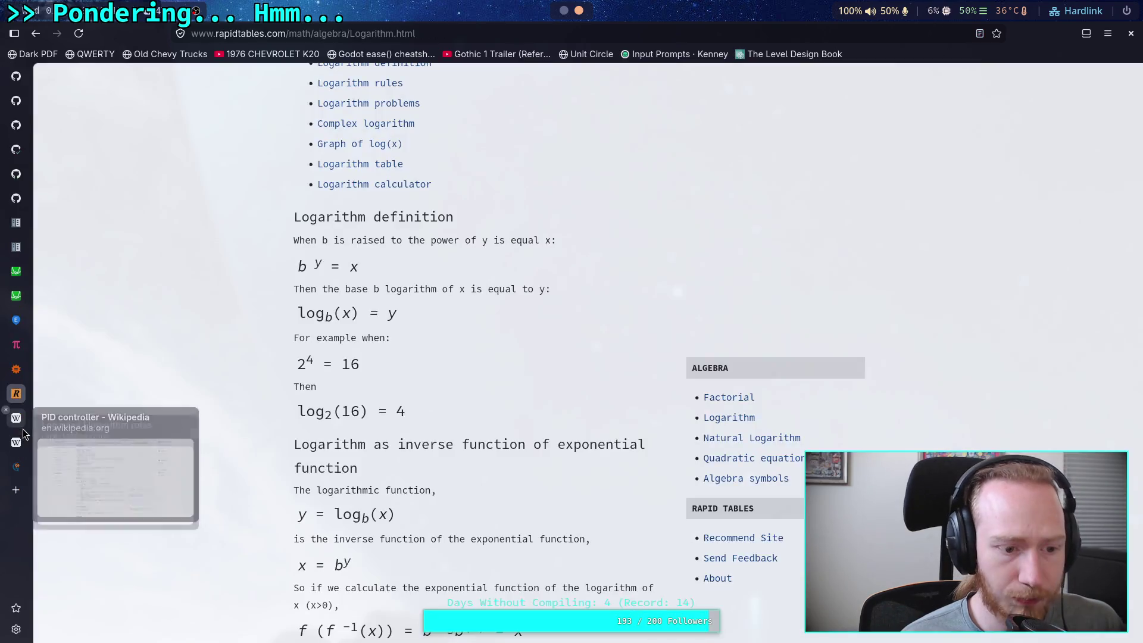
pyautogui.click(27, 422)
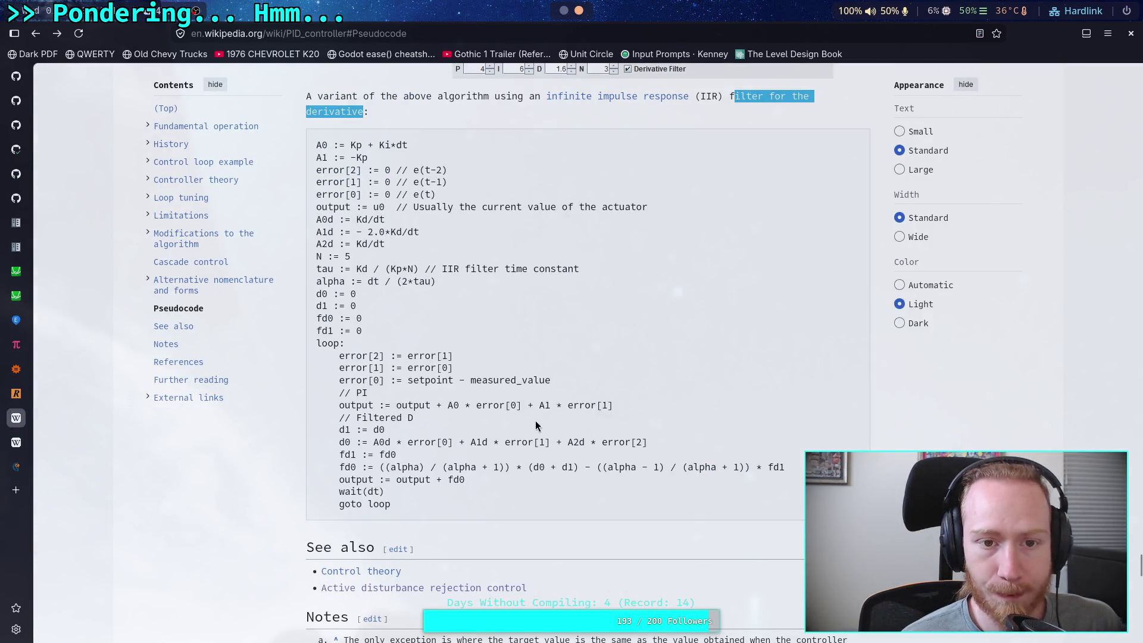
# Switch the PID article to dark Reader View and scroll down to the Pseudocode section.
pyautogui.click(818, 144)
pyautogui.hotkey('ctrl', 'alt', 'r')
pyautogui.scroll(-10, 761, 287)
pyautogui.moveTo(1137, 95)
pyautogui.mouseDown()
pyautogui.moveTo(1137, 610)
pyautogui.moveTo(1137, 545)
pyautogui.mouseUp()
pyautogui.scroll(-9, 845, 417)
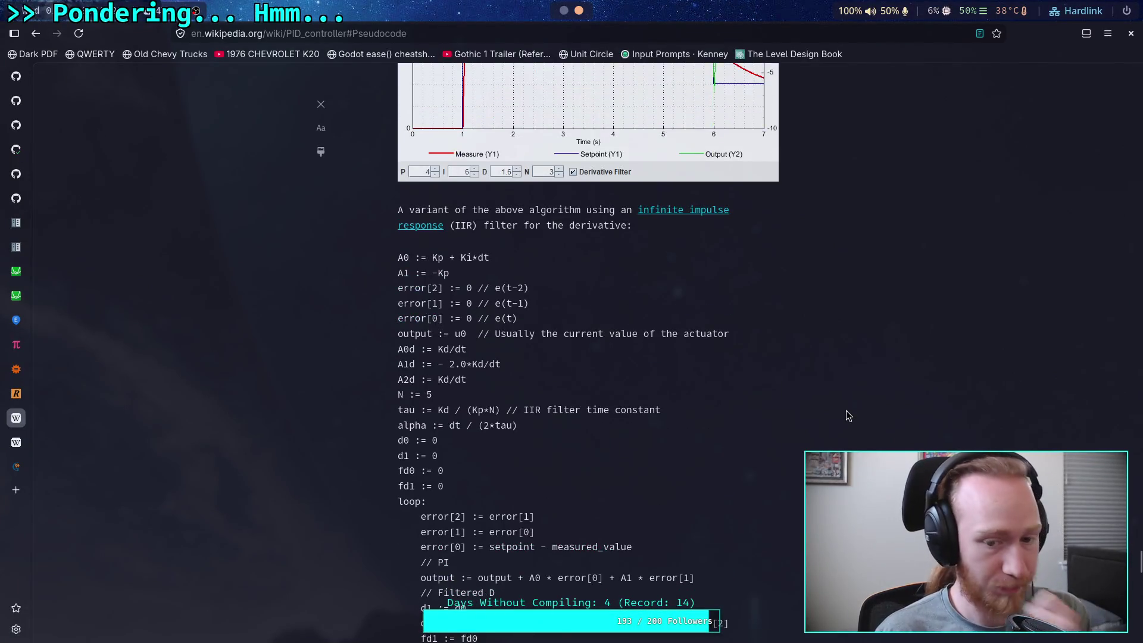
pyautogui.scroll(-1, 841, 390)
pyautogui.scroll(-1, 840, 390)
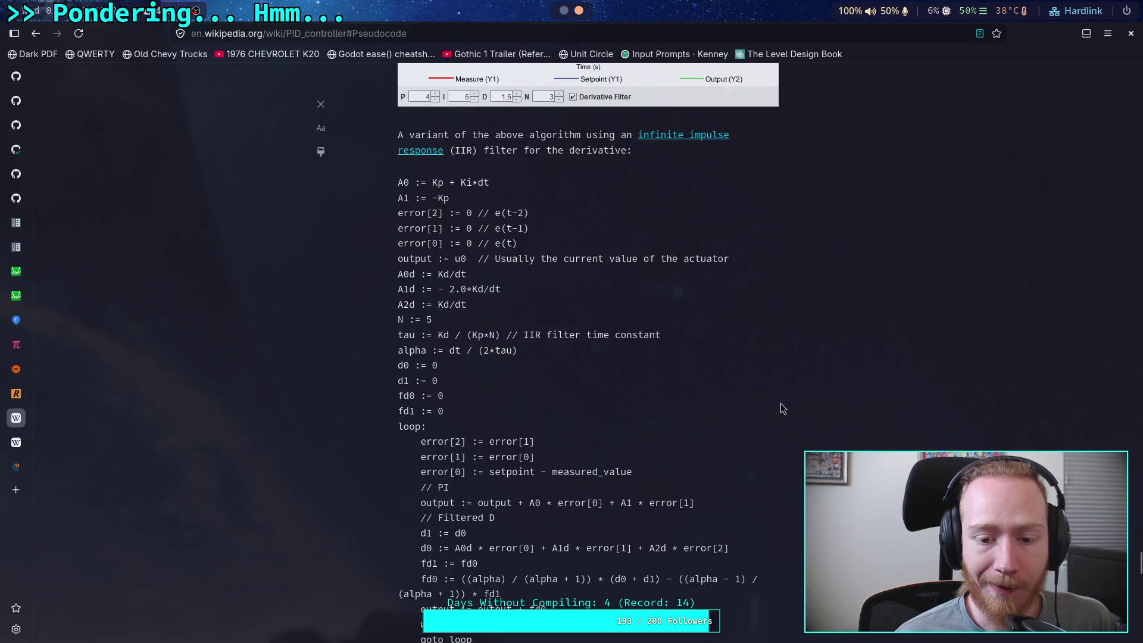
pyautogui.scroll(-3, 780, 402)
pyautogui.scroll(15, 773, 407)
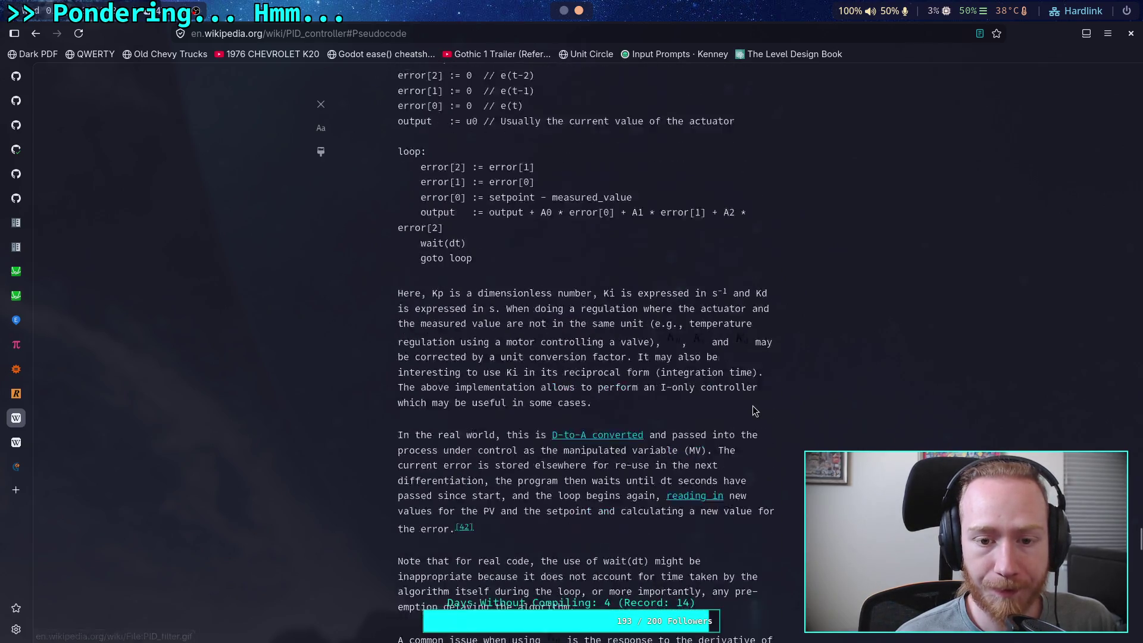
pyautogui.scroll(15, 411, 363)
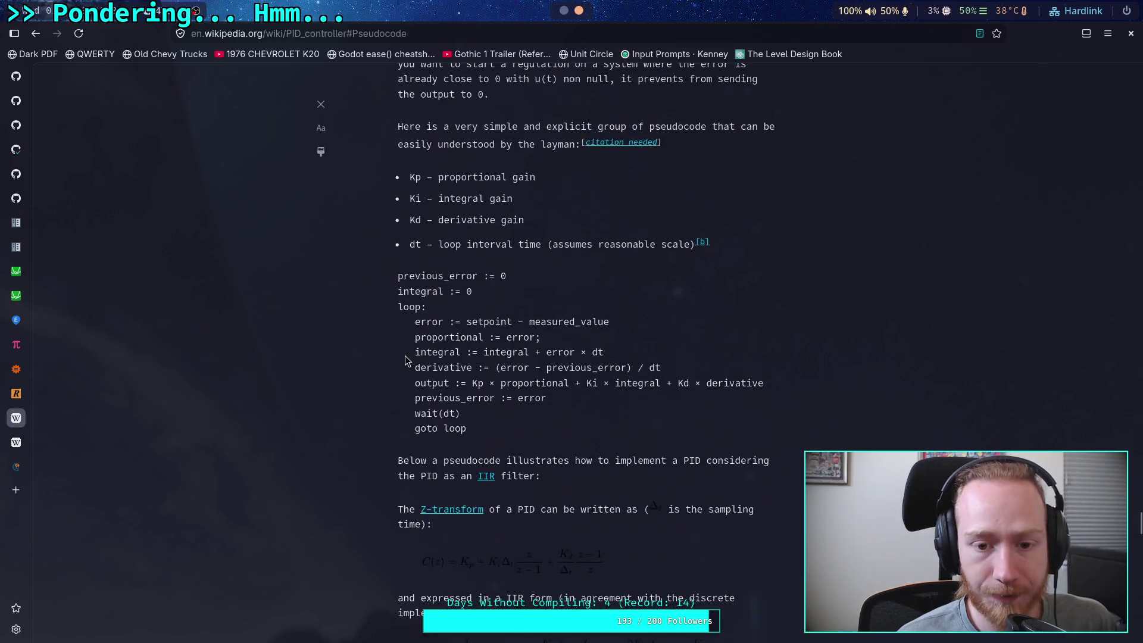
pyautogui.scroll(15, 475, 363)
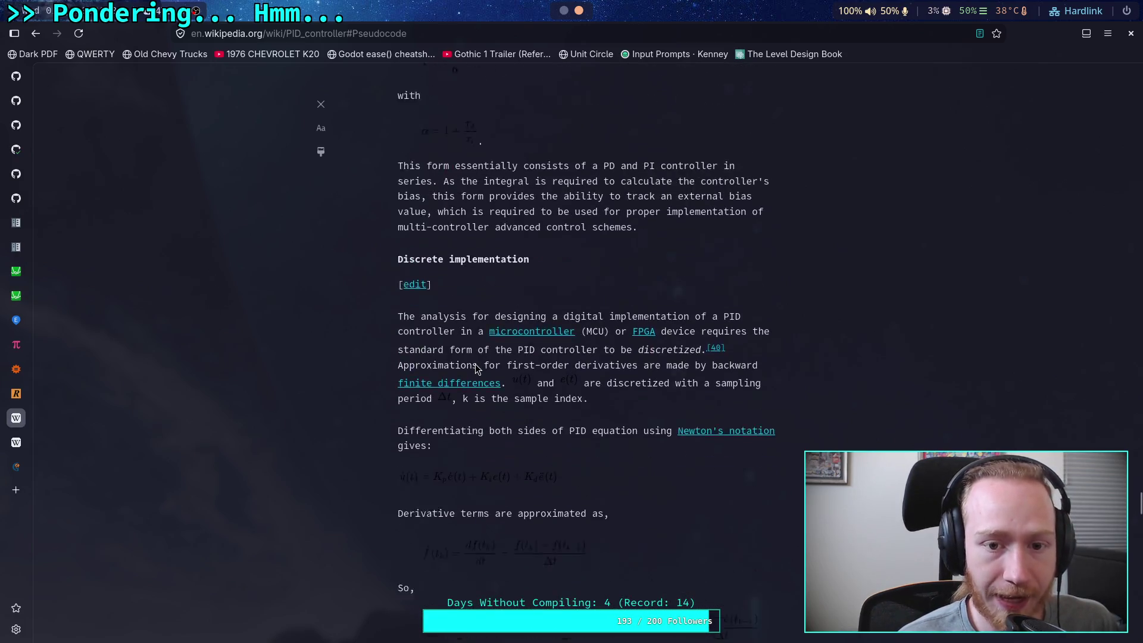
pyautogui.scroll(-12, 474, 358)
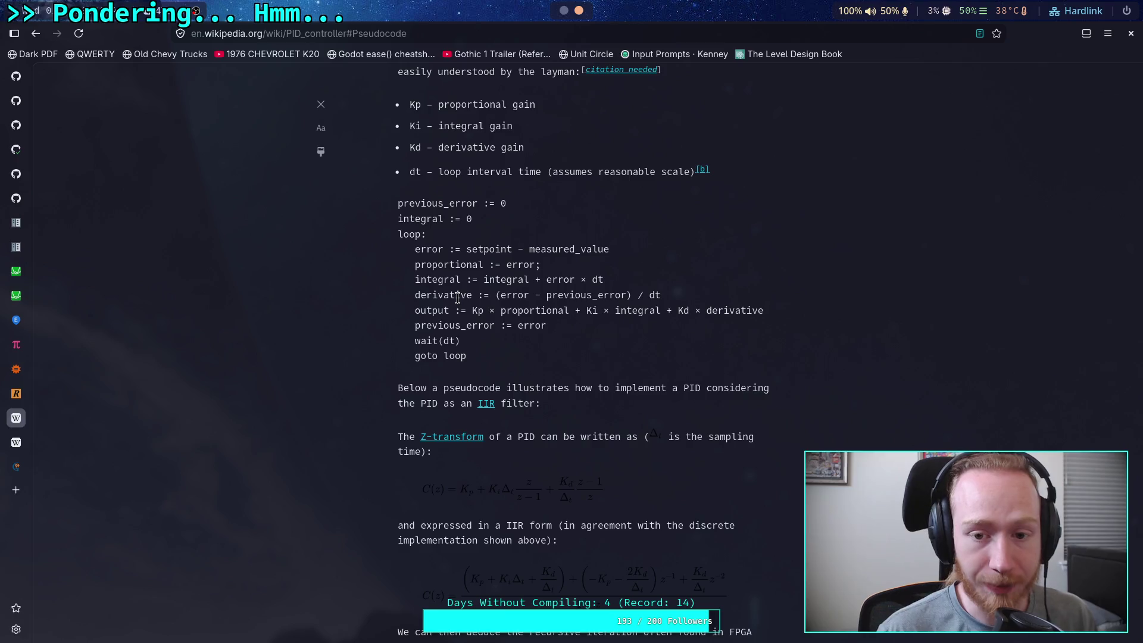
# Highlight error, output and setpoint - measured_value in the PID pseudocode.
pyautogui.doubleClick(424, 249)
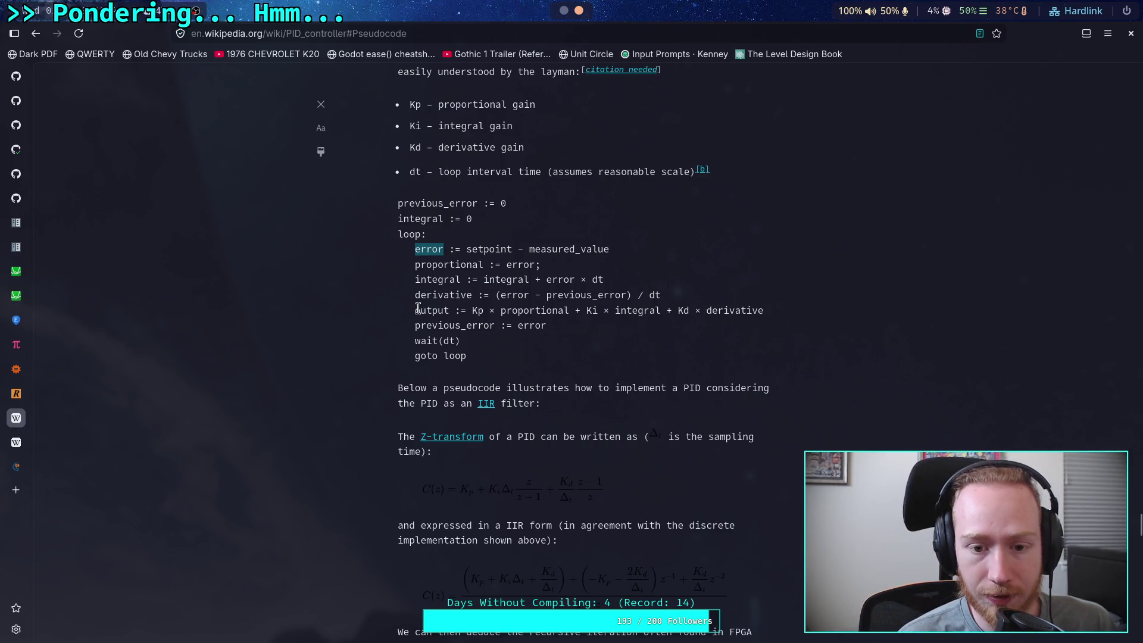
pyautogui.doubleClick(426, 310)
pyautogui.scroll(-8, 556, 347)
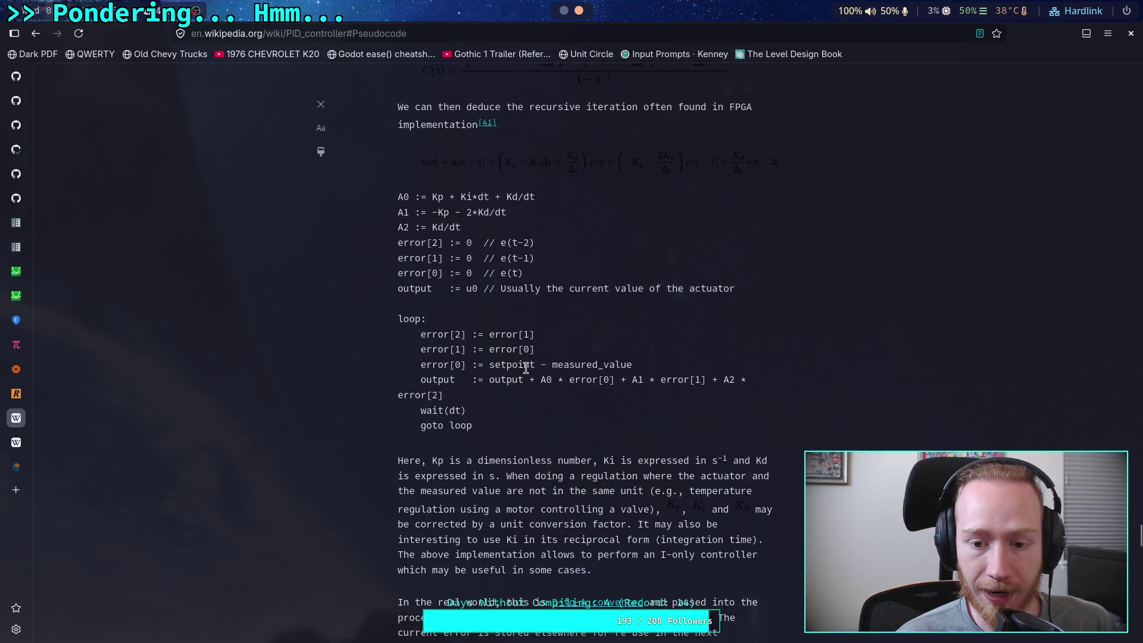
pyautogui.moveTo(489, 365); pyautogui.dragTo(640, 365)
pyautogui.moveTo(420, 382); pyautogui.dragTo(462, 382)
pyautogui.scroll(-14, 513, 387)
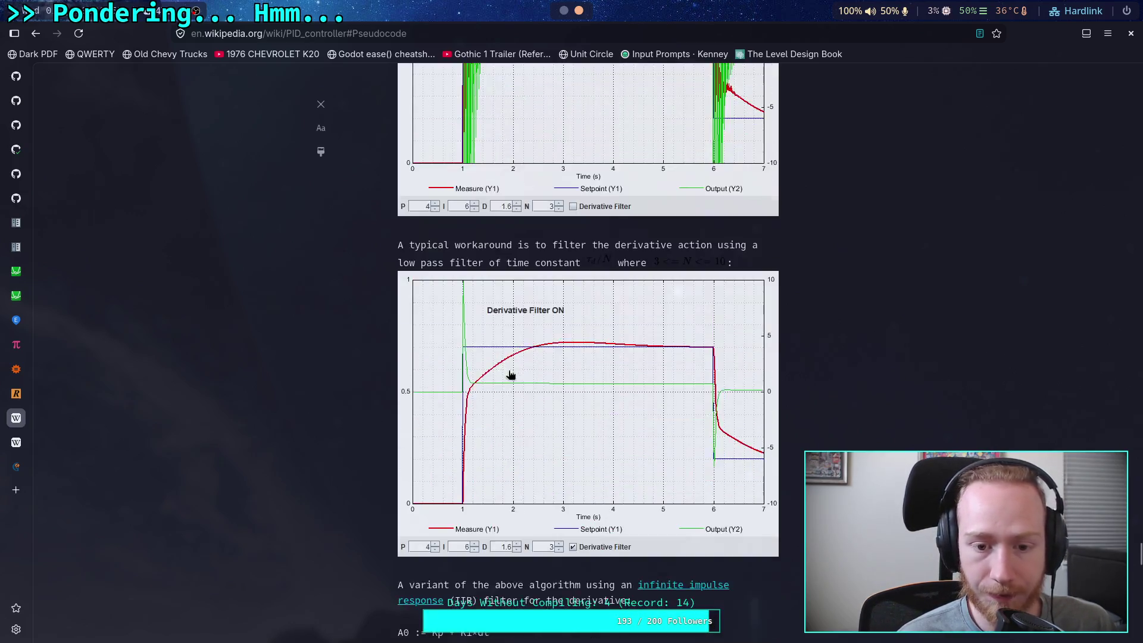
pyautogui.scroll(-10, 511, 376)
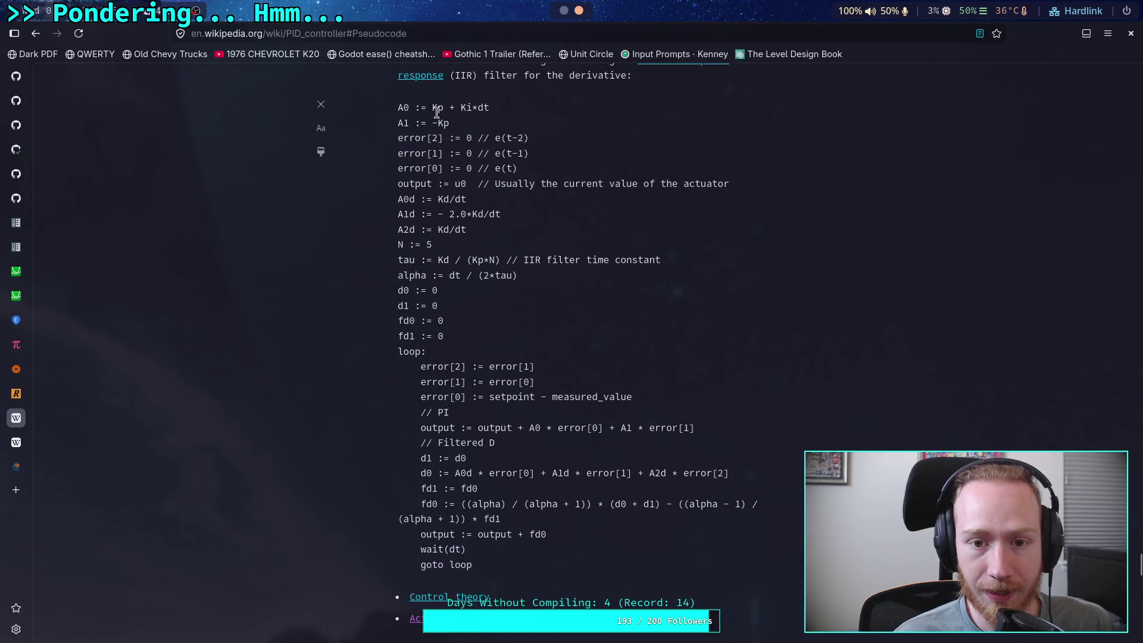
pyautogui.moveTo(432, 107); pyautogui.dragTo(477, 107)
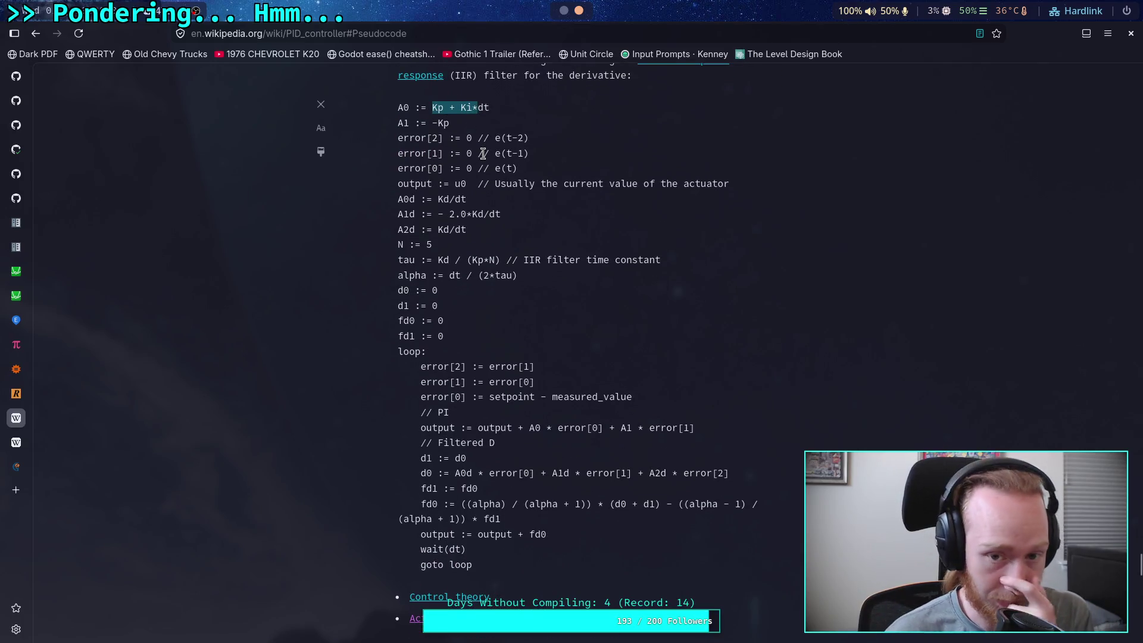
pyautogui.doubleClick(460, 183)
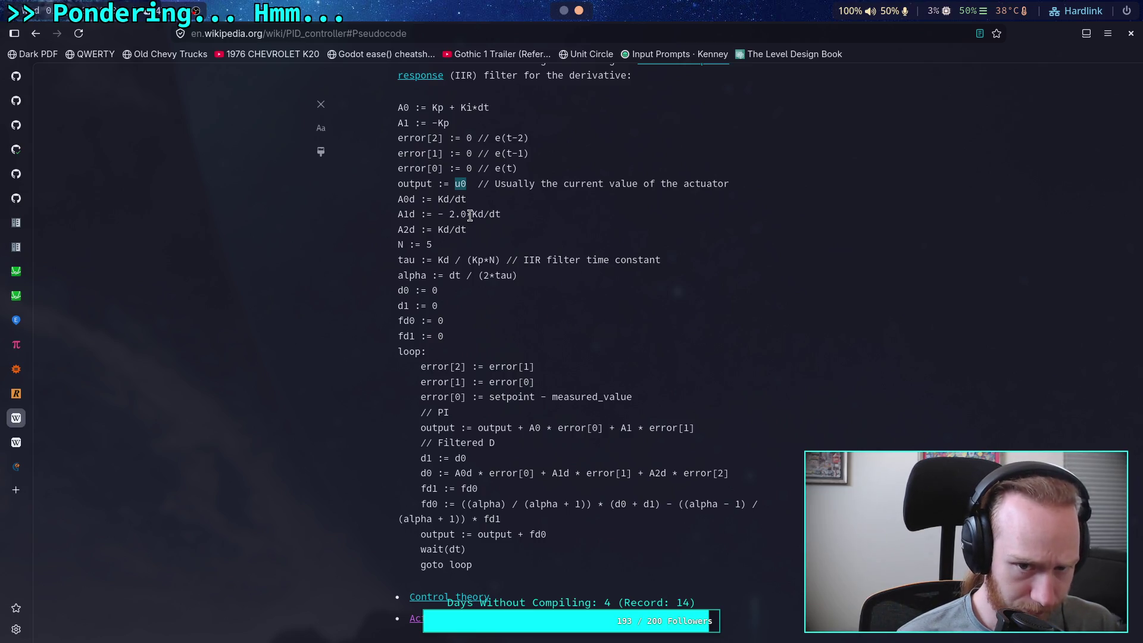
pyautogui.moveTo(403, 210); pyautogui.dragTo(408, 217)
pyautogui.click(443, 230)
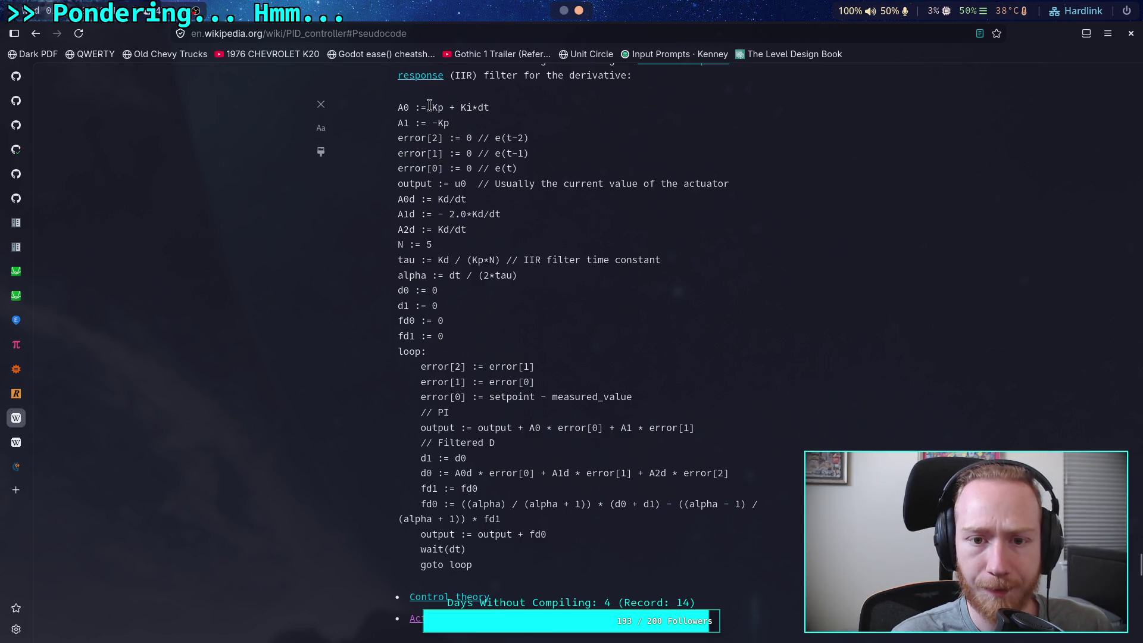
pyautogui.doubleClick(467, 108)
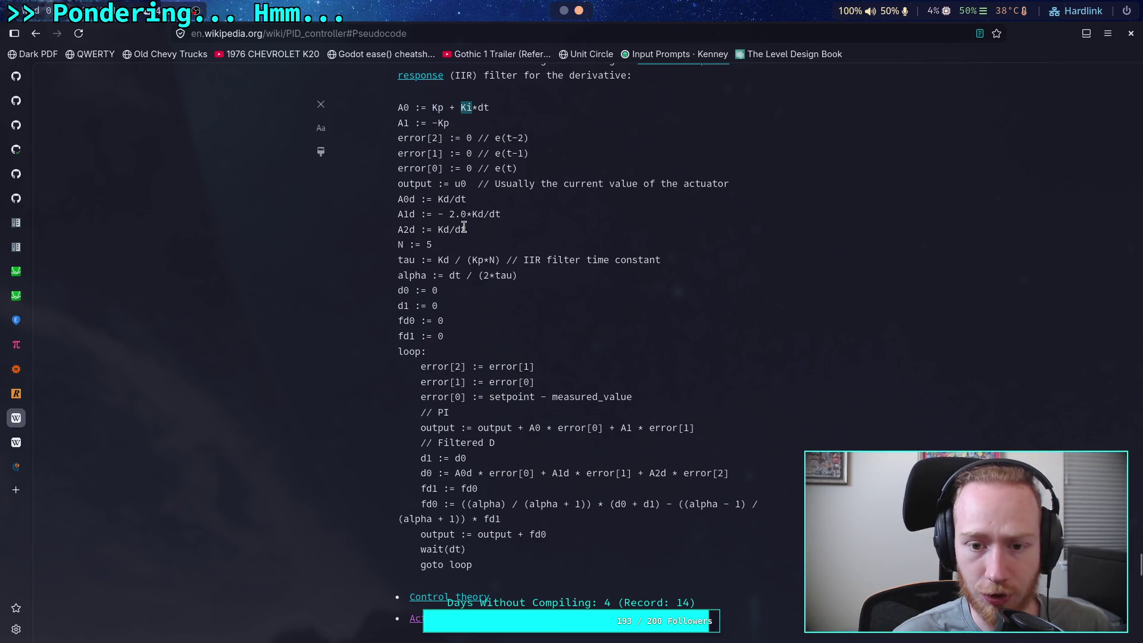
pyautogui.click(492, 259)
pyautogui.doubleClick(429, 244)
pyautogui.moveTo(398, 247); pyautogui.dragTo(459, 256)
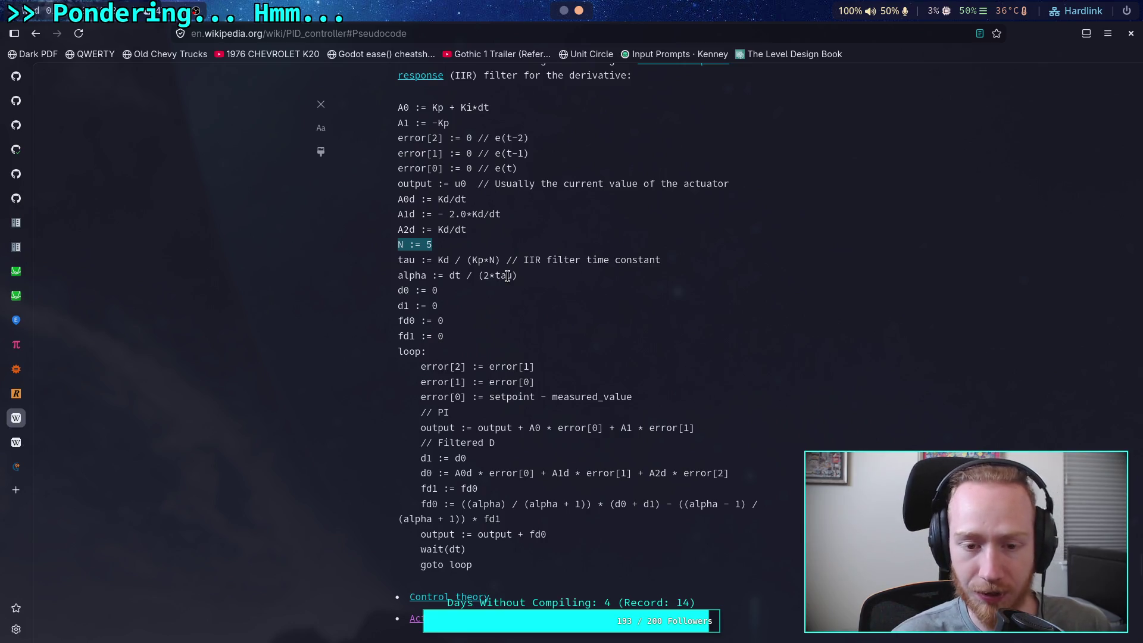
pyautogui.doubleClick(409, 261)
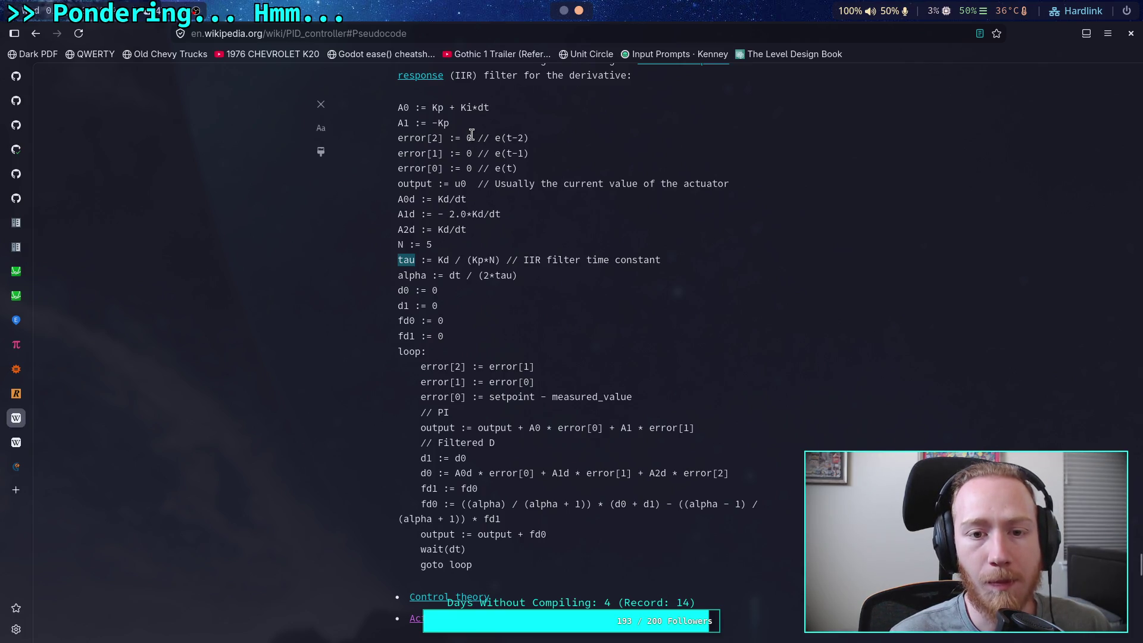
pyautogui.doubleClick(482, 108)
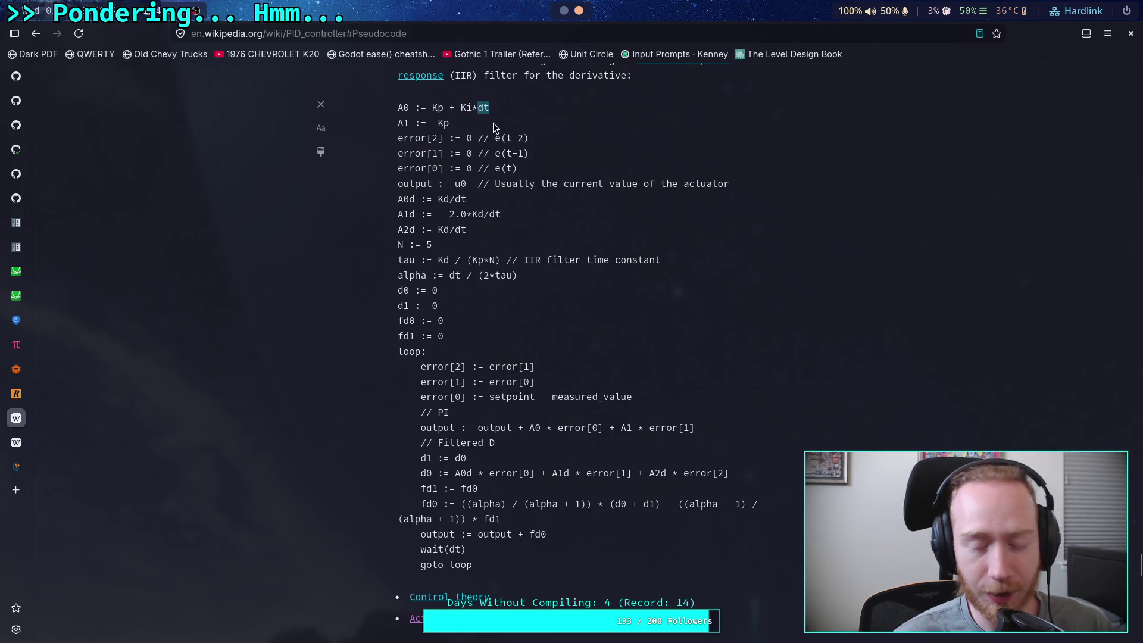
# Review the PID pseudocode, briefly highlighting dt in the integral line.
pyautogui.scroll(15, 523, 296)
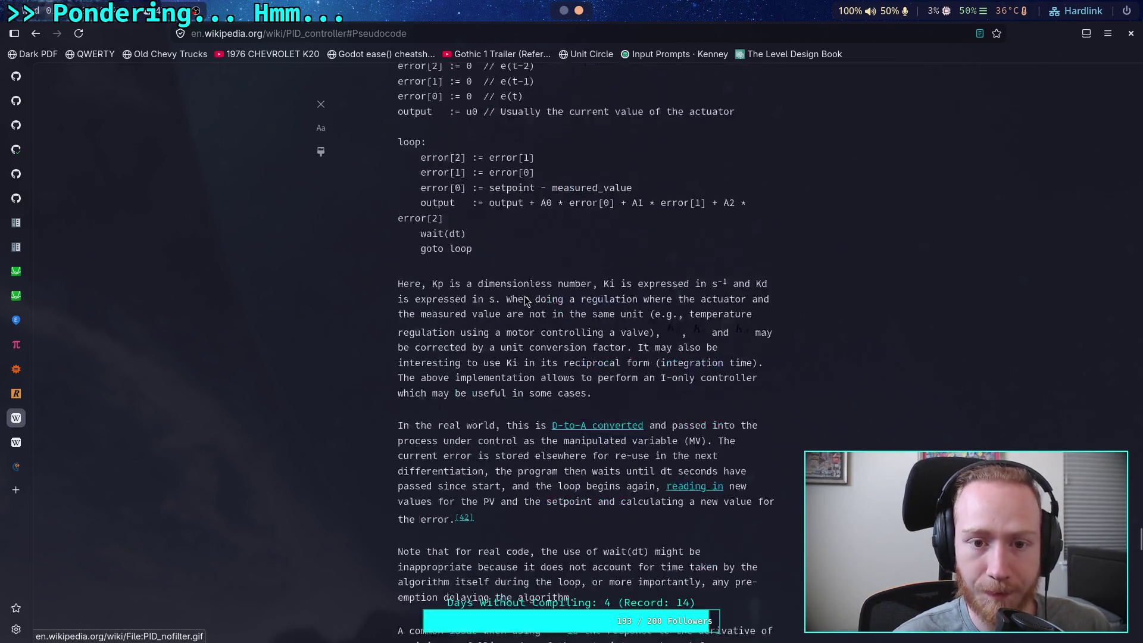
pyautogui.scroll(10, 506, 285)
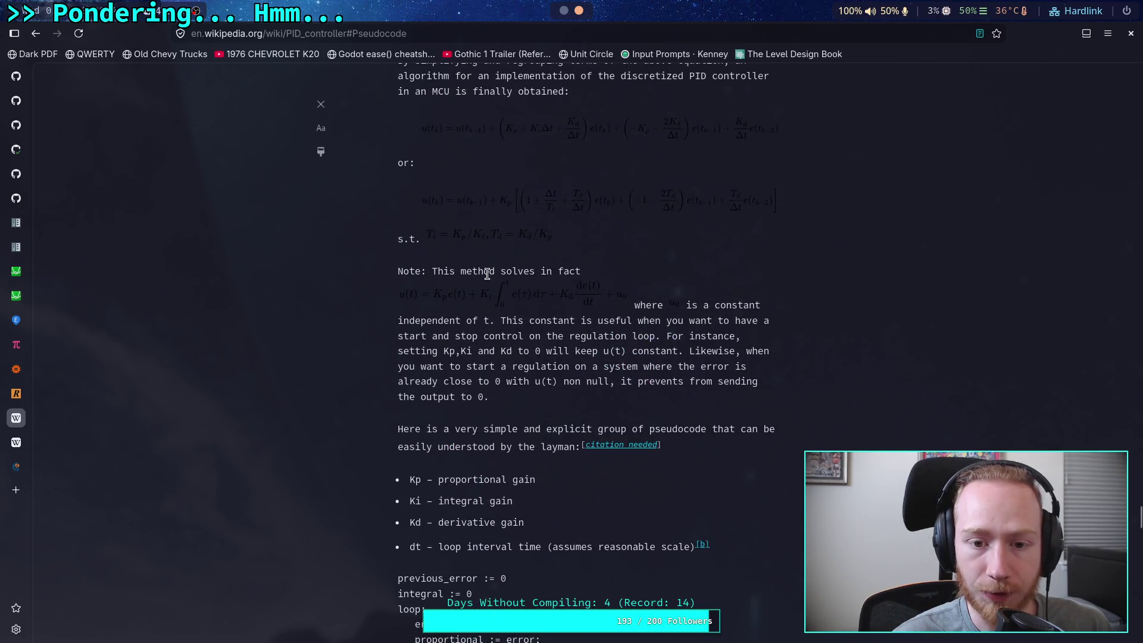
pyautogui.scroll(-5, 488, 274)
pyautogui.doubleClick(598, 205)
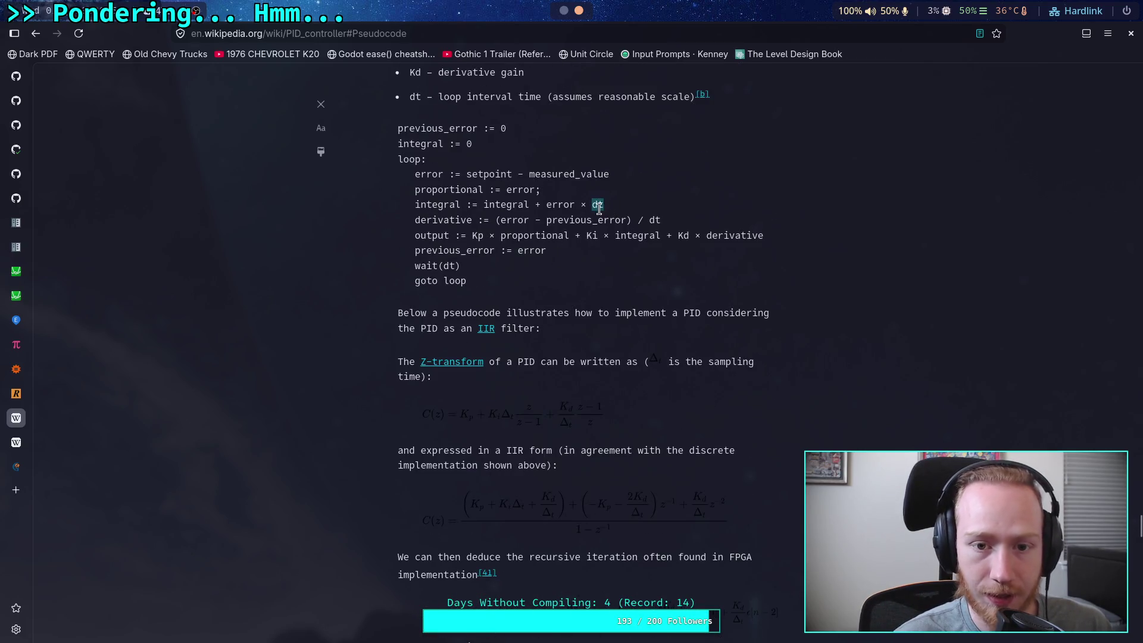
pyautogui.click(560, 216)
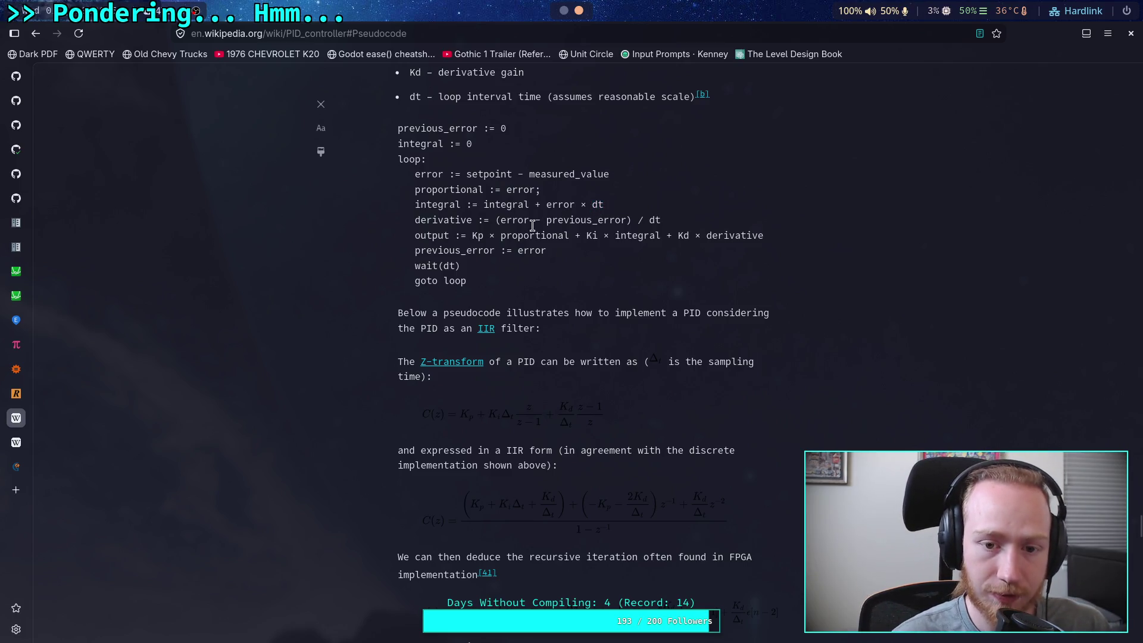
# Scroll through the pseudocode once more, then go to the Active disturbance rejection control article.
pyautogui.scroll(-15, 476, 240)
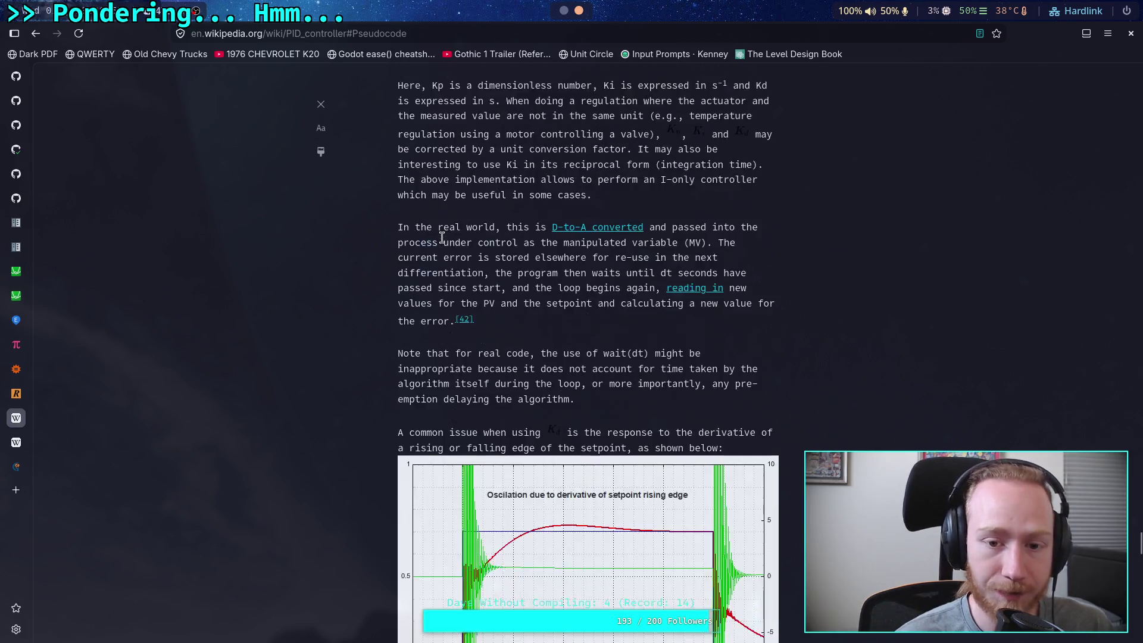
pyautogui.scroll(8, 443, 244)
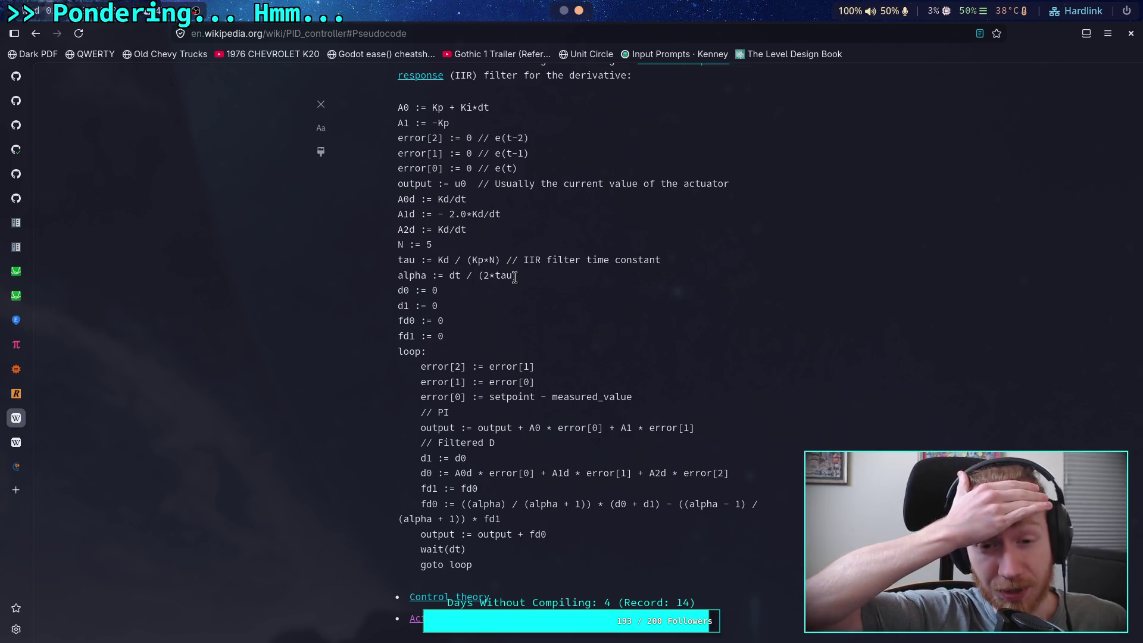
pyautogui.scroll(5, 514, 277)
pyautogui.scroll(3, 563, 299)
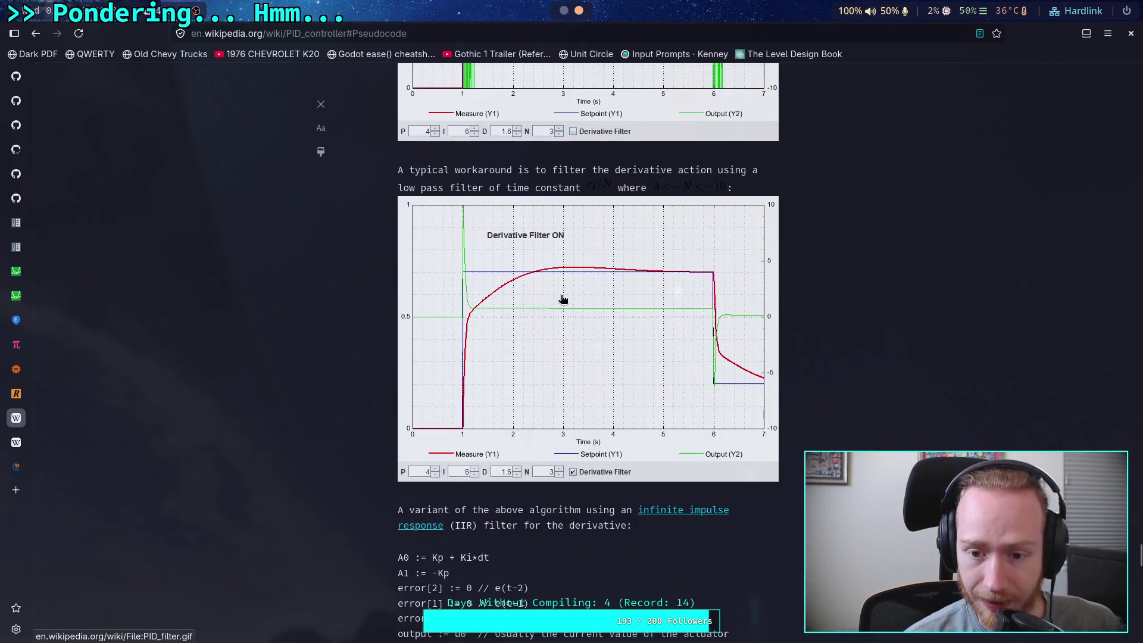
pyautogui.scroll(-2, 563, 299)
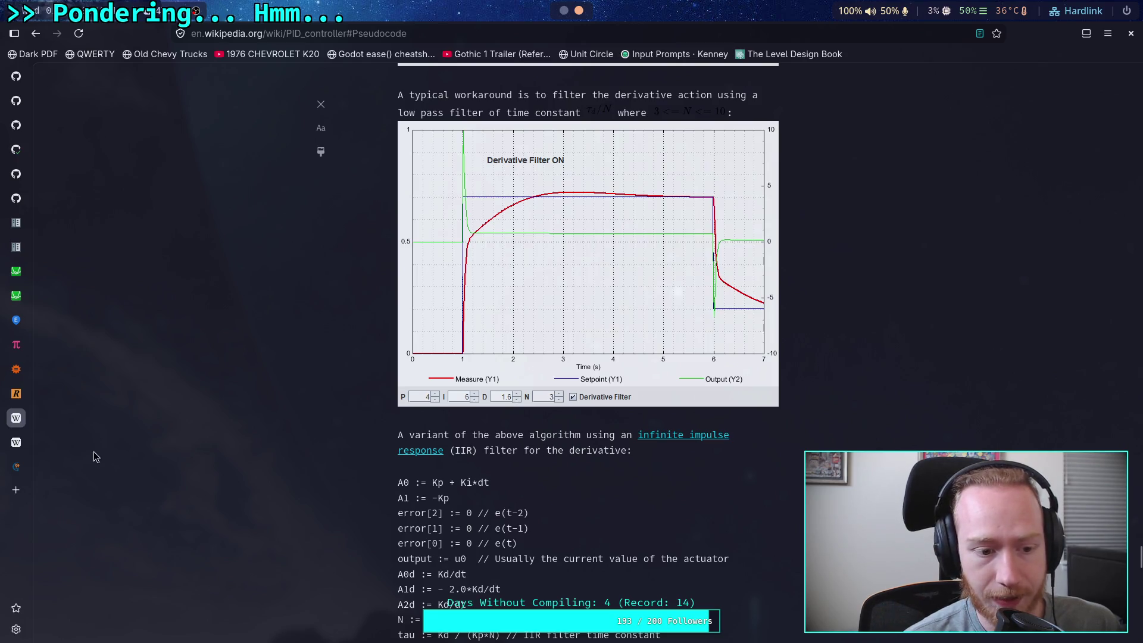
pyautogui.click(16, 443)
# Scroll the ADRC article to its Tracking differentiator and extended state observer text.
pyautogui.scroll(10, 616, 403)
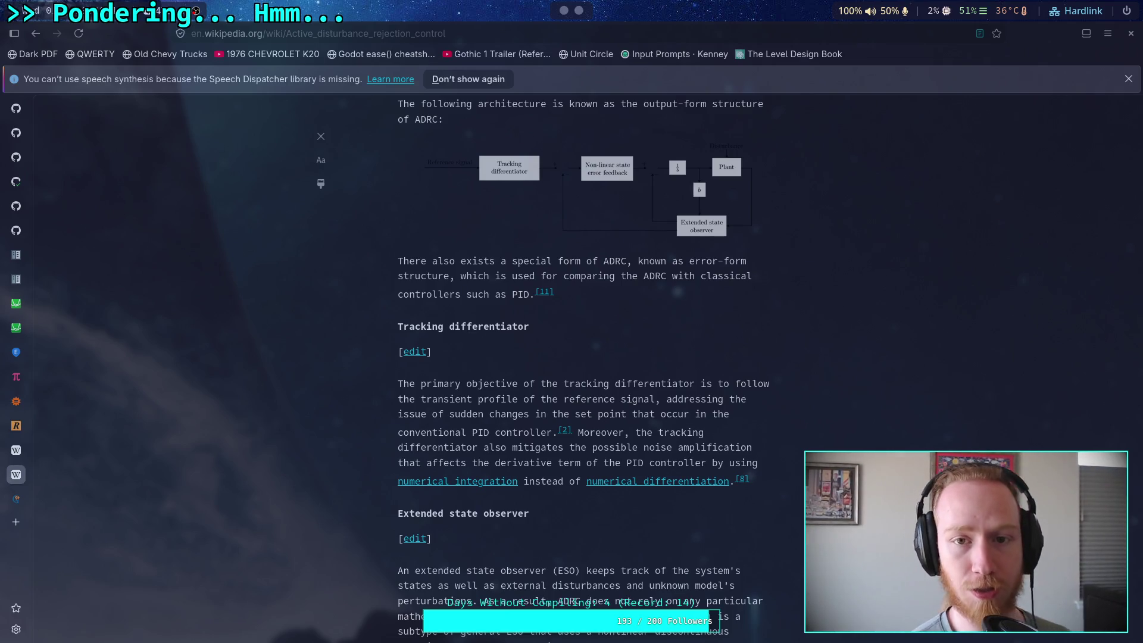
# Return to Godot's part_3d.gd script, show the script and method lists, and place the caret on line 546.
pyautogui.press('super+1')
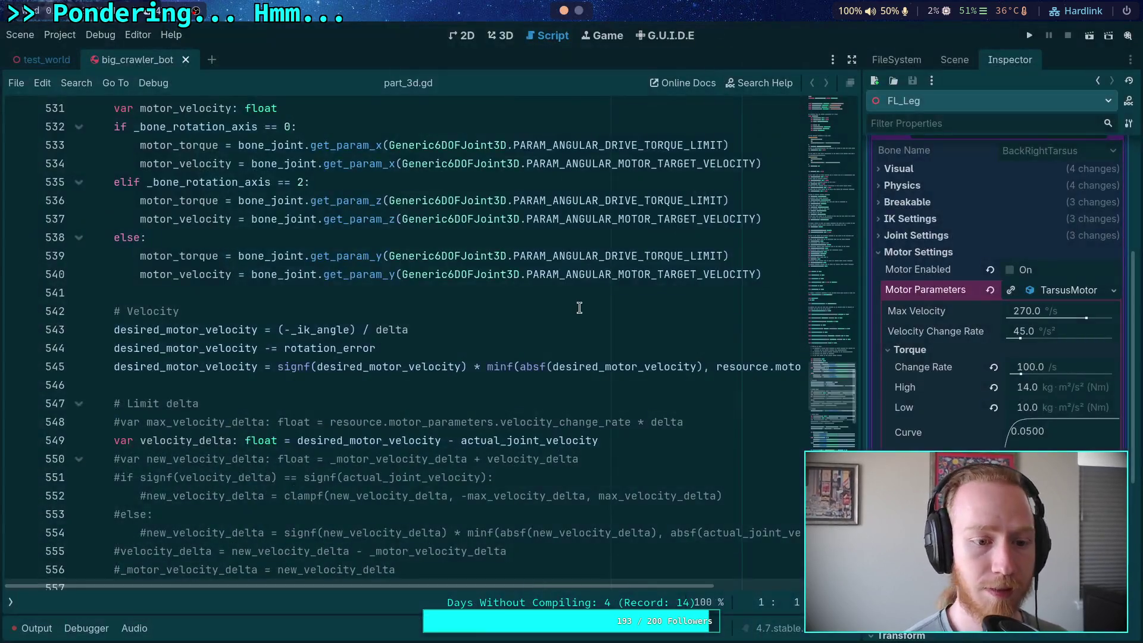
pyautogui.click(12, 603)
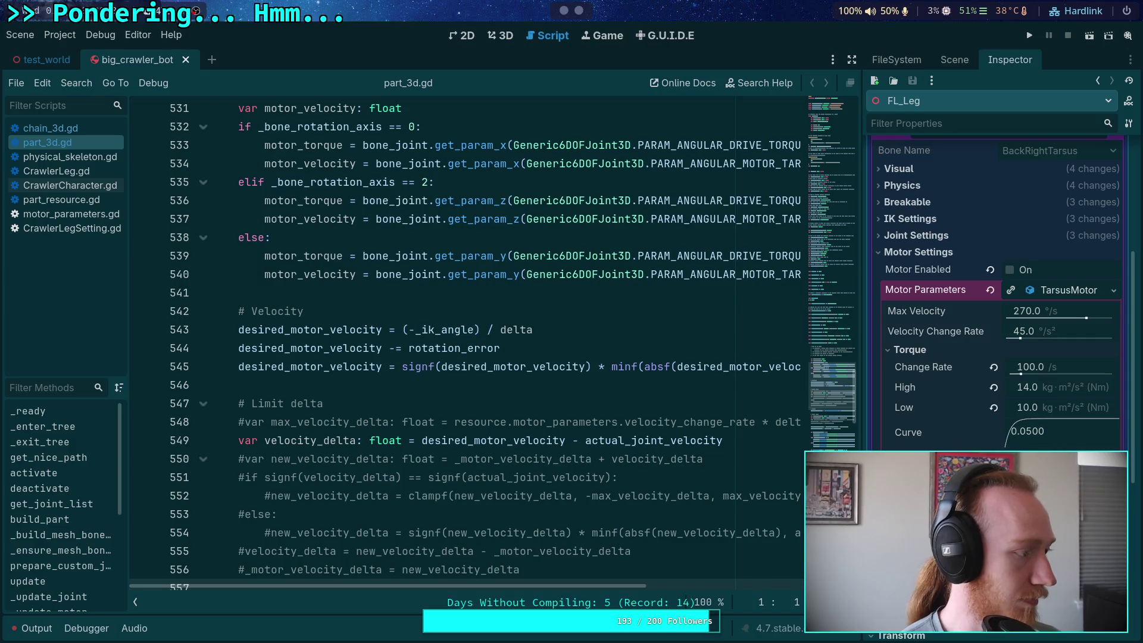
pyautogui.click(291, 385)
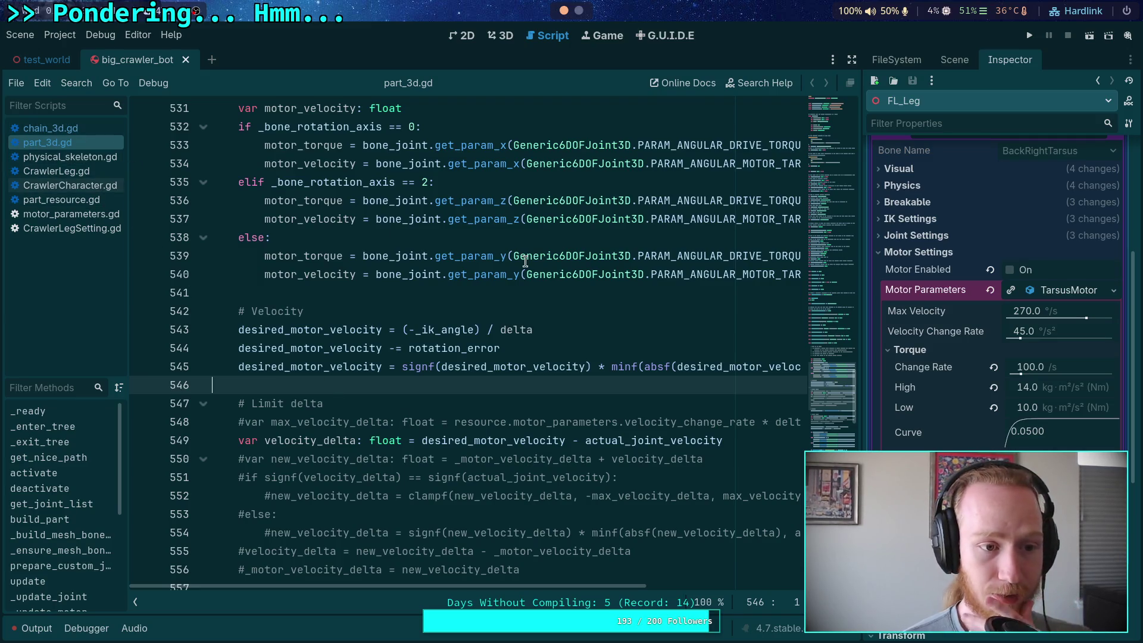
# Open the IKModifier node's ik_modifier.gd from the Scene tree and hide the script list to widen the code.
pyautogui.click(959, 64)
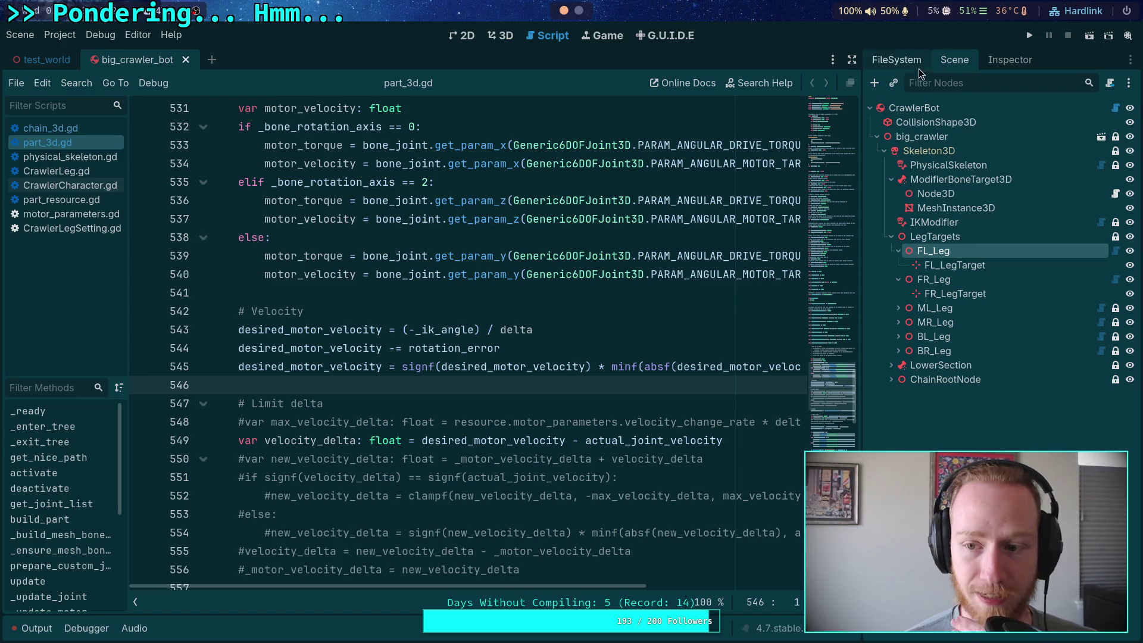
pyautogui.click(970, 225)
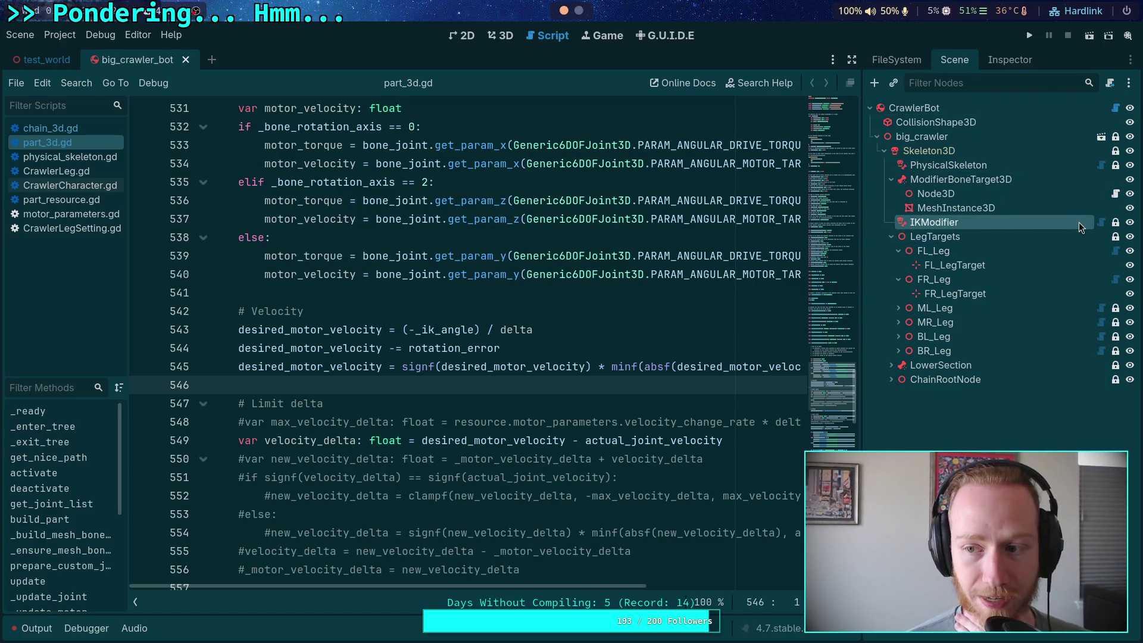
pyautogui.click(1102, 222)
pyautogui.click(574, 354)
pyautogui.scroll(-10, 574, 354)
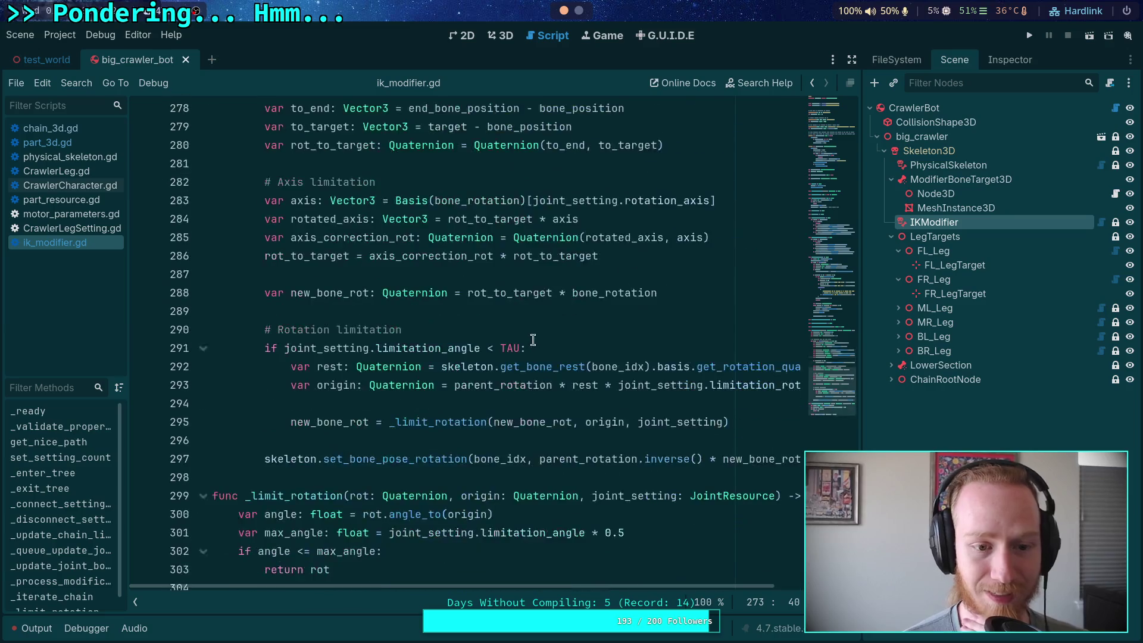
pyautogui.scroll(5, 504, 354)
pyautogui.scroll(8, 505, 355)
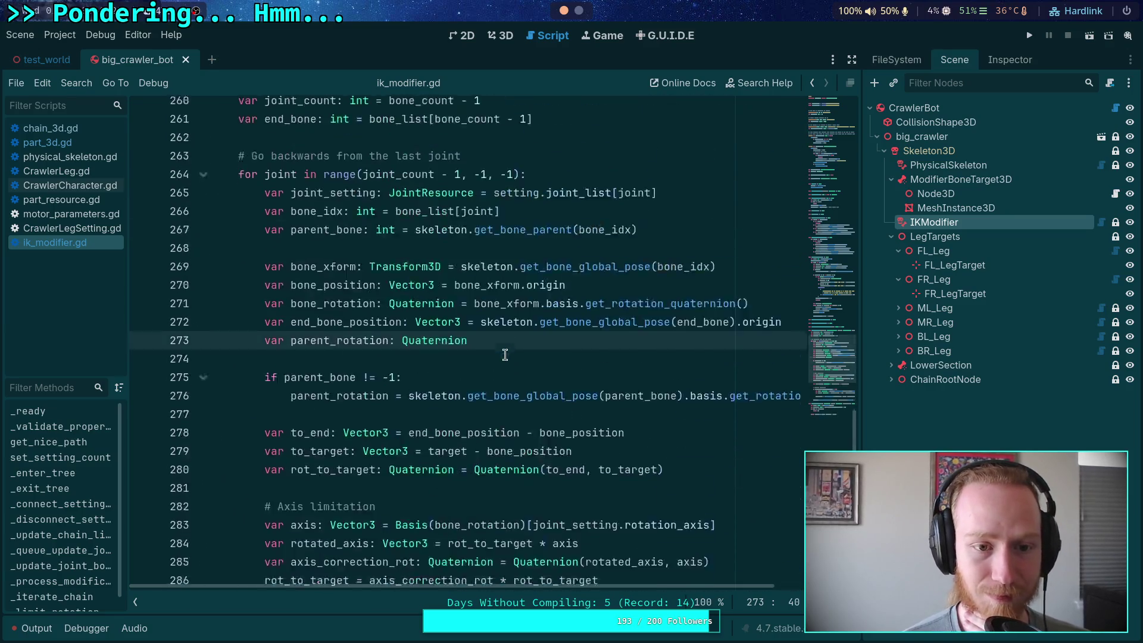
pyautogui.scroll(-3, 492, 361)
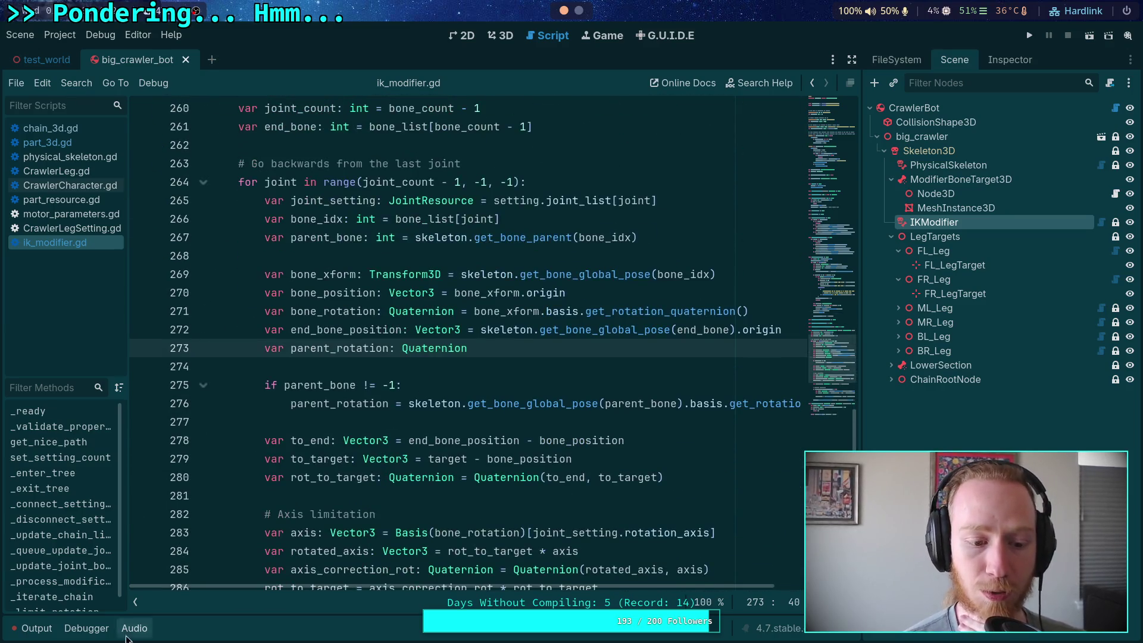
pyautogui.click(135, 601)
# Inspect _iterate_chain, selecting end_bone_position on line 272 and bone_idx in the get_bone_parent call.
pyautogui.doubleClick(220, 329)
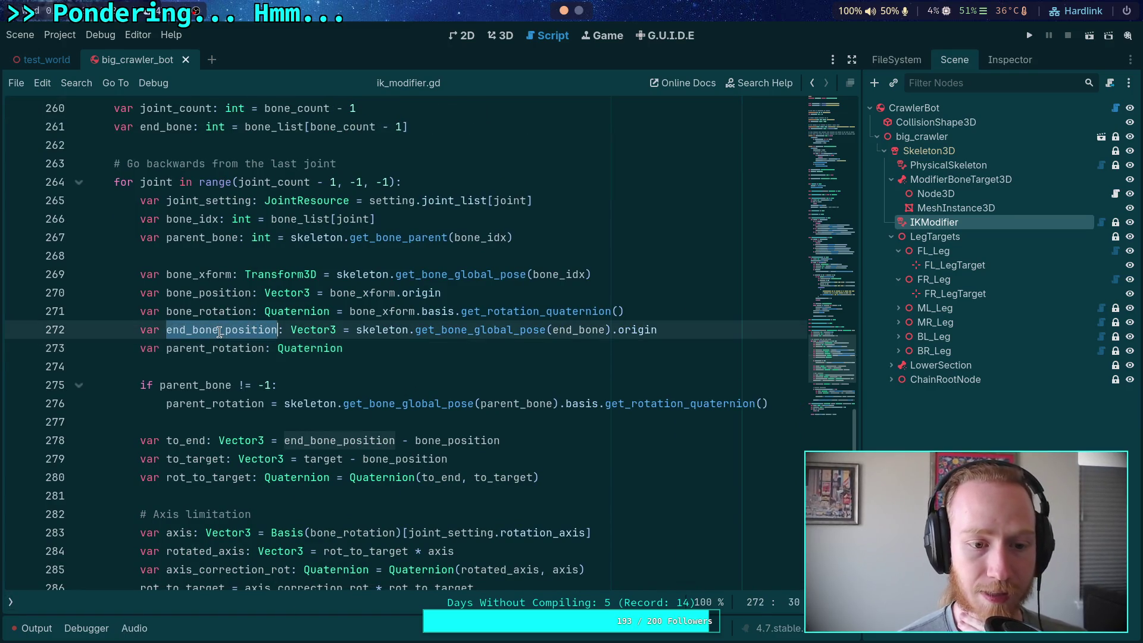
pyautogui.moveTo(497, 326)
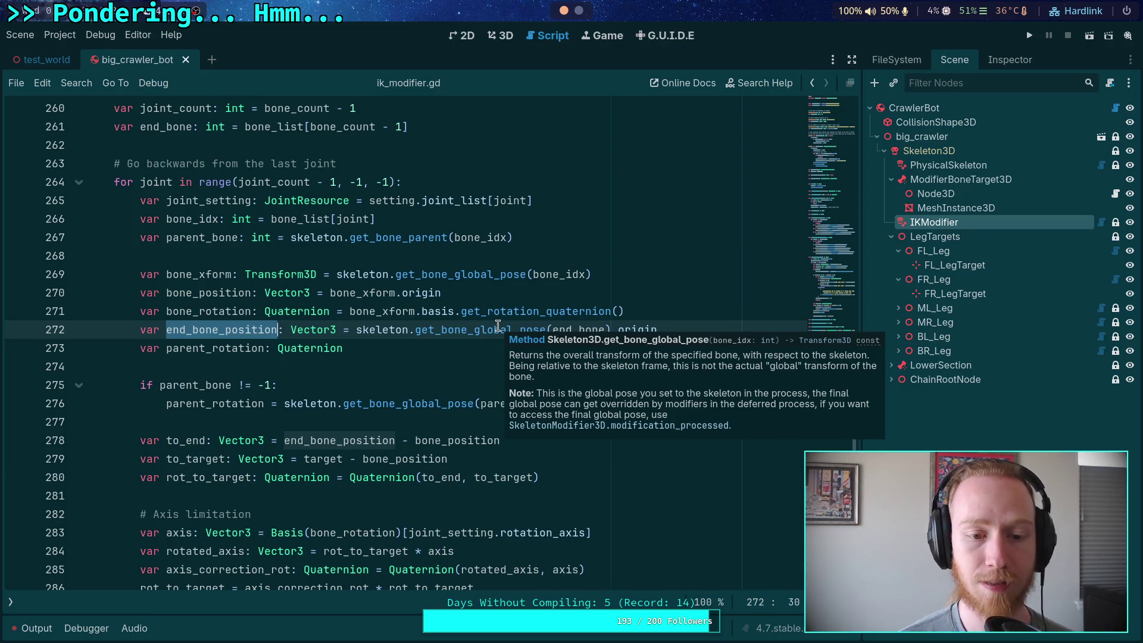
pyautogui.scroll(-2, 497, 326)
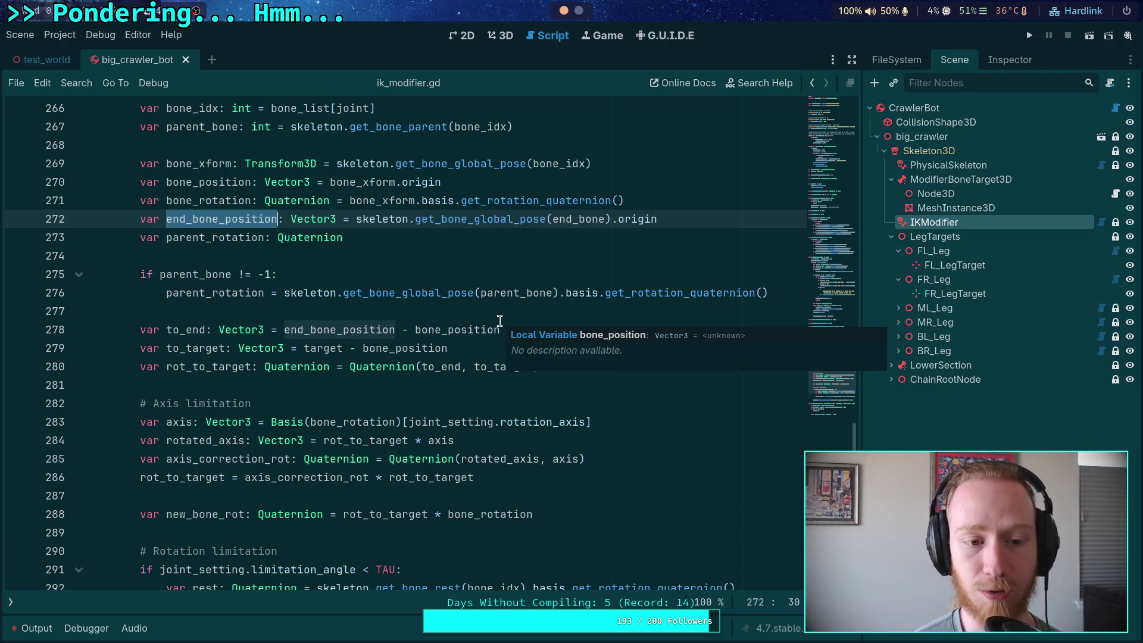
pyautogui.scroll(2, 416, 315)
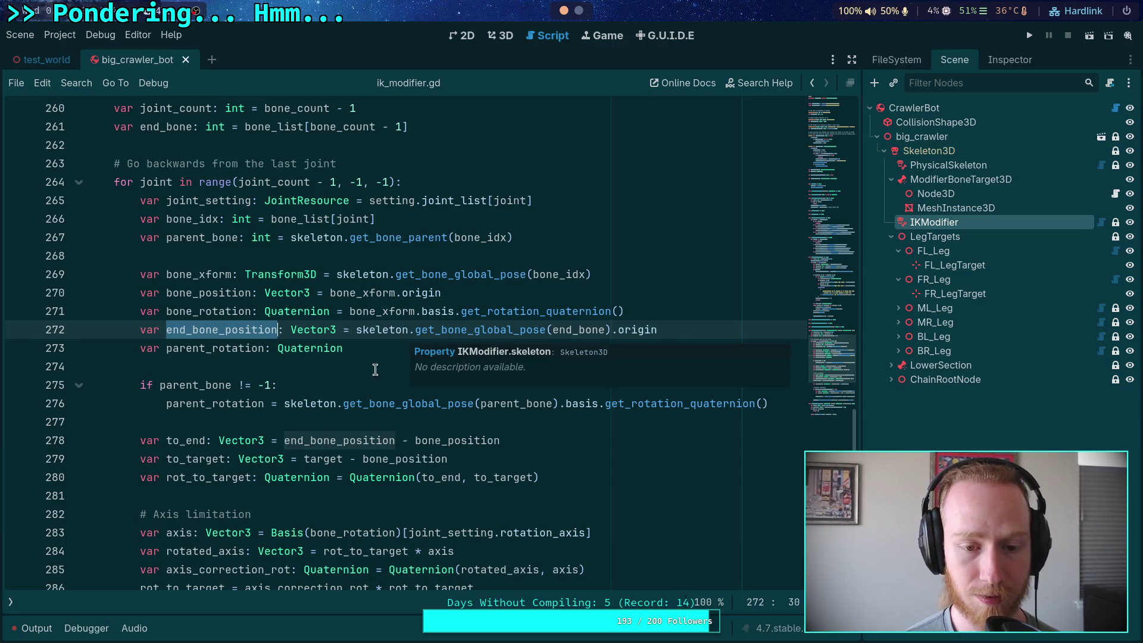
pyautogui.click(365, 365)
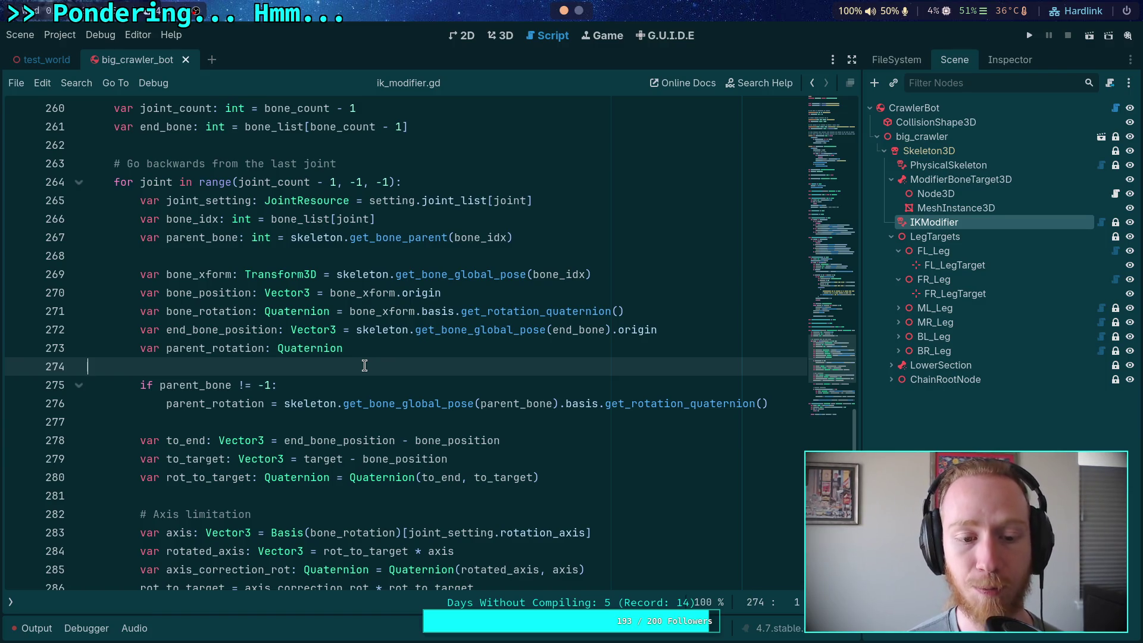
pyautogui.scroll(5, 364, 365)
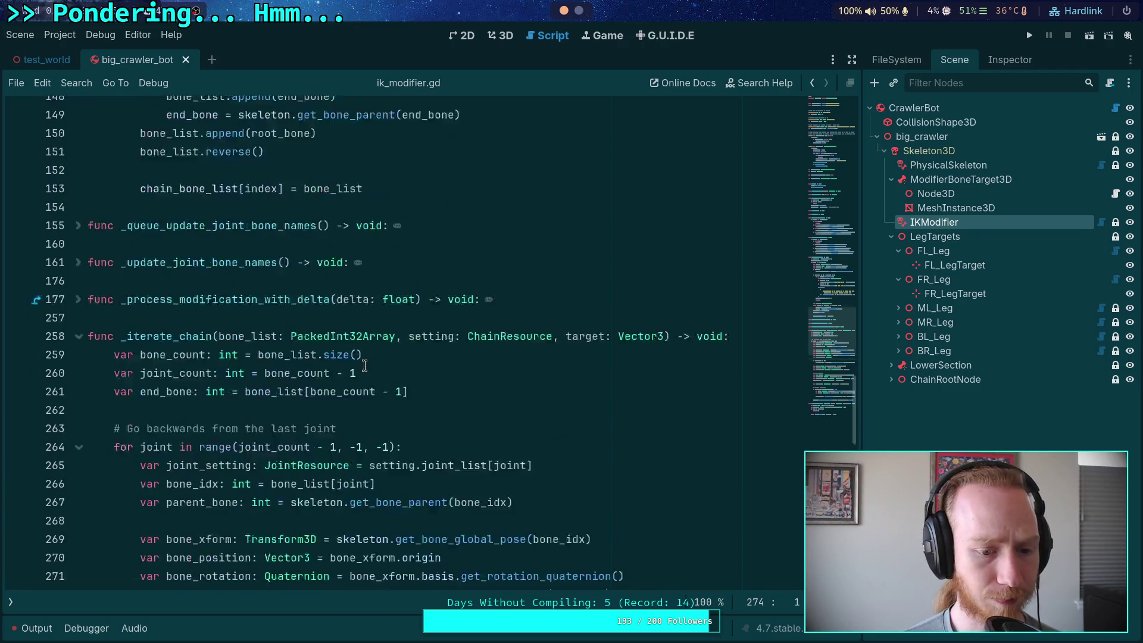
pyautogui.scroll(-3, 364, 366)
pyautogui.scroll(-1, 364, 366)
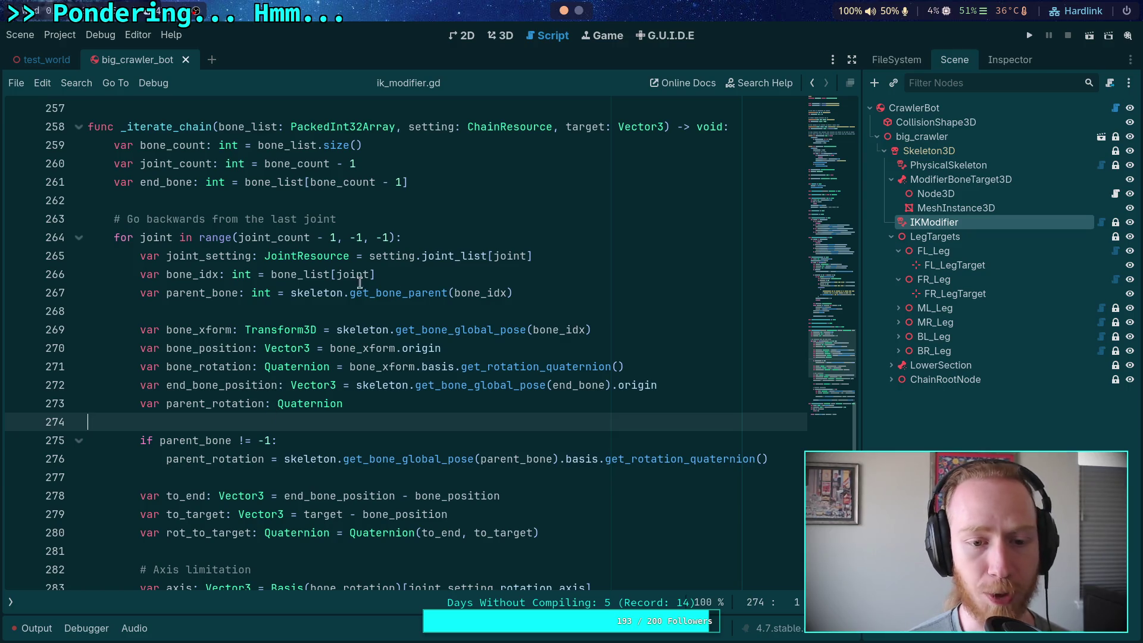
pyautogui.doubleClick(481, 293)
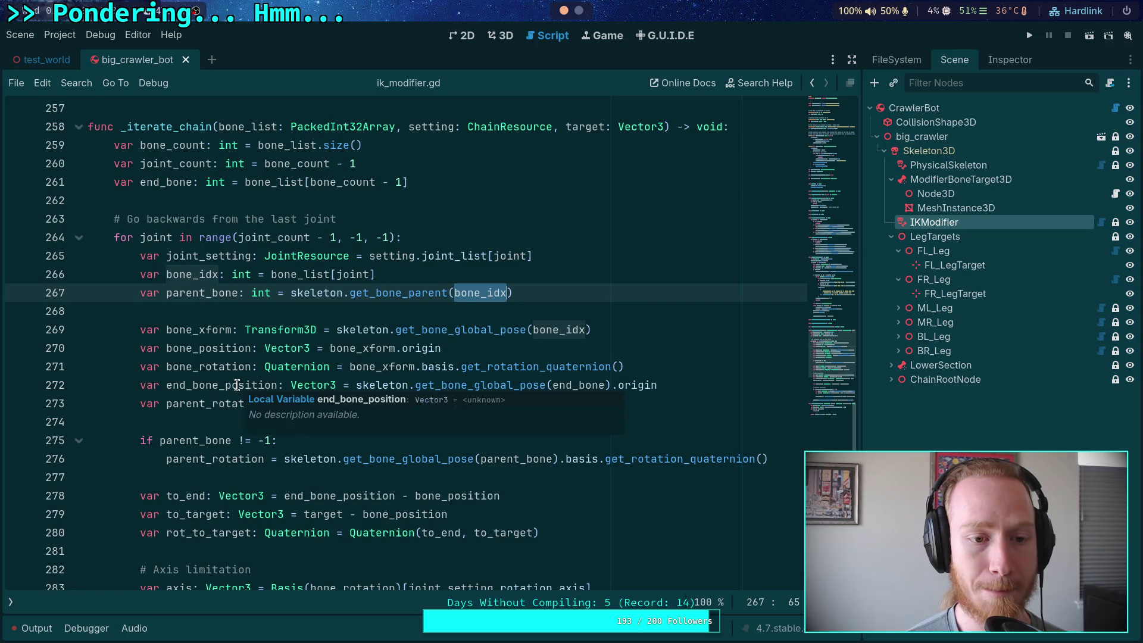
pyautogui.scroll(-1, 238, 385)
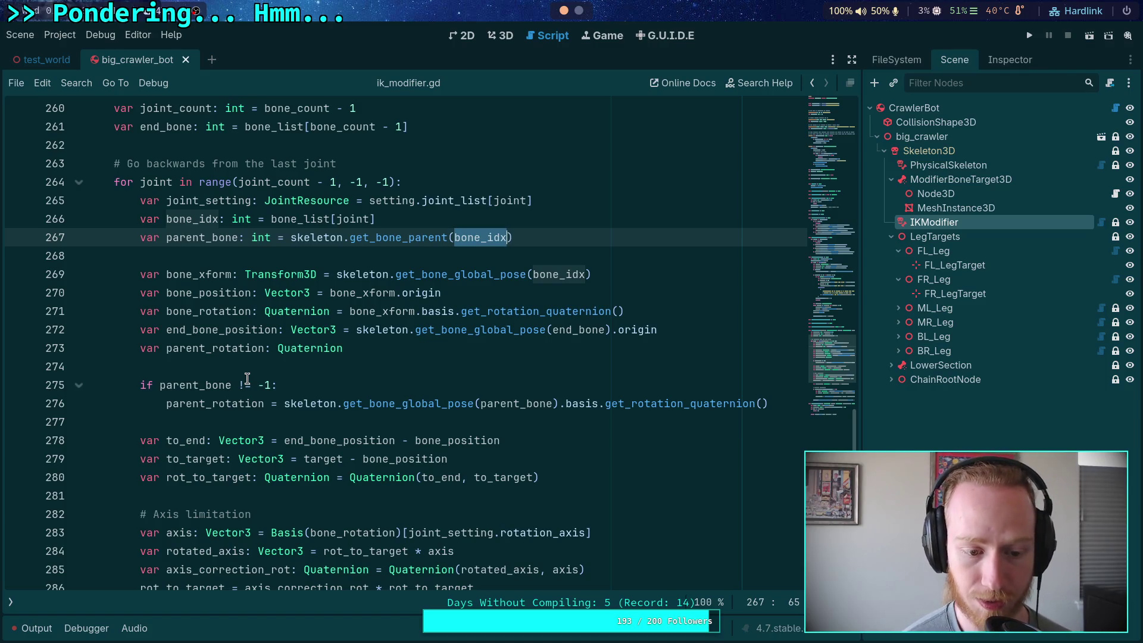
pyautogui.scroll(-9, 247, 379)
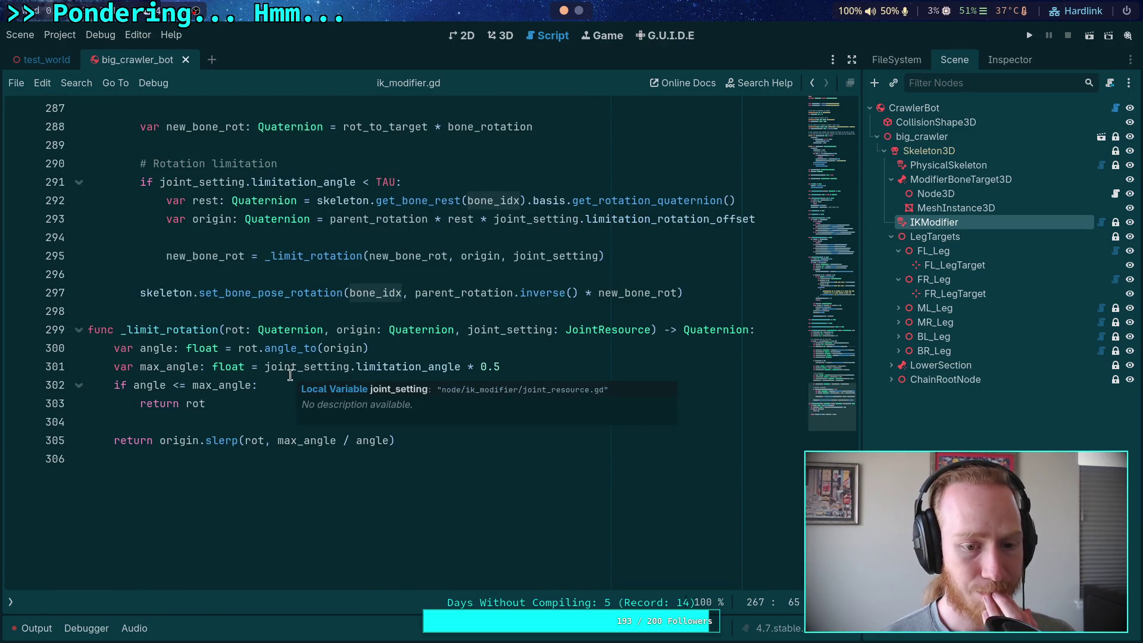
pyautogui.scroll(3, 206, 359)
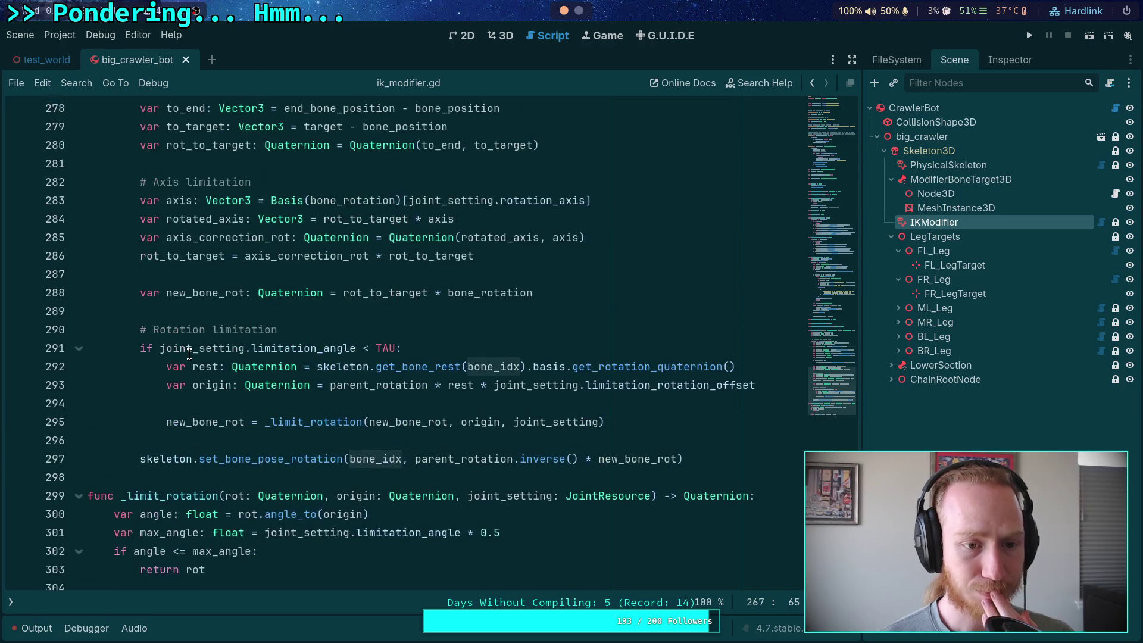
pyautogui.doubleClick(180, 495)
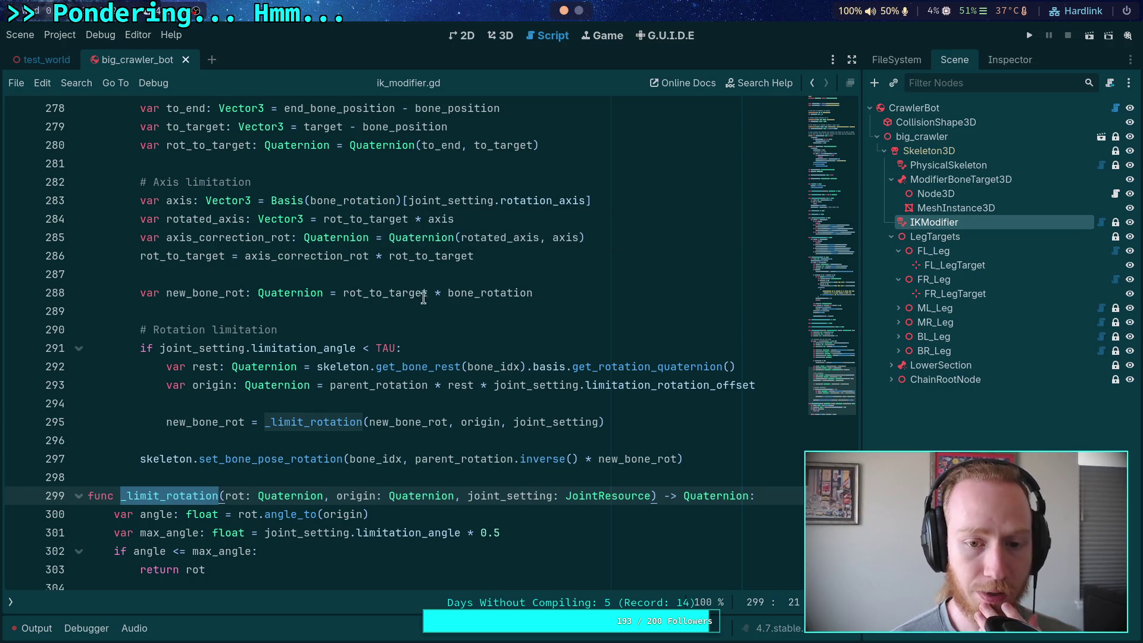
pyautogui.doubleClick(181, 200)
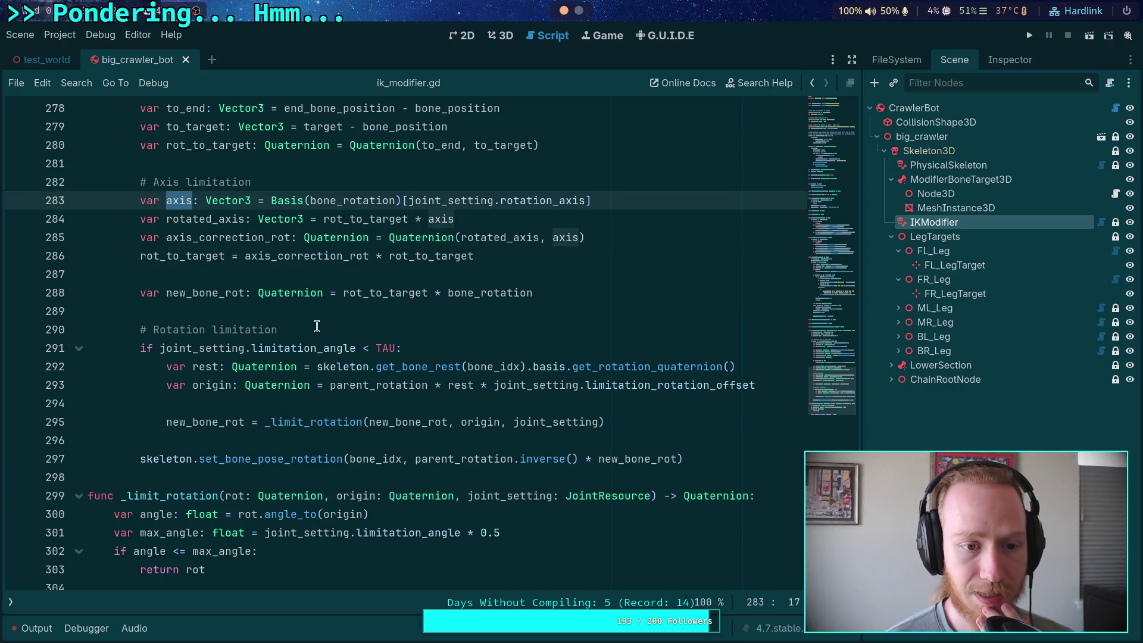
pyautogui.scroll(1, 318, 326)
pyautogui.doubleClick(201, 311)
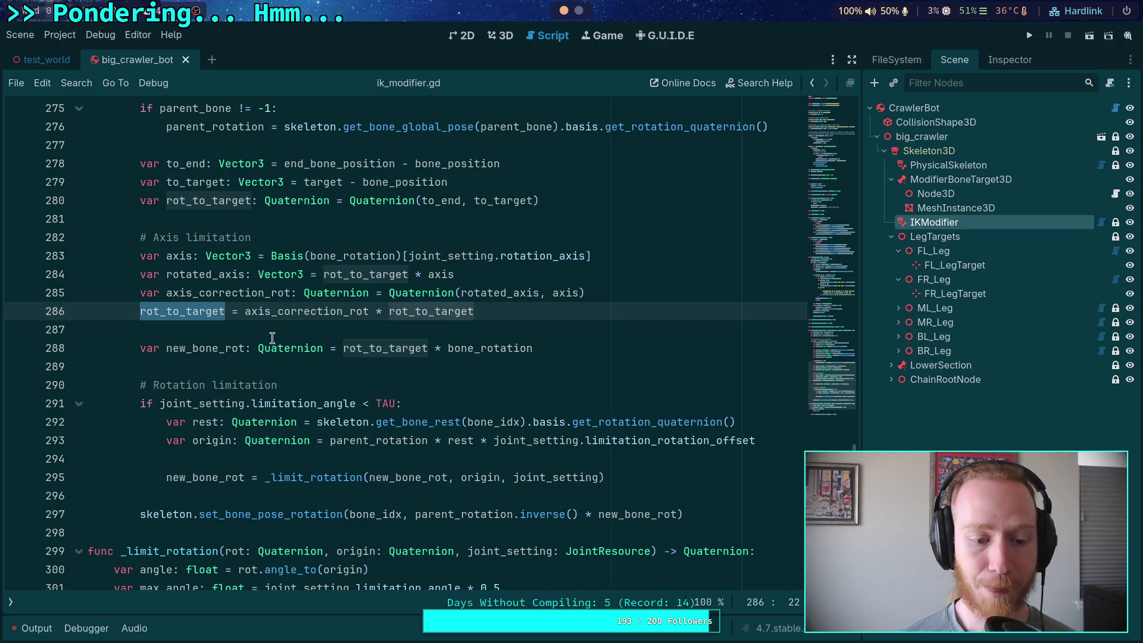
pyautogui.scroll(3, 275, 338)
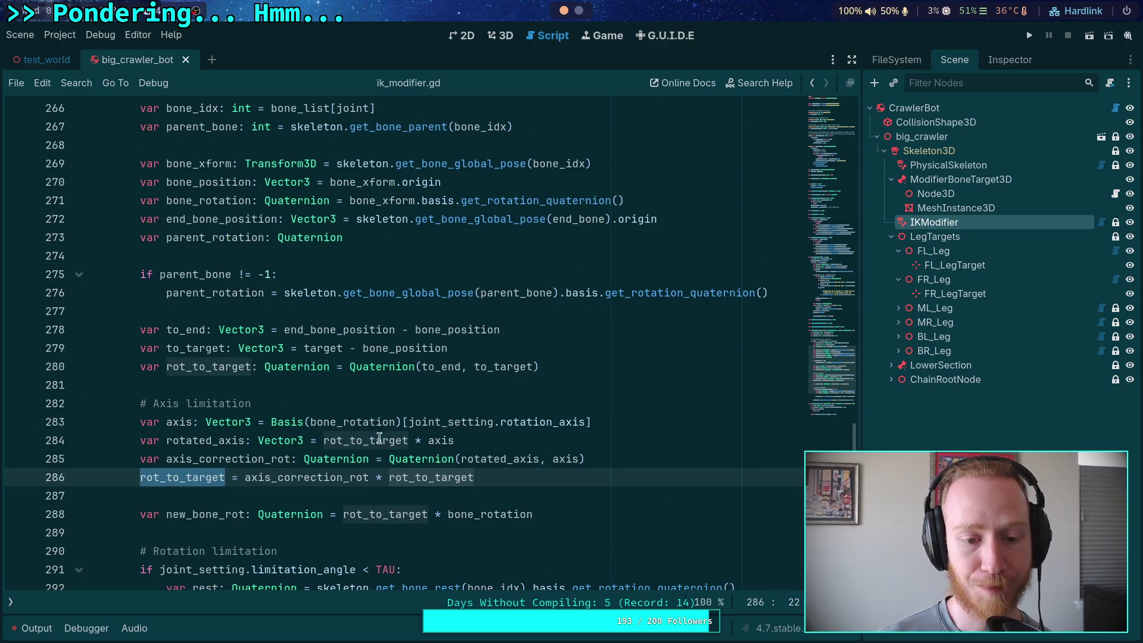
pyautogui.scroll(-2, 545, 456)
pyautogui.scroll(-2, 545, 456)
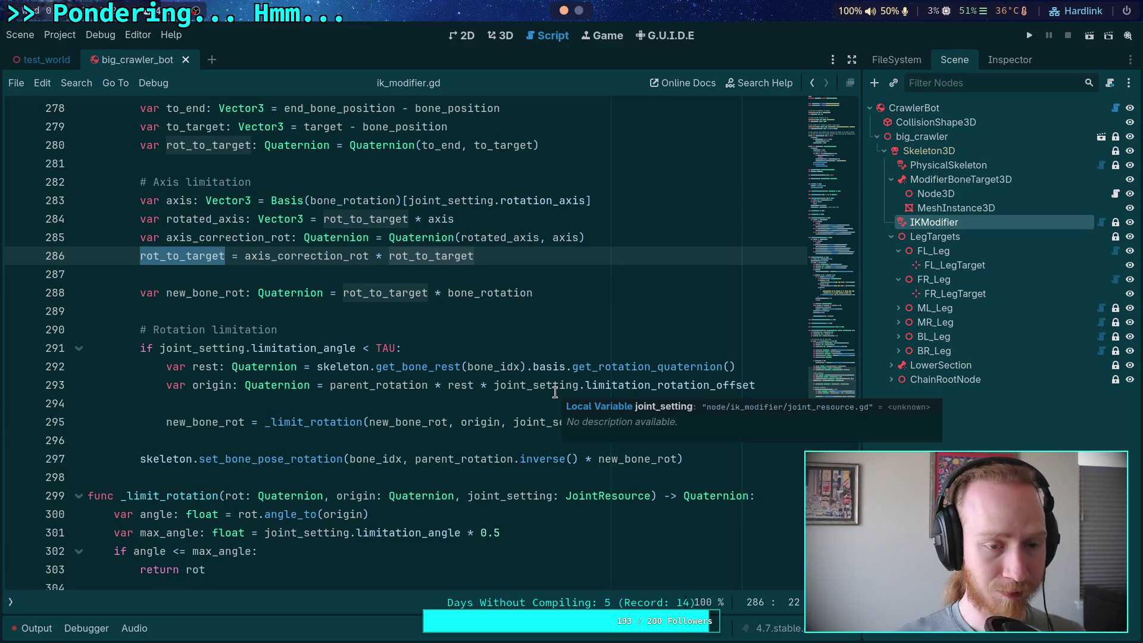
pyautogui.scroll(-2, 554, 391)
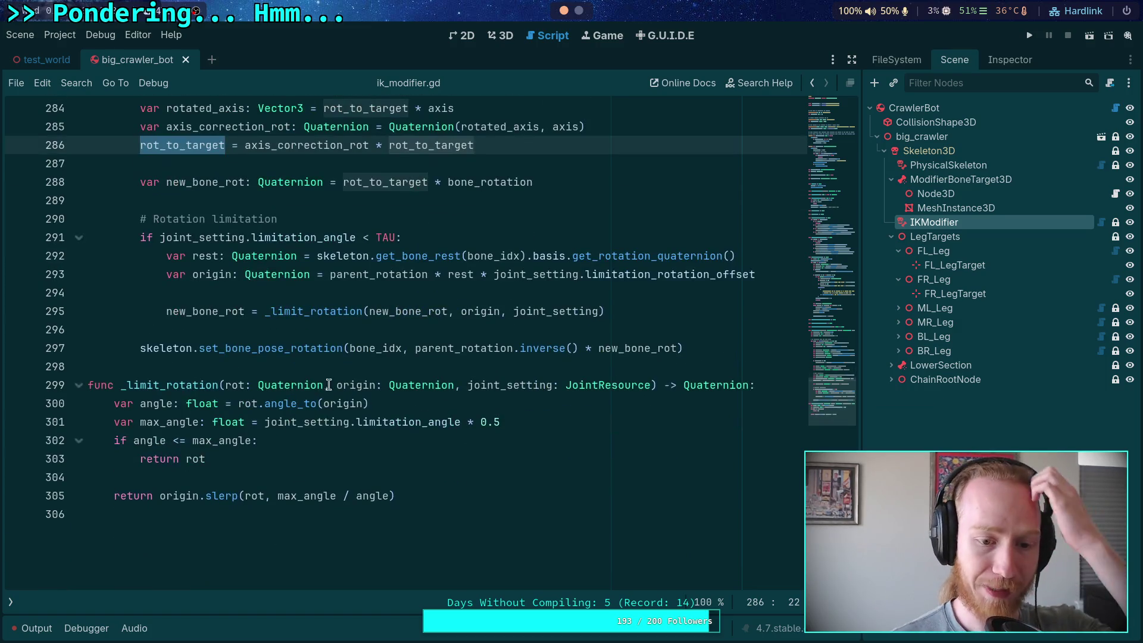
# Insert 'func _restrict_to_axis(' on a new line 299 before _limit_rotation.
pyautogui.click(358, 369)
pyautogui.press('Return')
pyautogui.press('Return')
pyautogui.press('Up')
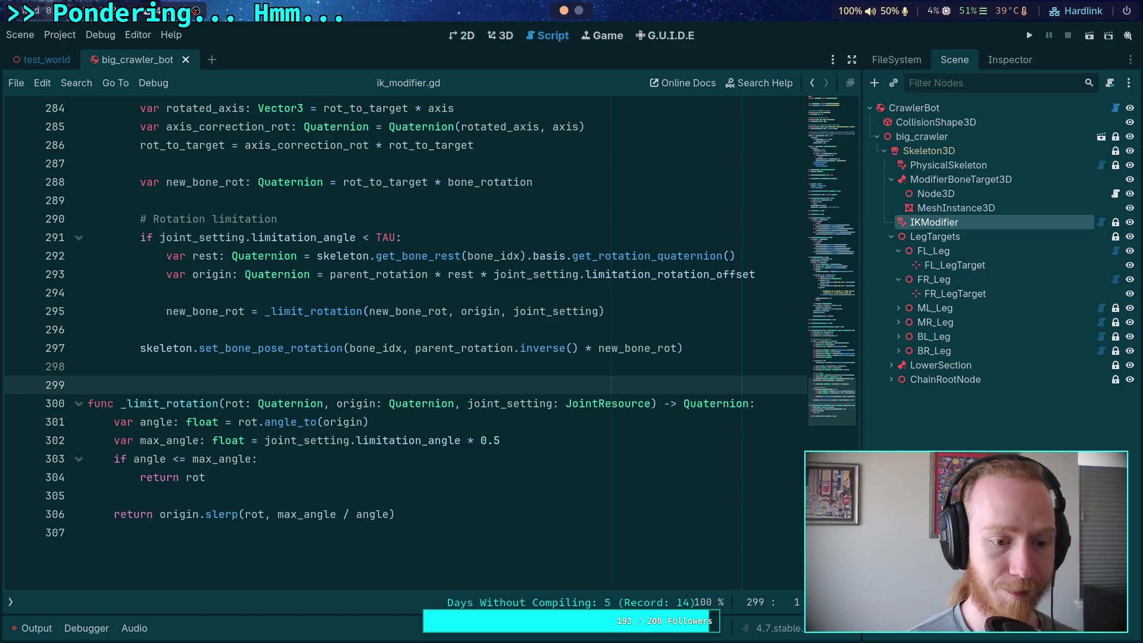
pyautogui.write('yd')
pyautogui.press('BackSpace')
pyautogui.press('BackSpace')
pyautogui.write('func ')
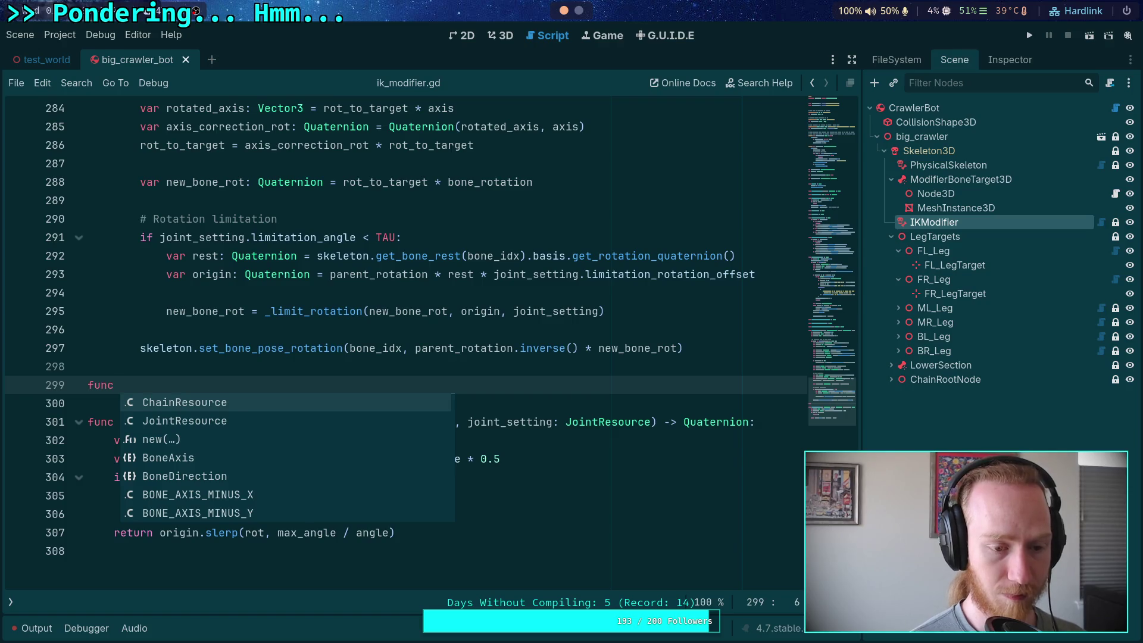
pyautogui.write('_restrict_')
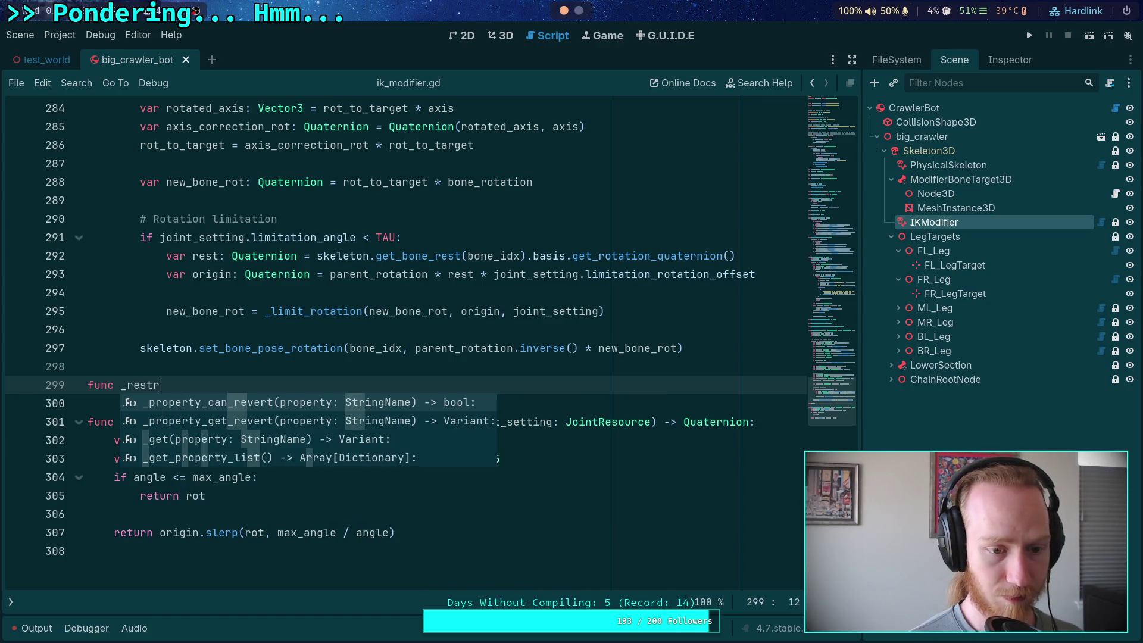
pyautogui.write('to_axis(')
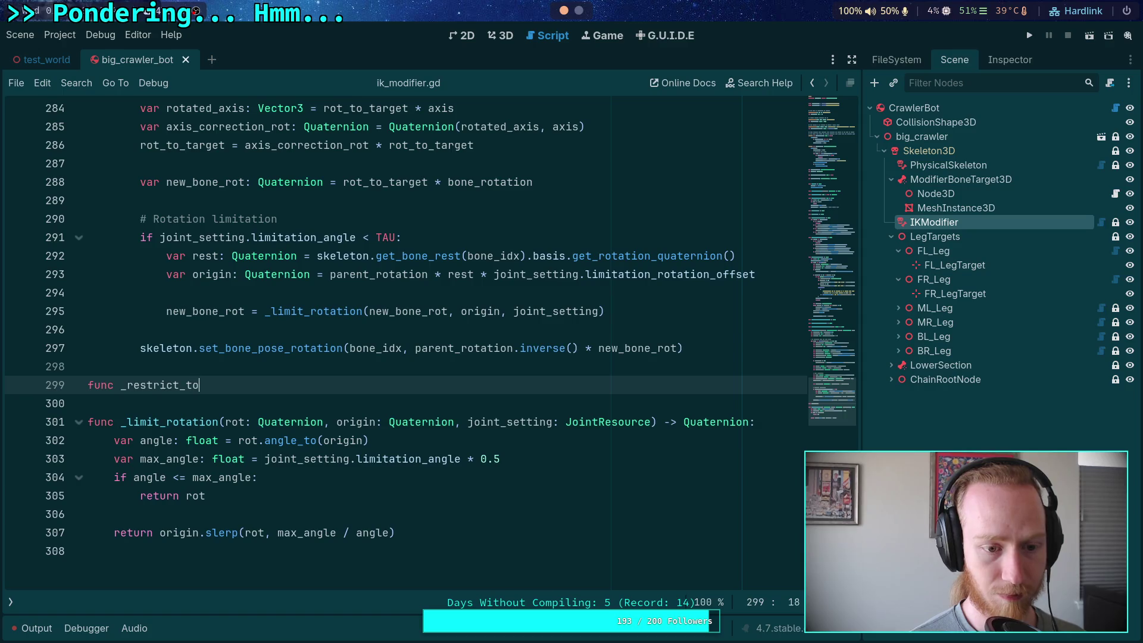
pyautogui.scroll(1, 464, 396)
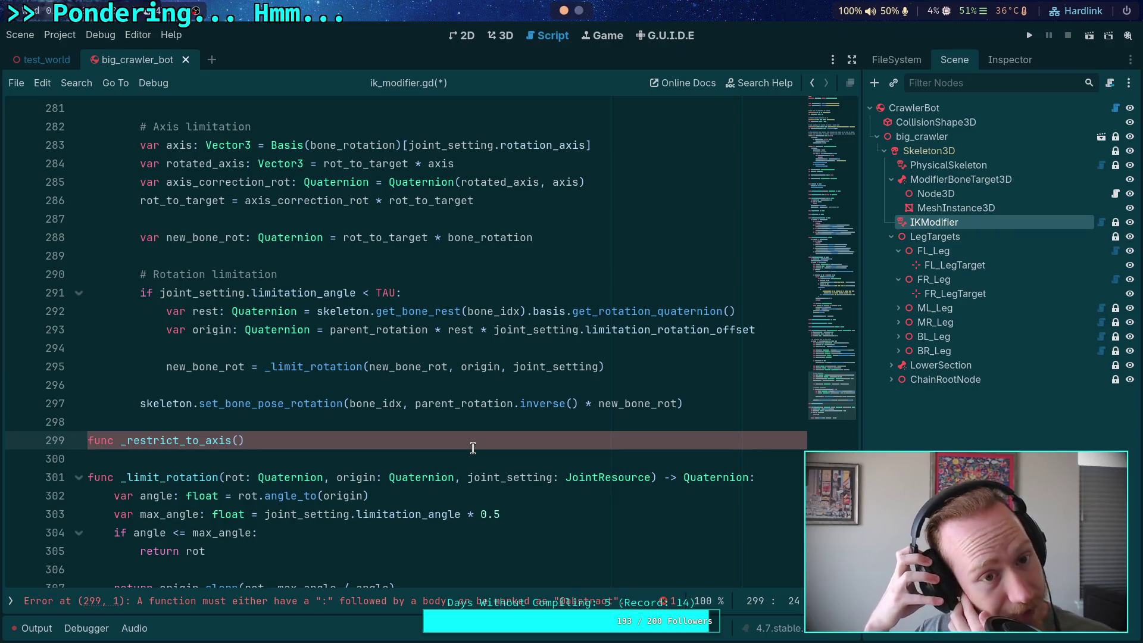
# Highlight rot_to_target, axis, rotated_axis and axis_correction_rot in the existing axis-limitation code.
pyautogui.doubleClick(202, 200)
pyautogui.doubleClick(180, 145)
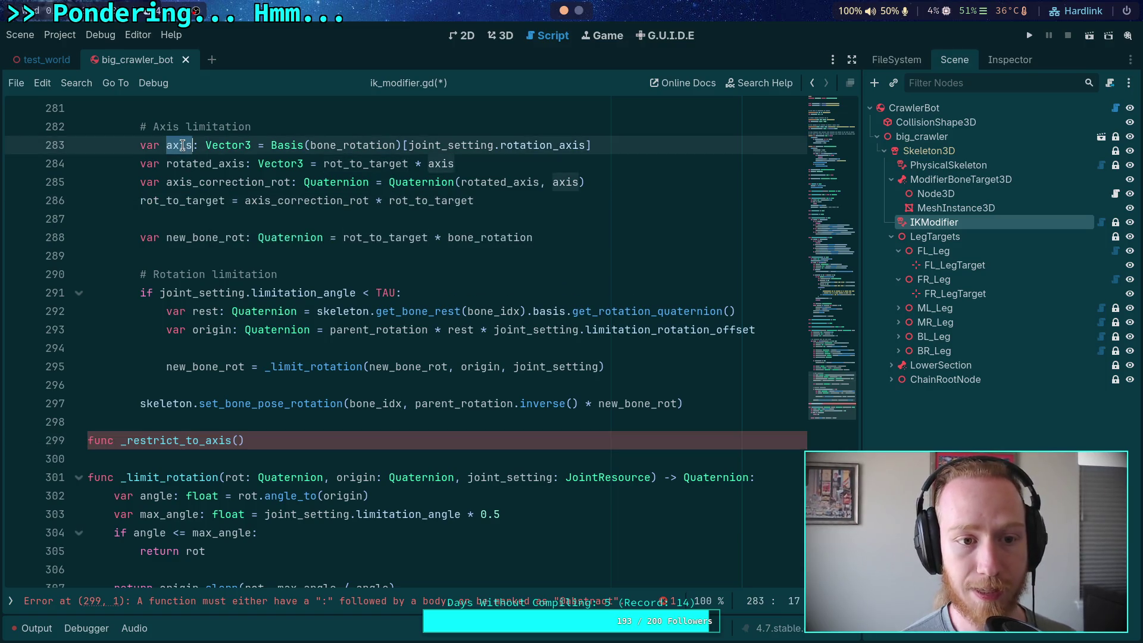
pyautogui.doubleClick(210, 170)
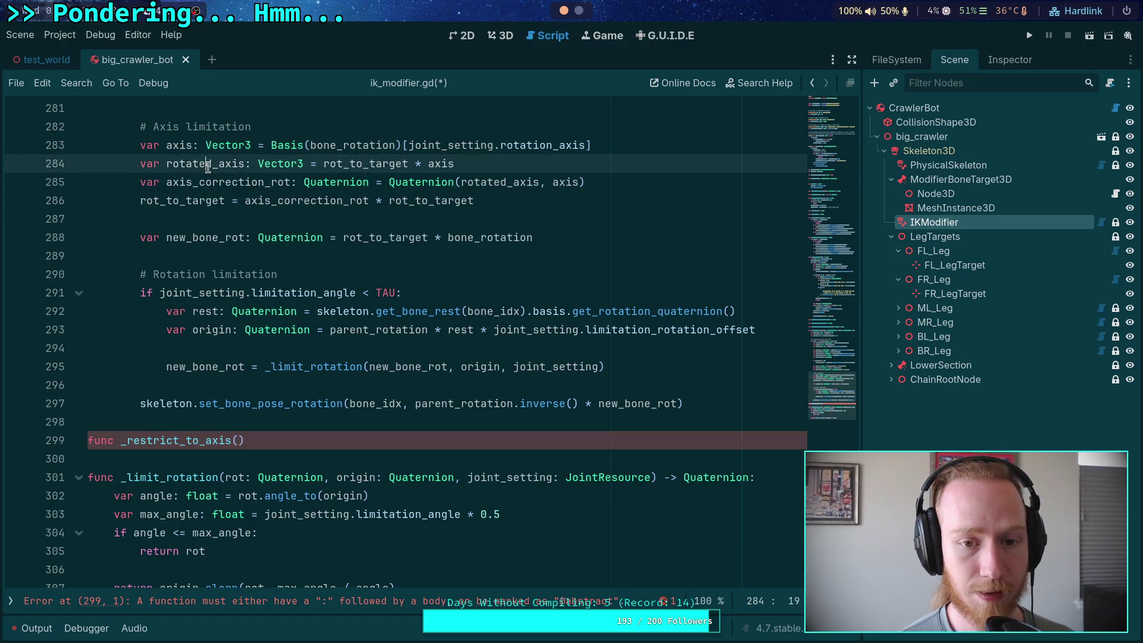
pyautogui.doubleClick(227, 186)
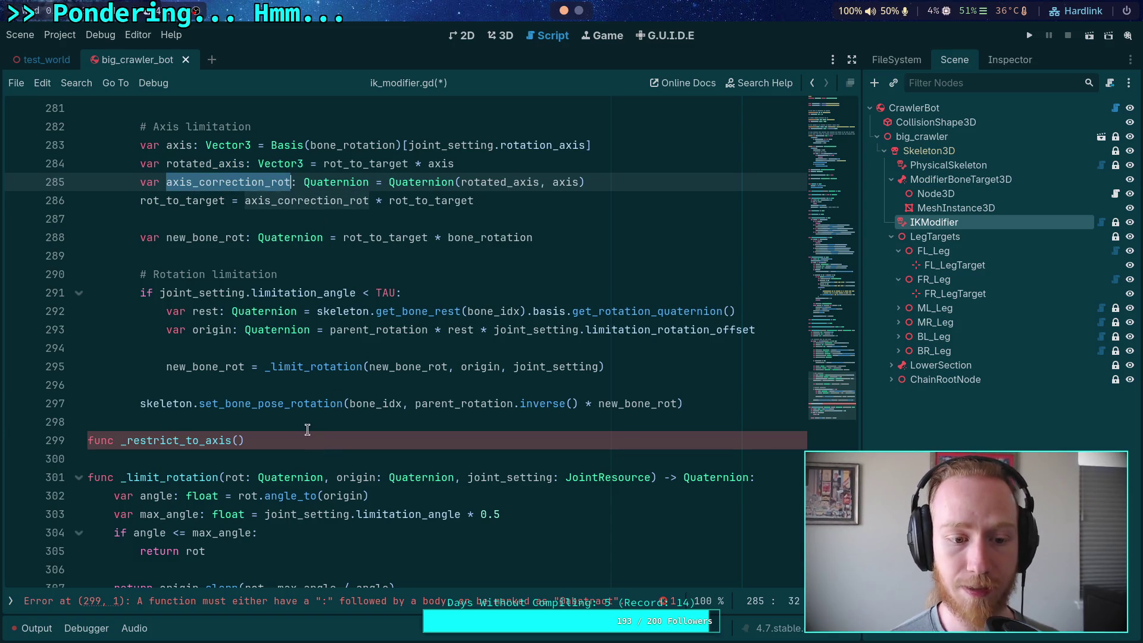
# Complete the signature as (rot: Quaternion, axis: Vector3) -> Quaternion: and start its indented body.
pyautogui.click(261, 438)
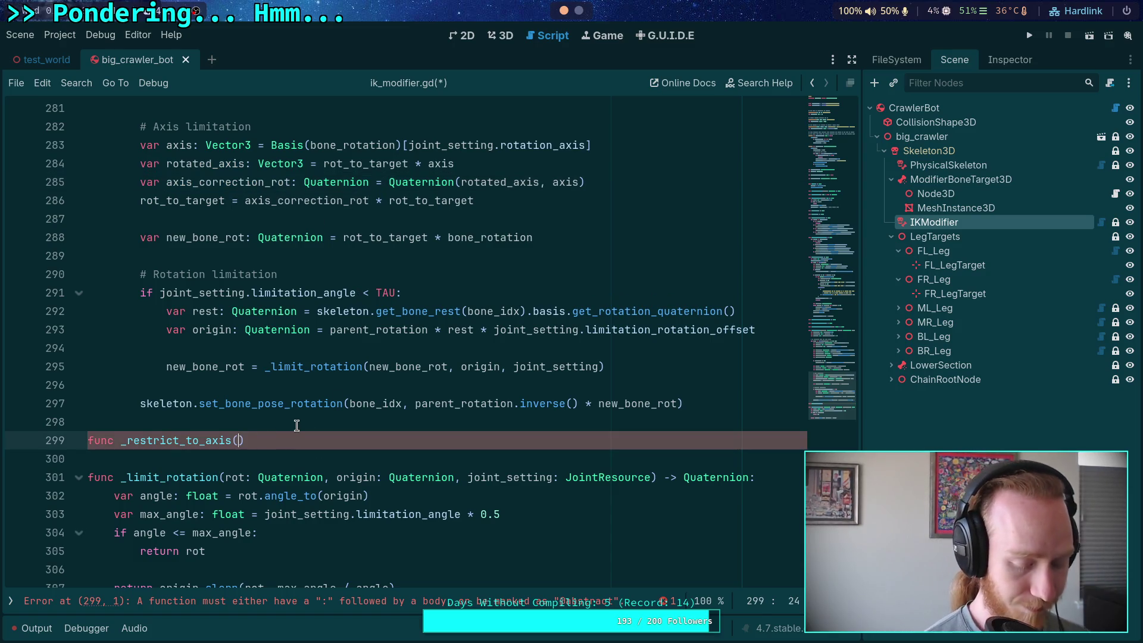
pyautogui.write('rot: Quate')
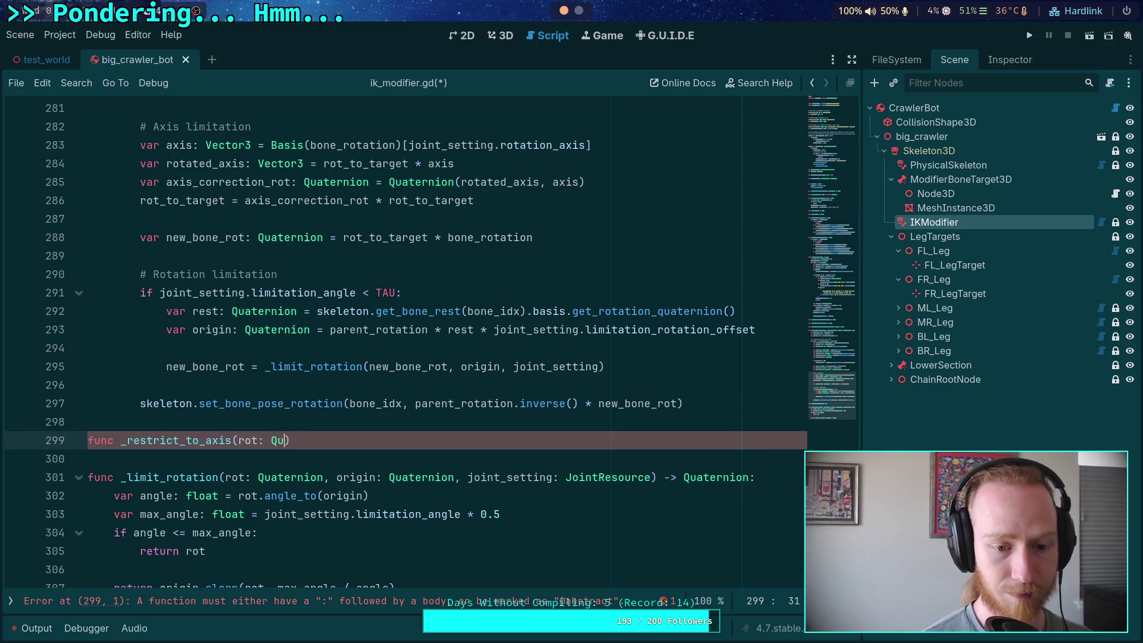
pyautogui.write('rnion, axis')
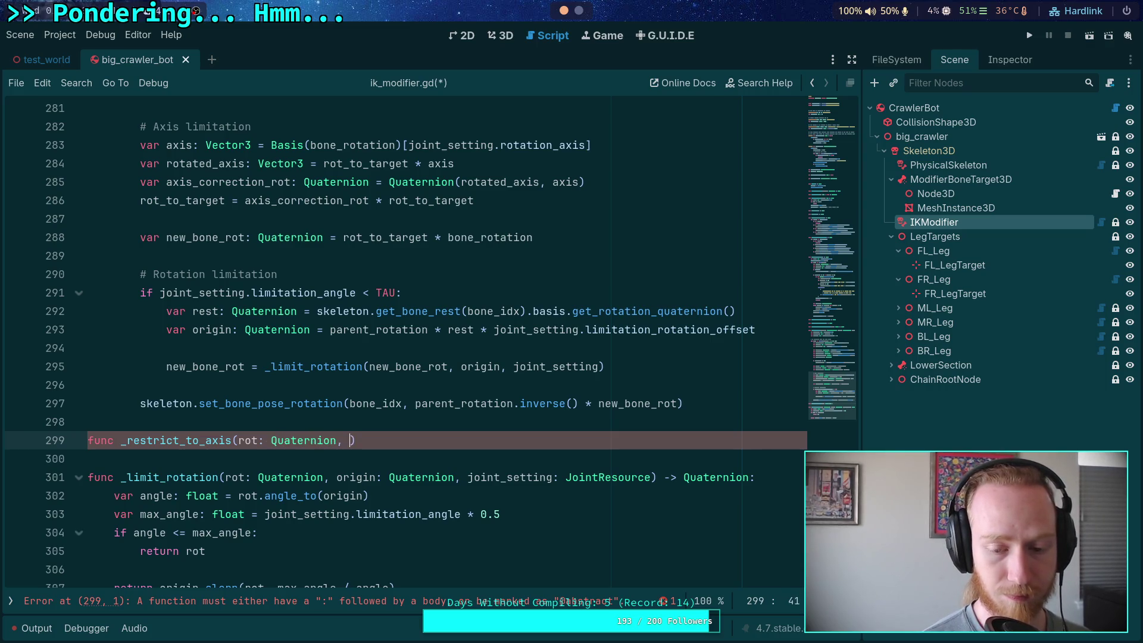
pyautogui.write(': Vector3')
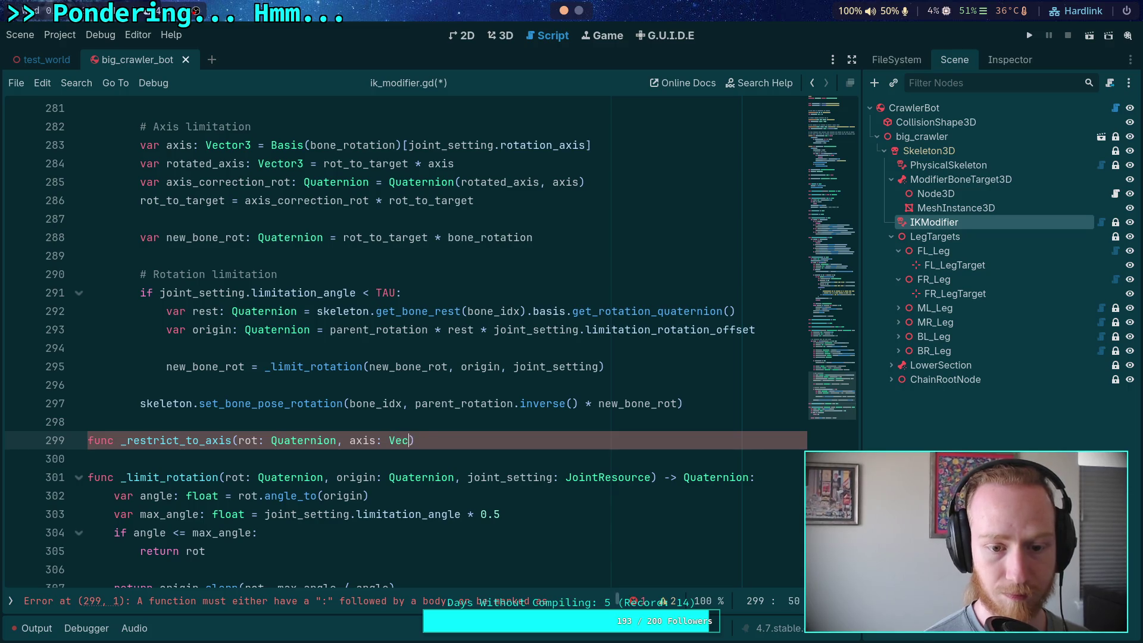
pyautogui.write(') -> ')
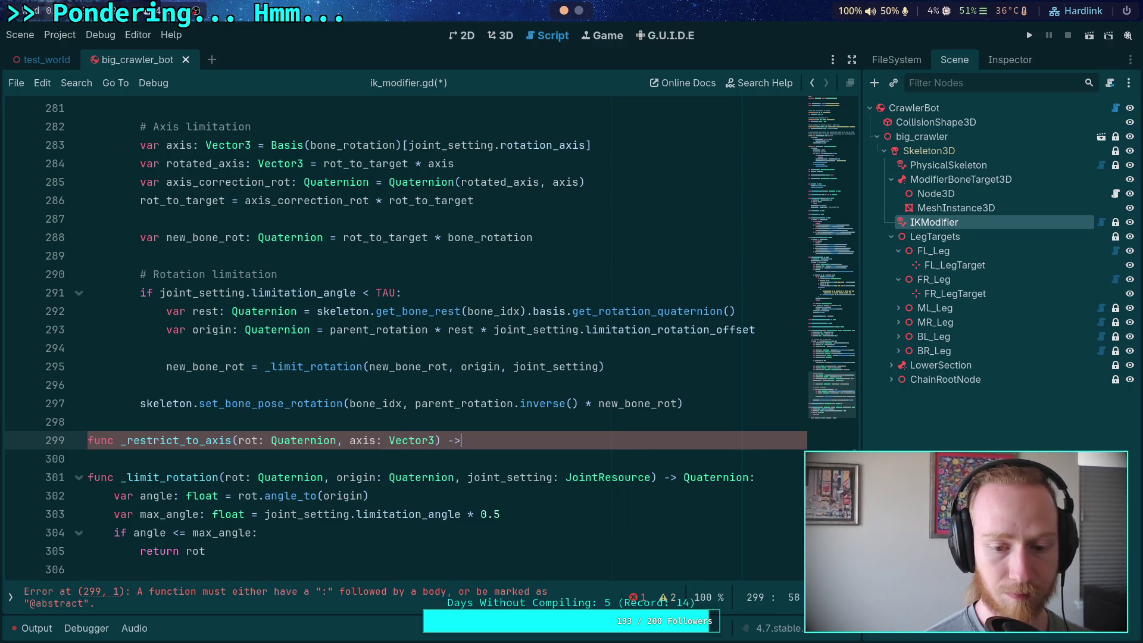
pyautogui.write('Quaternion')
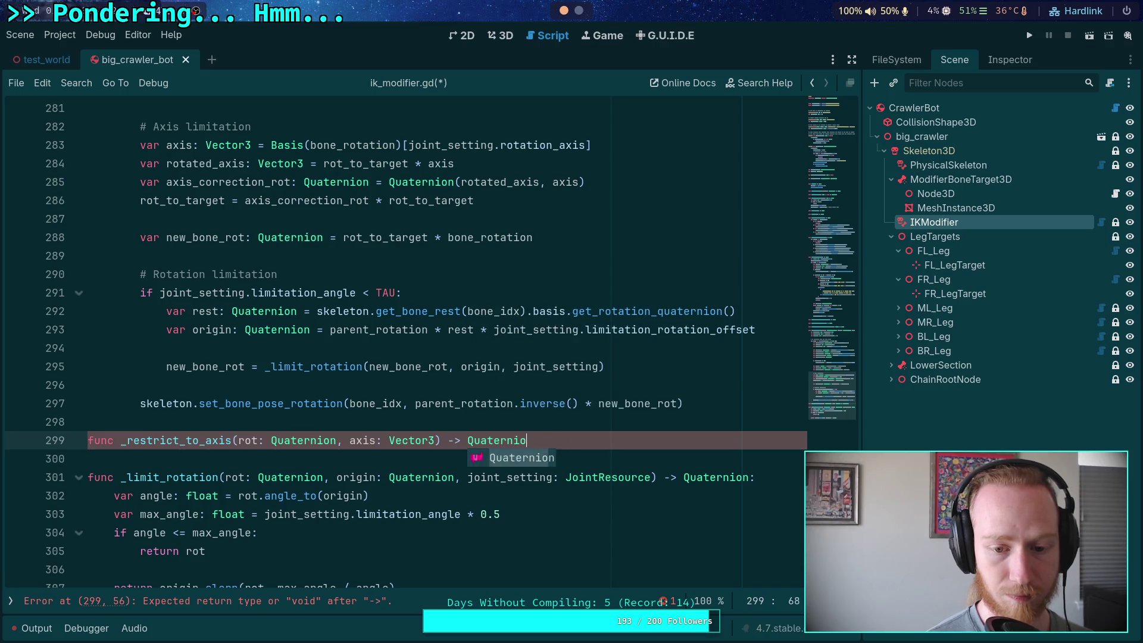
pyautogui.write(':')
pyautogui.press('Return')
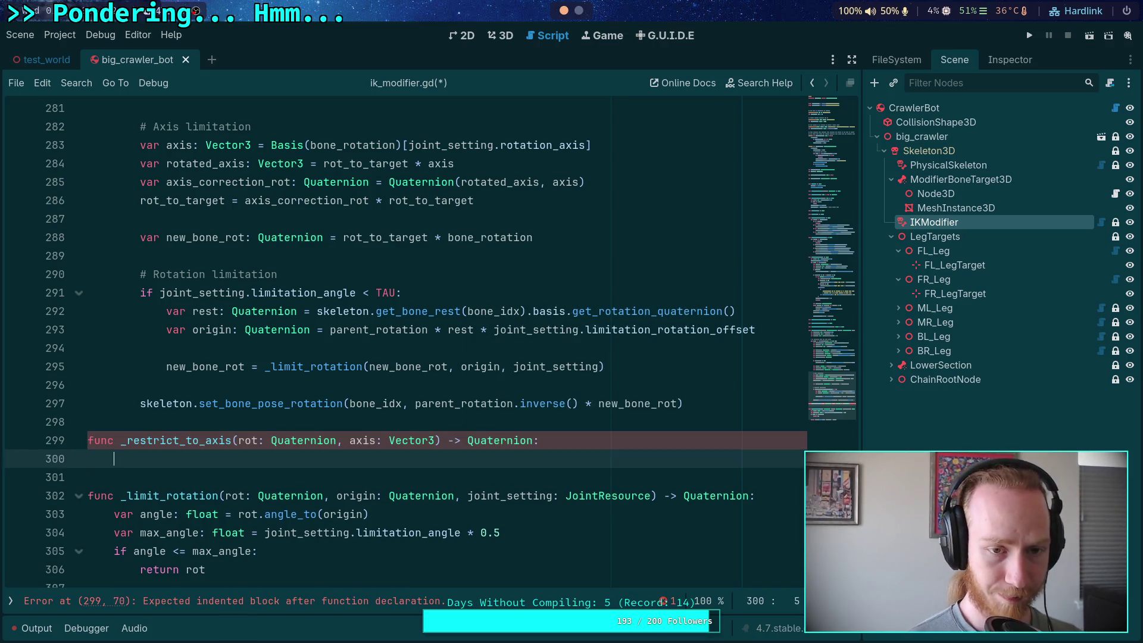
pyautogui.moveTo(479, 202)
pyautogui.mouseDown()
pyautogui.moveTo(143, 200)
pyautogui.moveTo(138, 149)
pyautogui.moveTo(560, 186)
pyautogui.moveTo(551, 180)
pyautogui.moveTo(555, 195)
pyautogui.mouseUp()
# Copy the four axis-limitation lines into _restrict_to_axis and dedent them one level.
pyautogui.rightClick(150, 153)
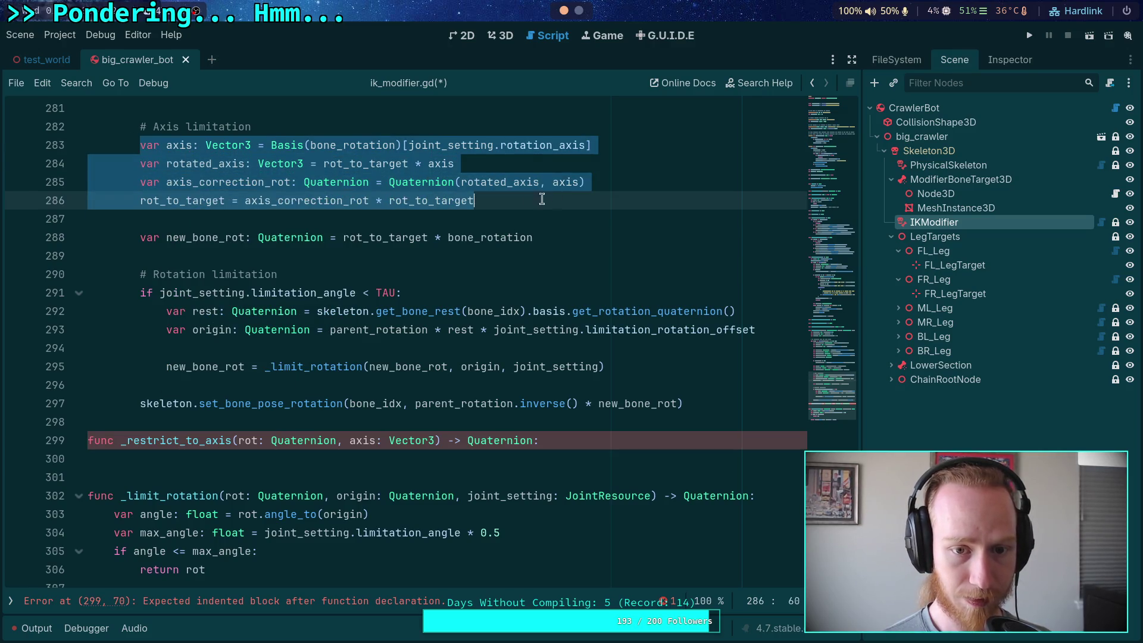
pyautogui.rightClick(352, 210)
pyautogui.moveTo(140, 146)
pyautogui.mouseDown()
pyautogui.moveTo(490, 181)
pyautogui.moveTo(500, 199)
pyautogui.mouseUp()
pyautogui.rightClick(419, 210)
pyautogui.click(435, 267)
pyautogui.click(226, 457)
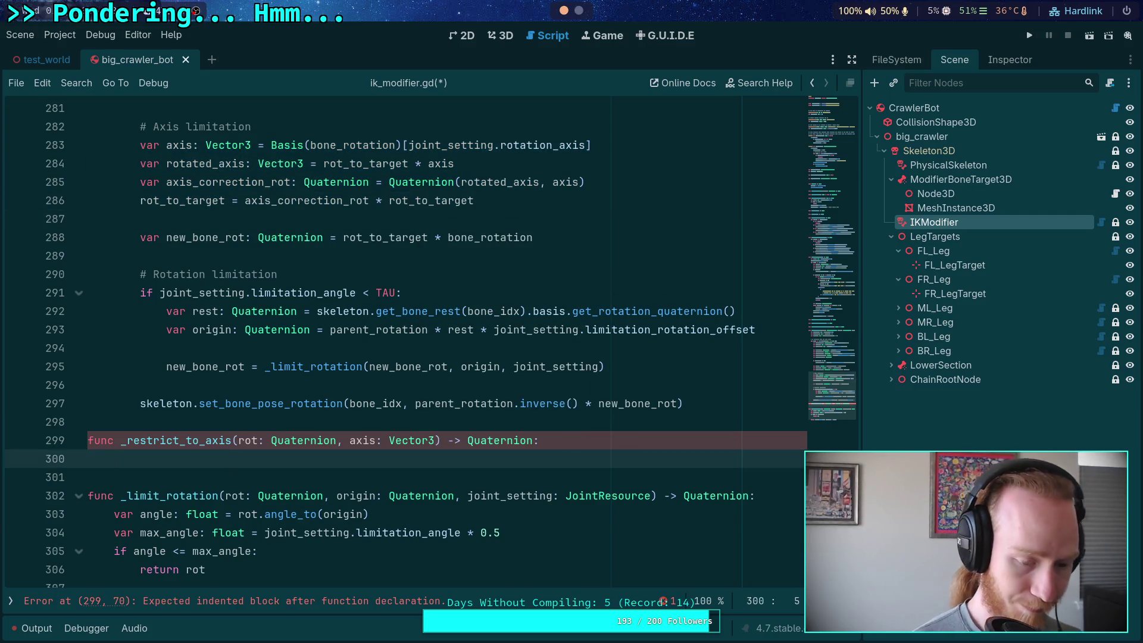
pyautogui.hotkey('ctrl', 'v')
pyautogui.moveTo(258, 477); pyautogui.dragTo(244, 514)
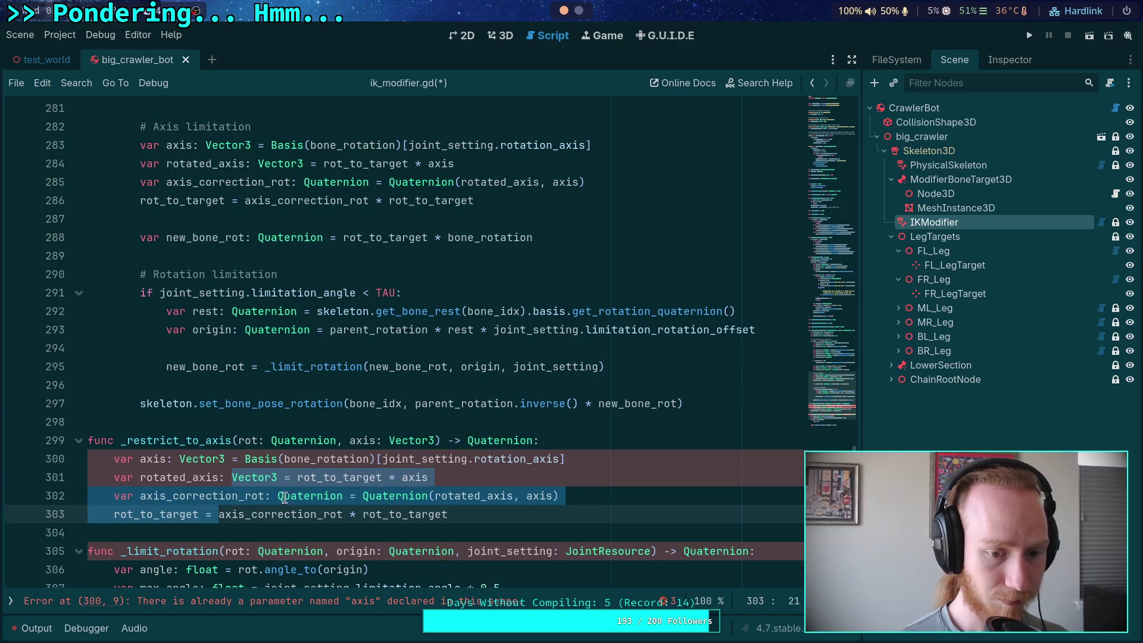
pyautogui.hotkey('shift', 'Tab')
# Remove the duplicate axis declaration and make rotated_axis use rot instead of rot_to_target.
pyautogui.moveTo(589, 458); pyautogui.dragTo(587, 446)
pyautogui.press('BackSpace')
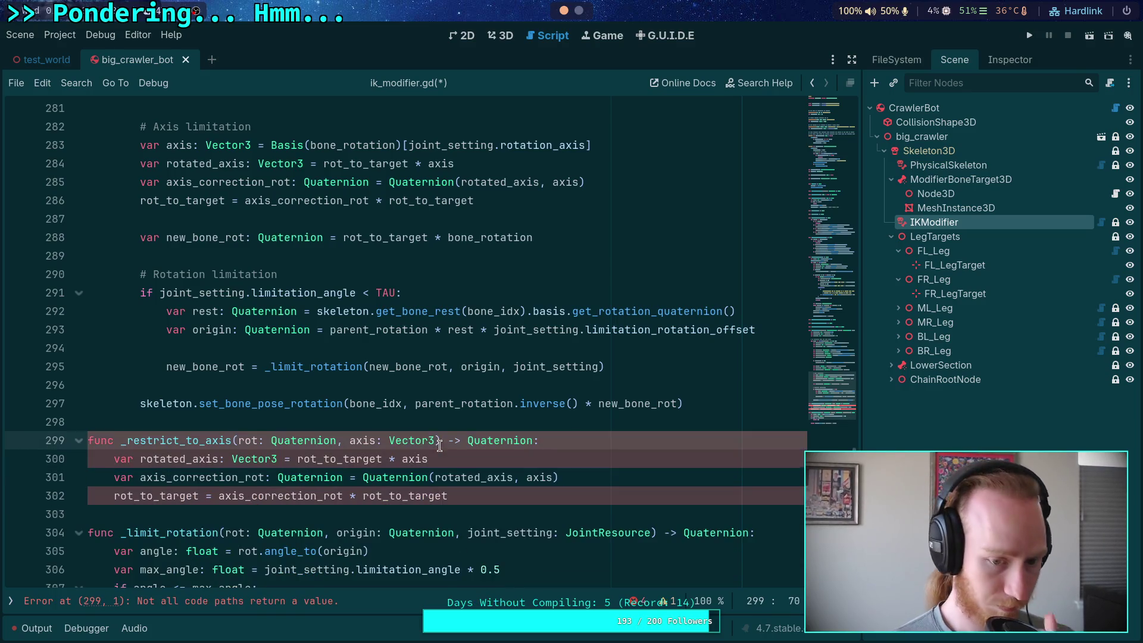
pyautogui.click(317, 458)
pyautogui.moveTo(317, 458); pyautogui.dragTo(379, 459)
pyautogui.press('BackSpace')
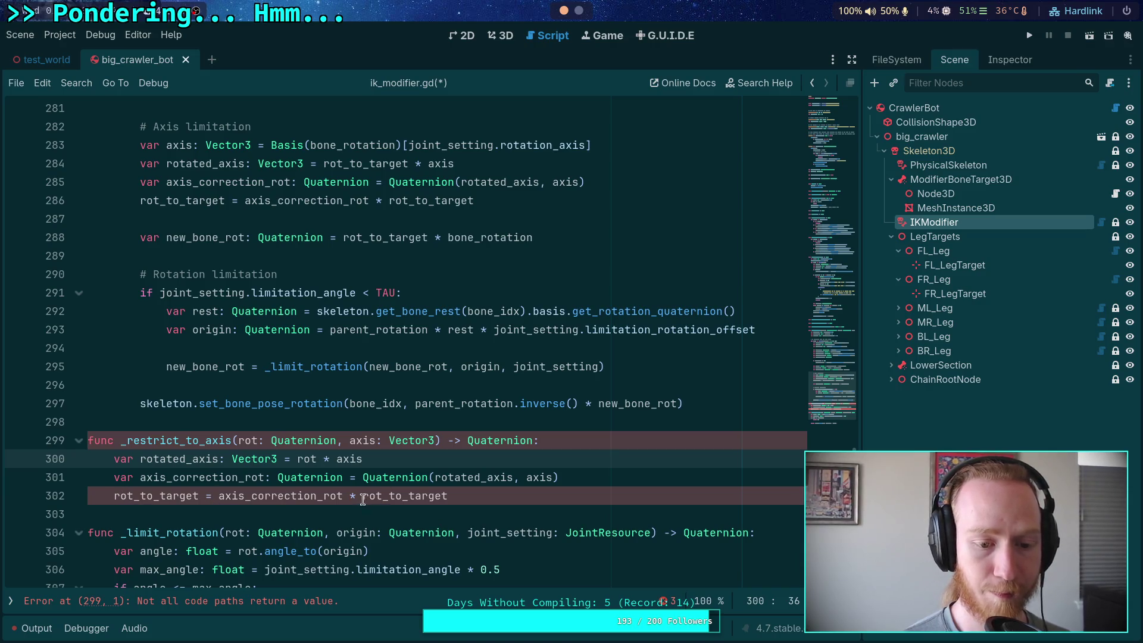
# Add 'return axis_correction_rot * rot' and delete the leftover rot_to_target assignment in the function.
pyautogui.click(625, 478)
pyautogui.press('Return')
pyautogui.write('return axis')
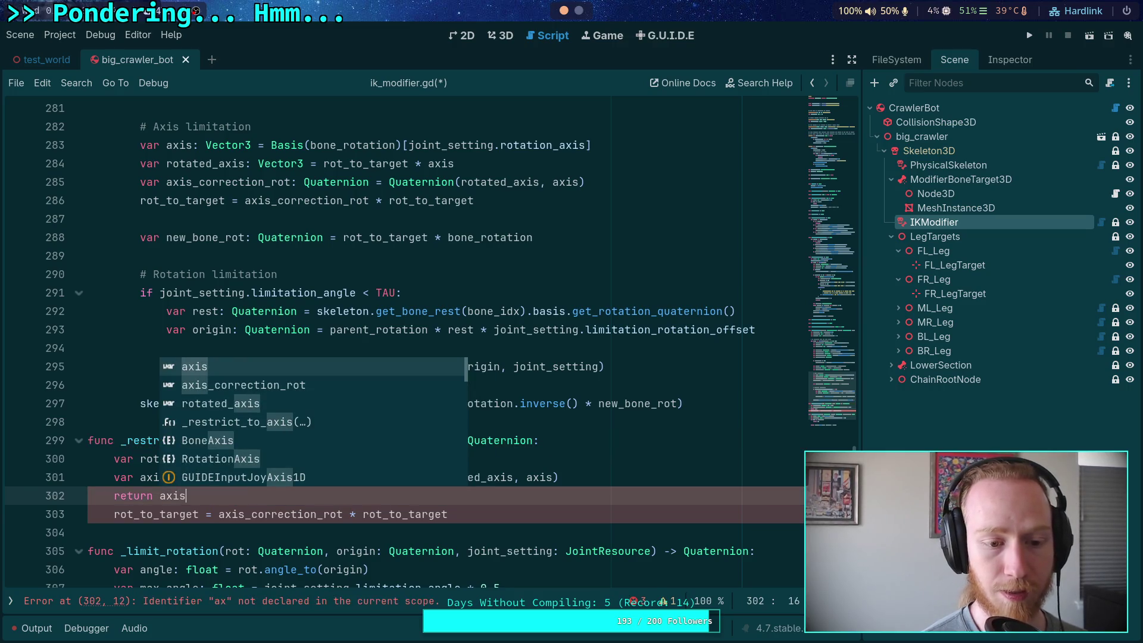
pyautogui.press('Down')
pyautogui.press('Return')
pyautogui.write('* rot')
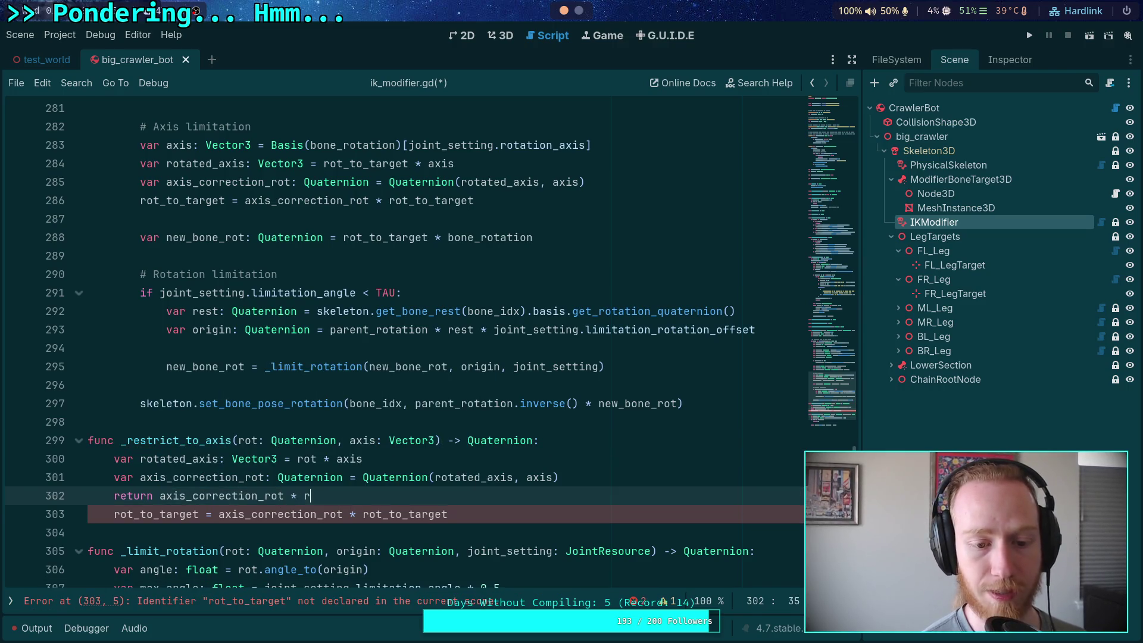
pyautogui.click(524, 512)
pyautogui.hotkey('ctrl', 'shift', 'k')
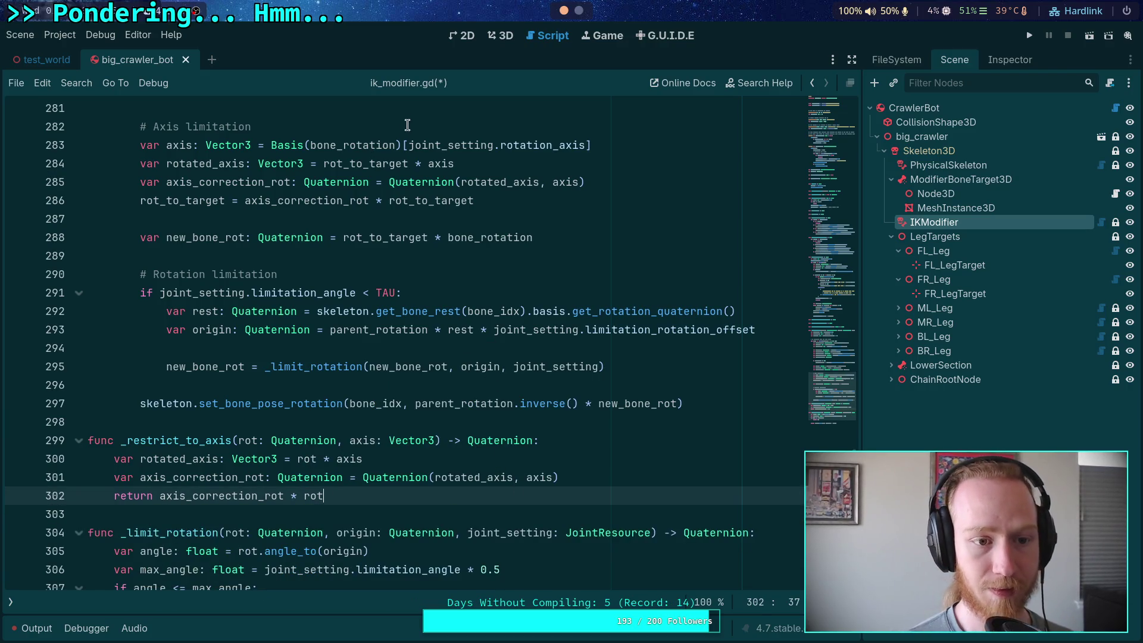
# Start replacing the old expression on line 286 with a _restrict_to_axis call.
pyautogui.click(244, 202)
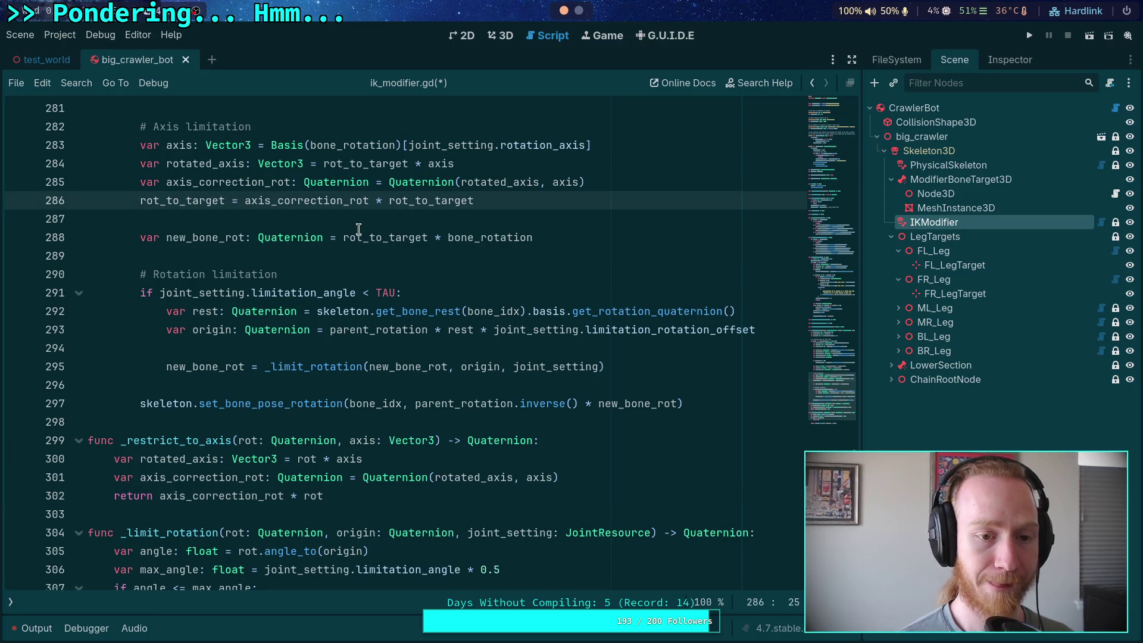
pyautogui.write('_rest')
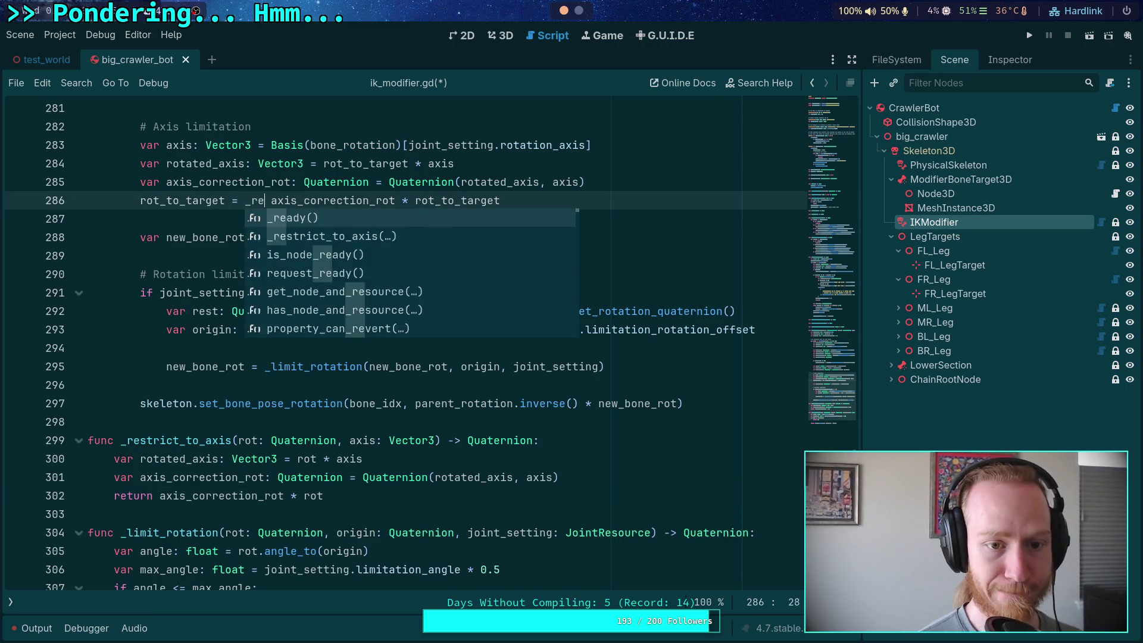
pyautogui.press('Return')
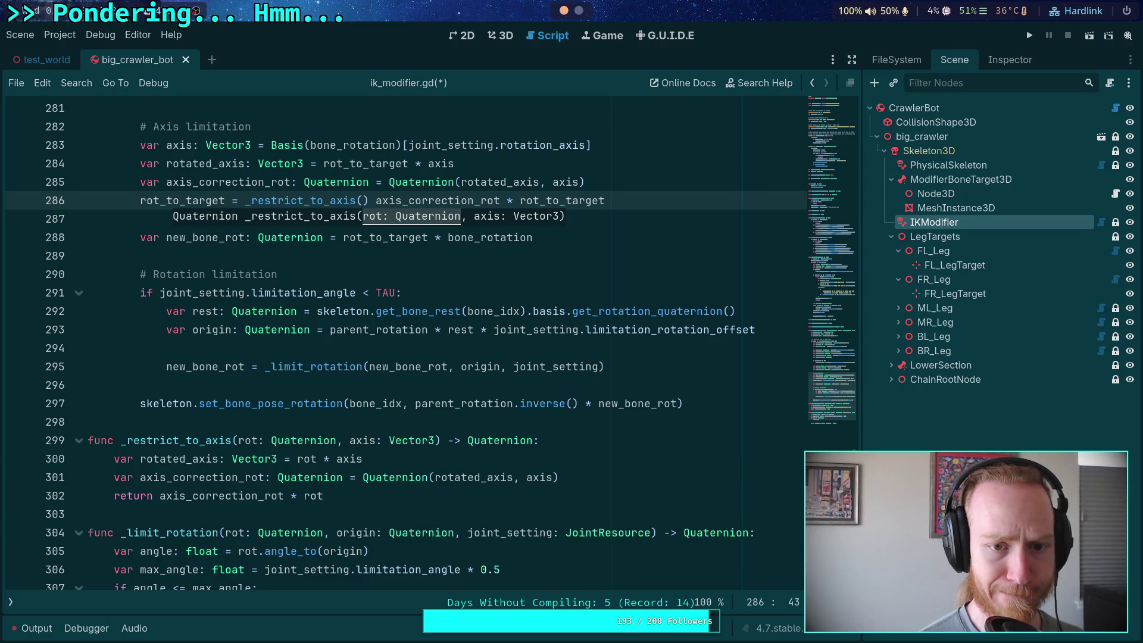
# Complete the call as _restrict_to_axis(rot_to_target, axis) and delete the old correction expression after it.
pyautogui.write('rot_to_target')
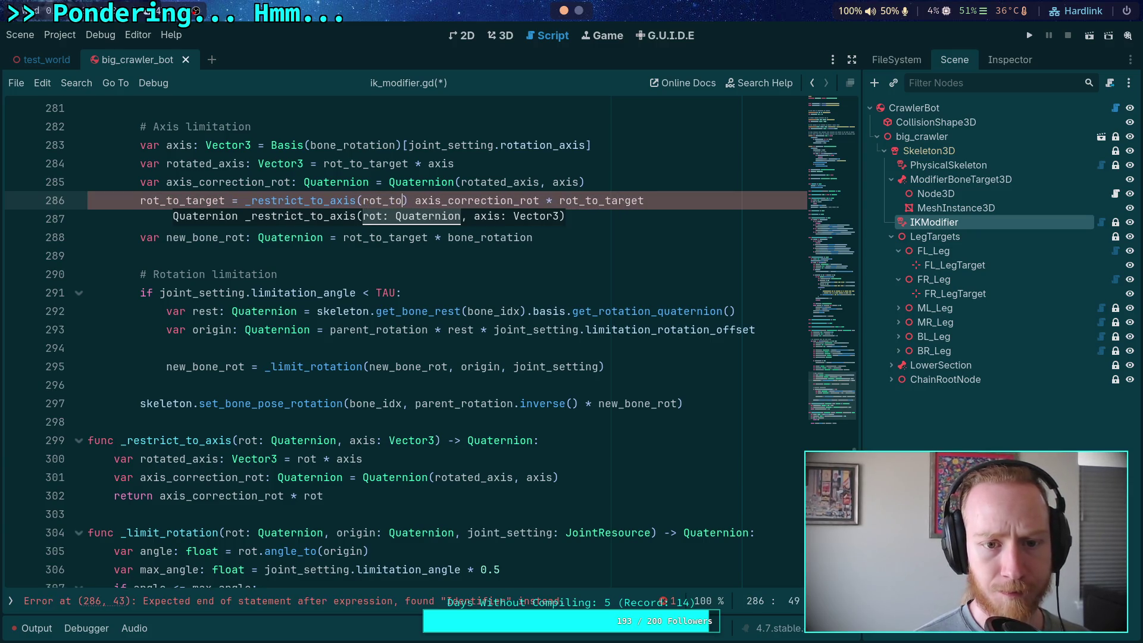
pyautogui.write(', ')
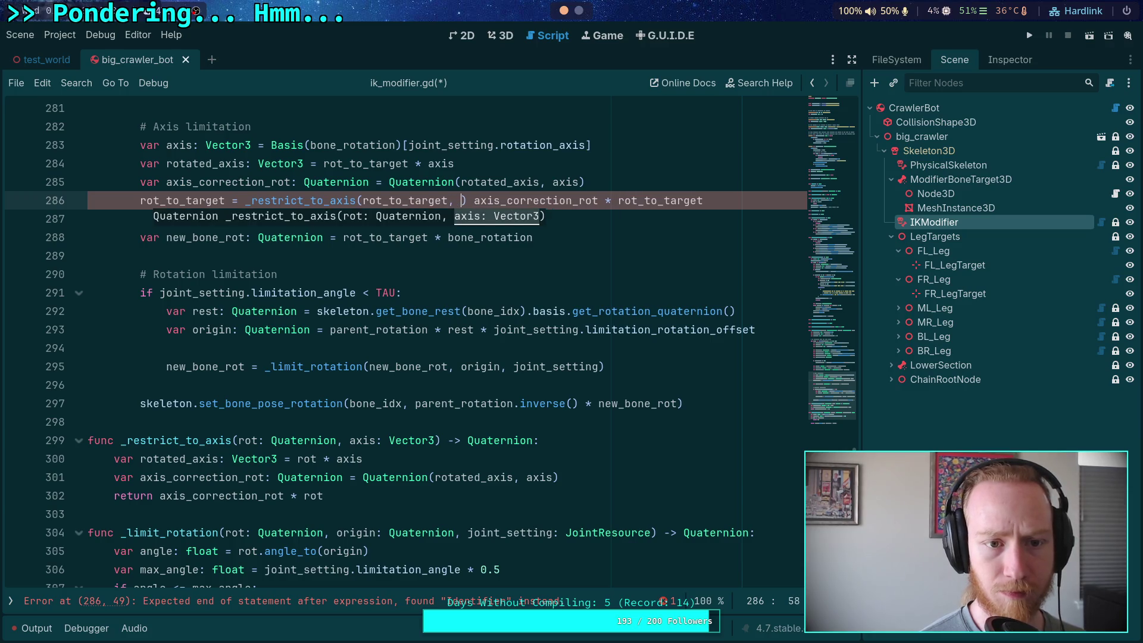
pyautogui.write('axis')
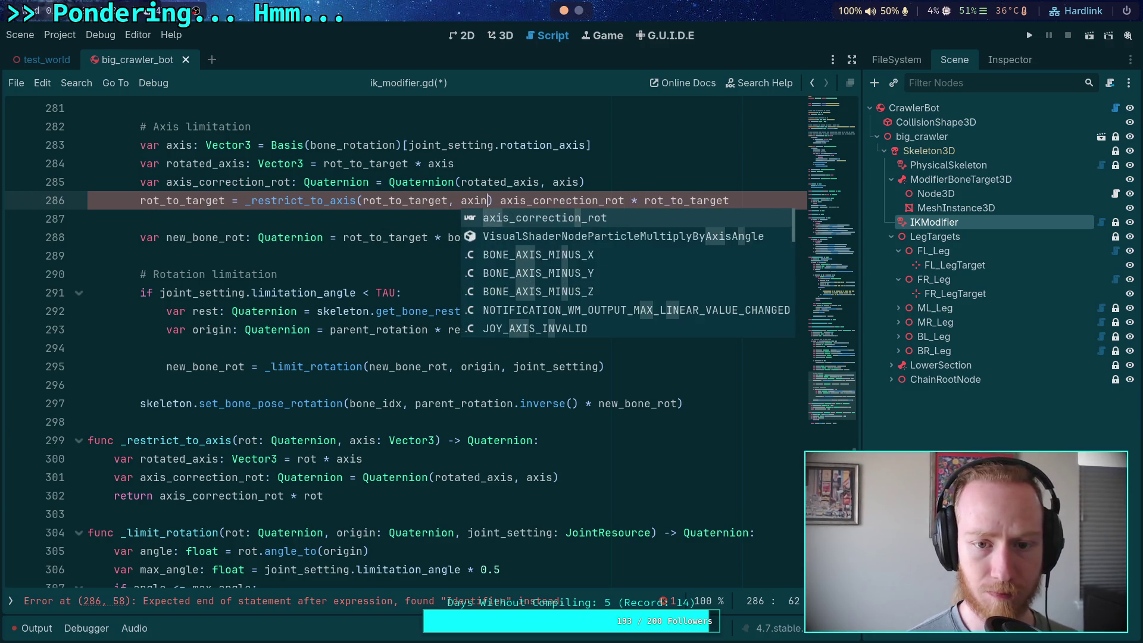
pyautogui.press('Right')
pyautogui.hotkey('shift', 'End')
pyautogui.press('Delete')
# Delete the now-unused rotated_axis and axis_correction_rot lines above the call.
pyautogui.click(614, 180)
pyautogui.hotkey('shift', 'Up')
pyautogui.hotkey('shift', 'Up')
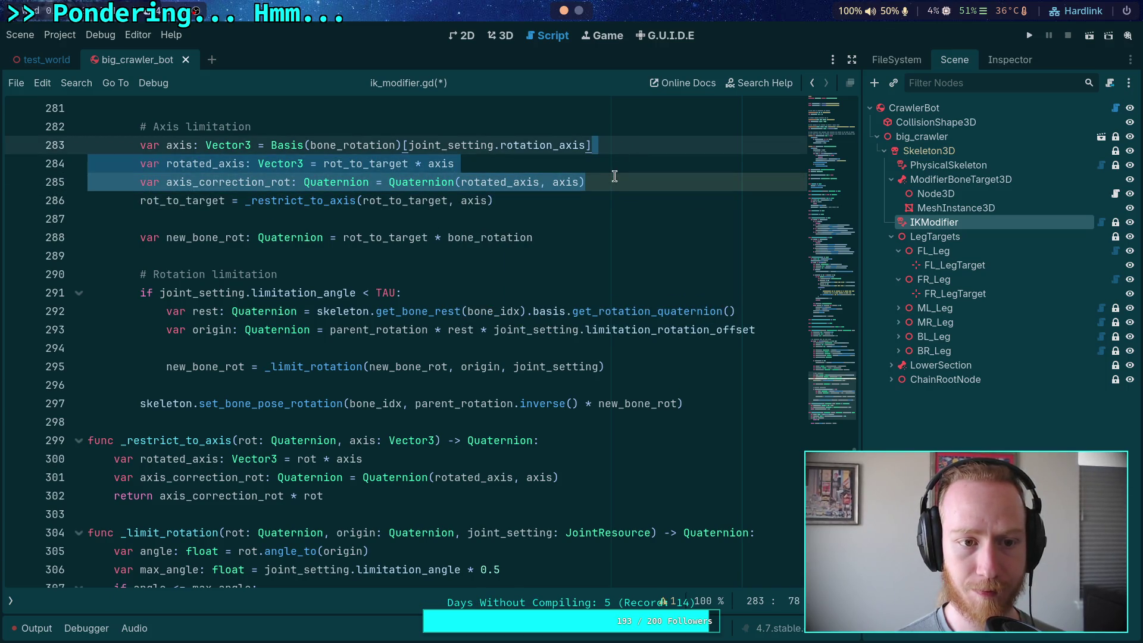
pyautogui.press('Delete')
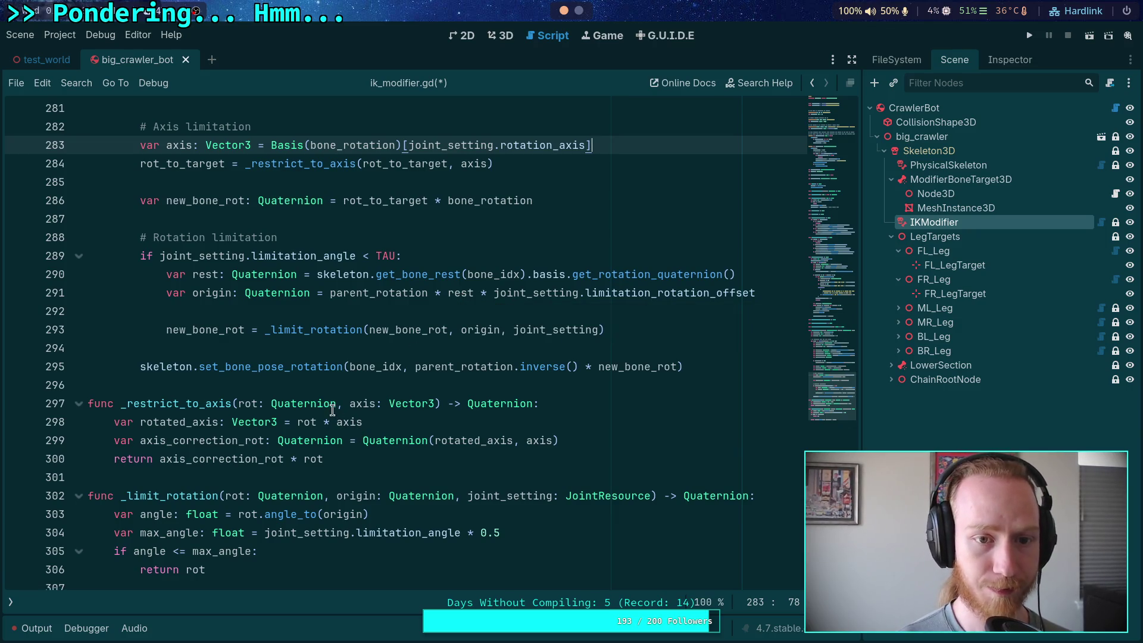
pyautogui.scroll(5, 381, 327)
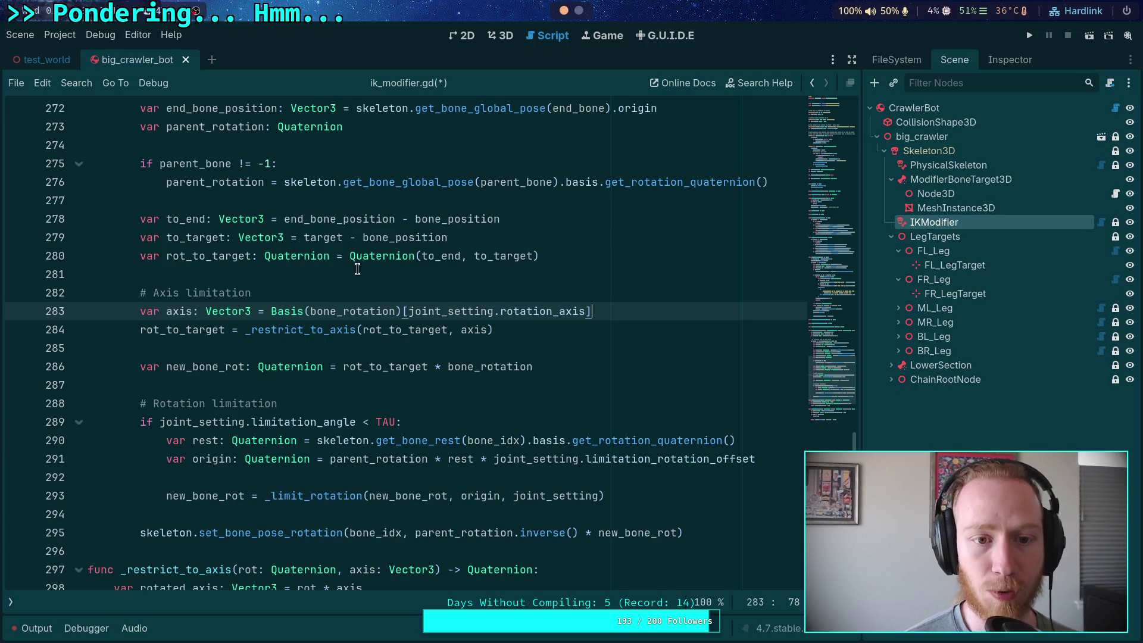
pyautogui.click(343, 201)
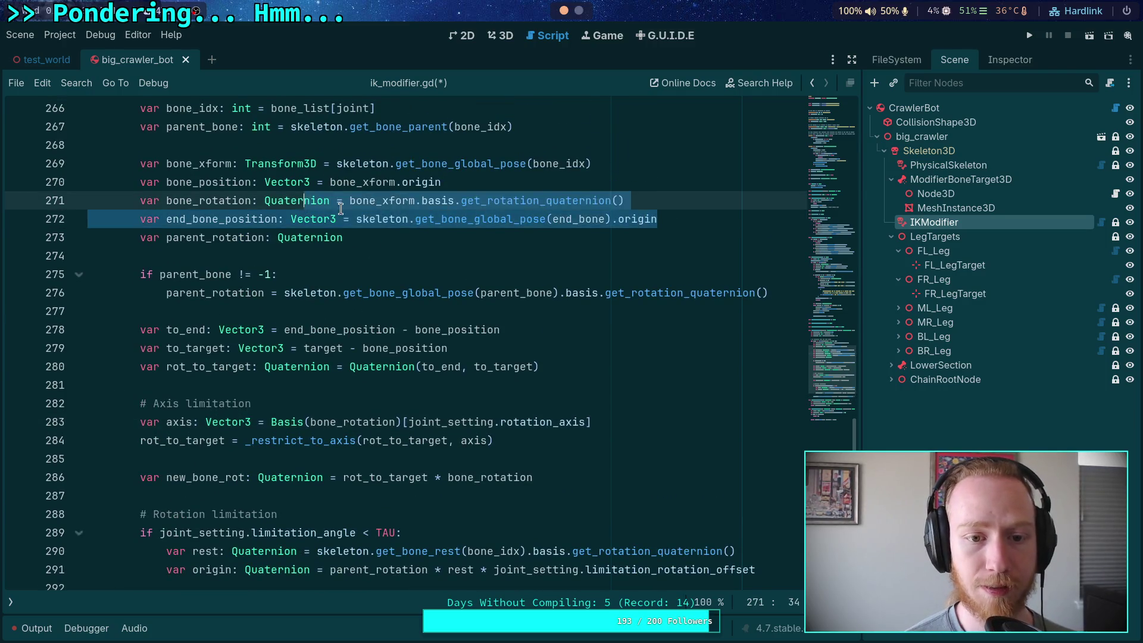
pyautogui.scroll(1, 535, 257)
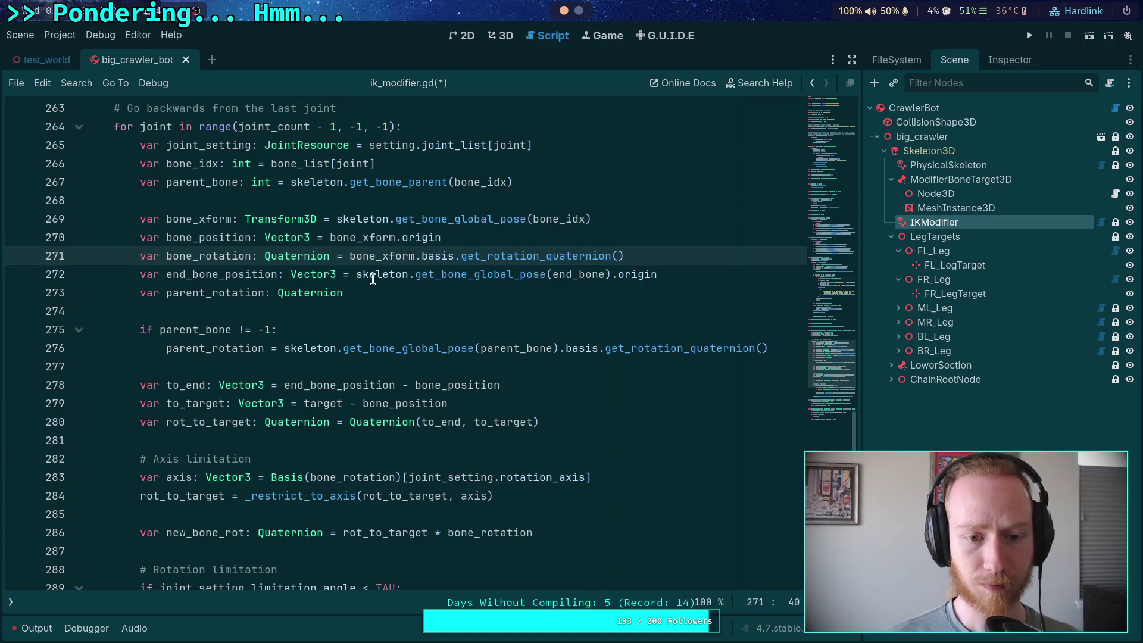
pyautogui.scroll(2, 384, 279)
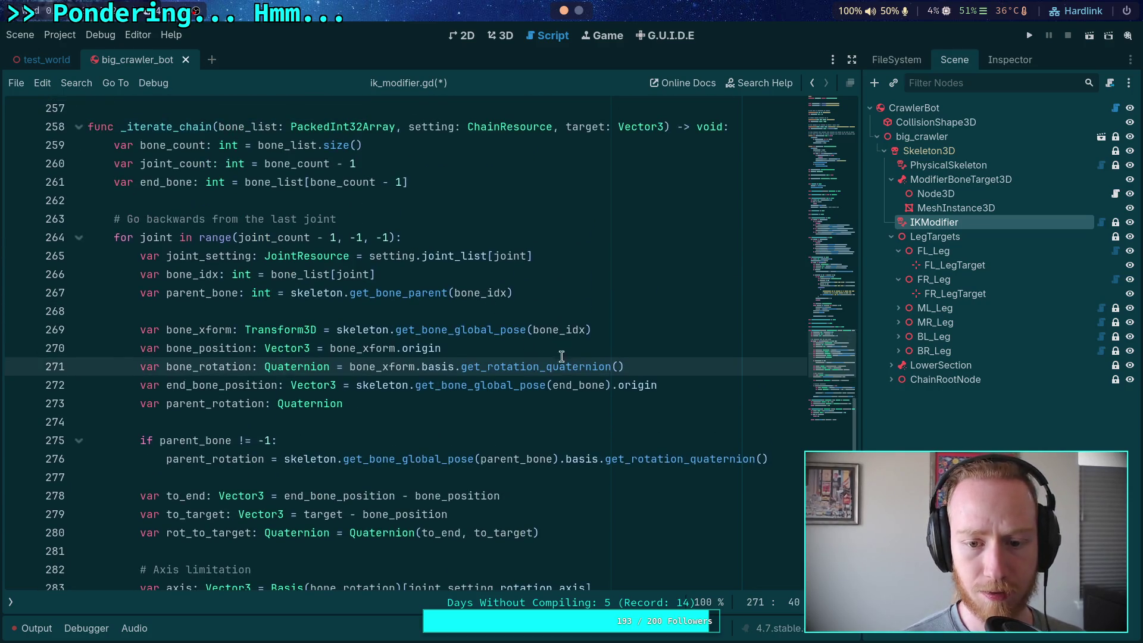
pyautogui.click(663, 365)
pyautogui.scroll(-2, 723, 396)
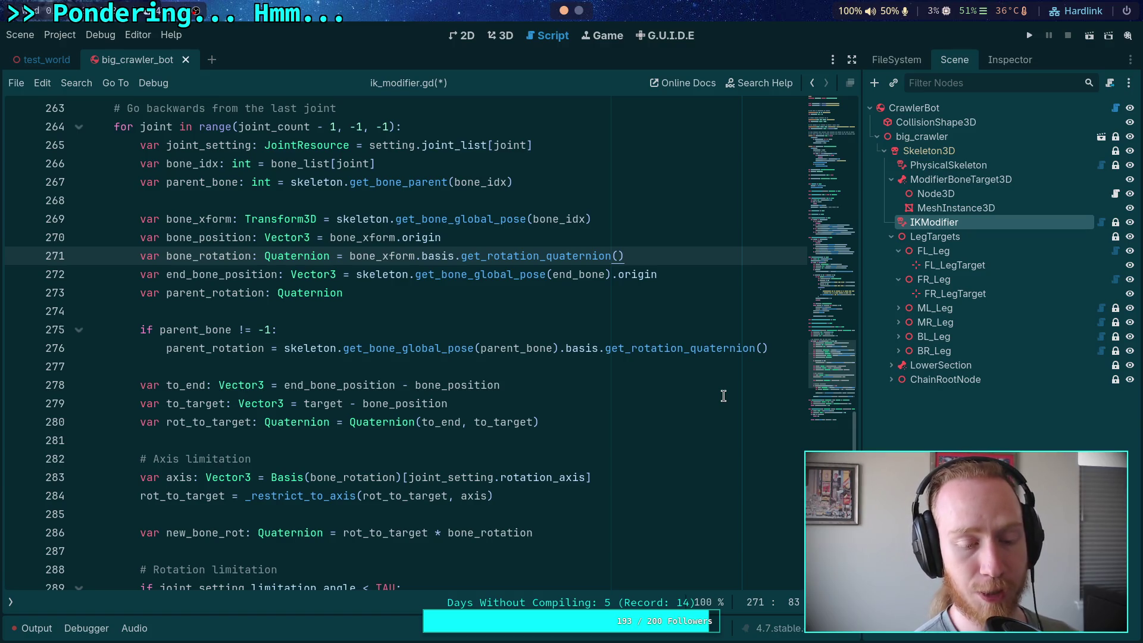
pyautogui.scroll(-3, 628, 370)
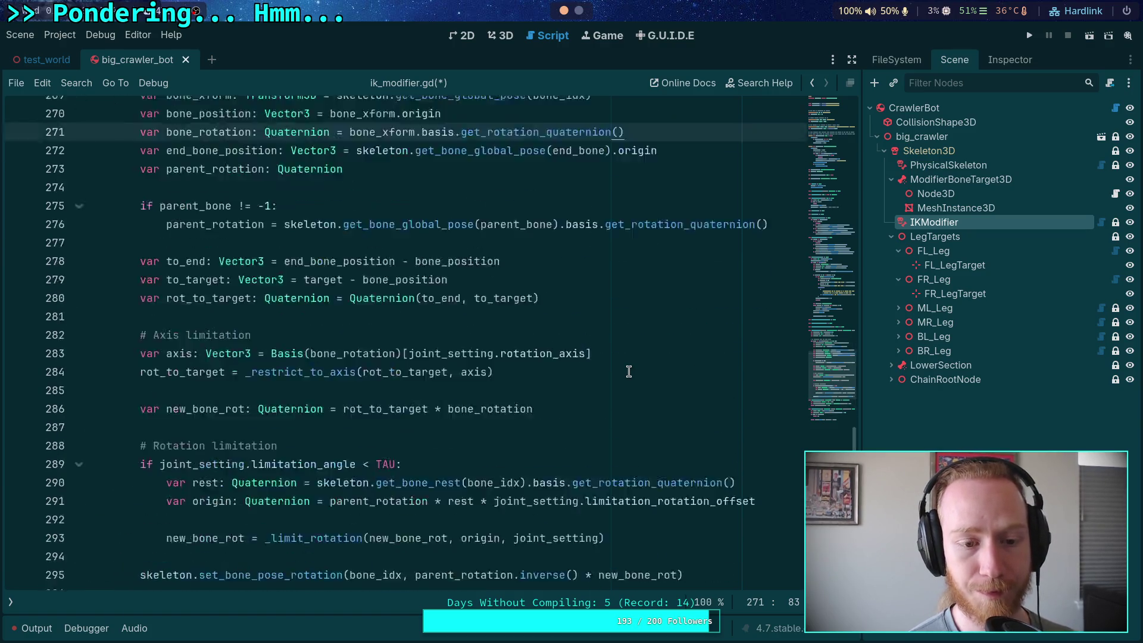
pyautogui.scroll(3, 628, 370)
pyautogui.scroll(2, 621, 364)
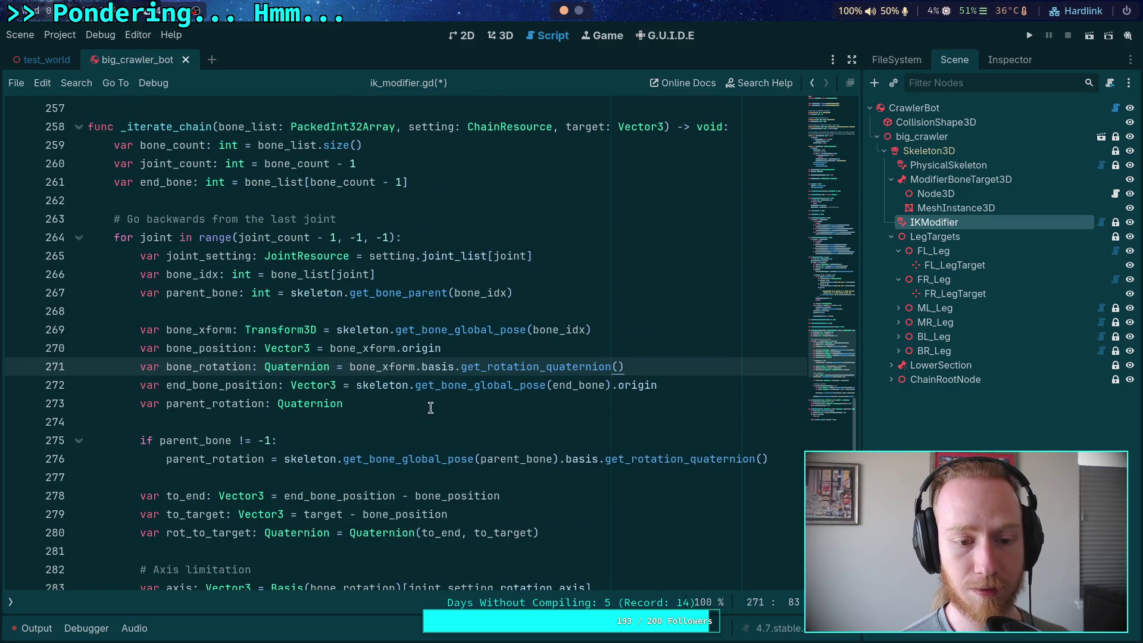
pyautogui.doubleClick(223, 385)
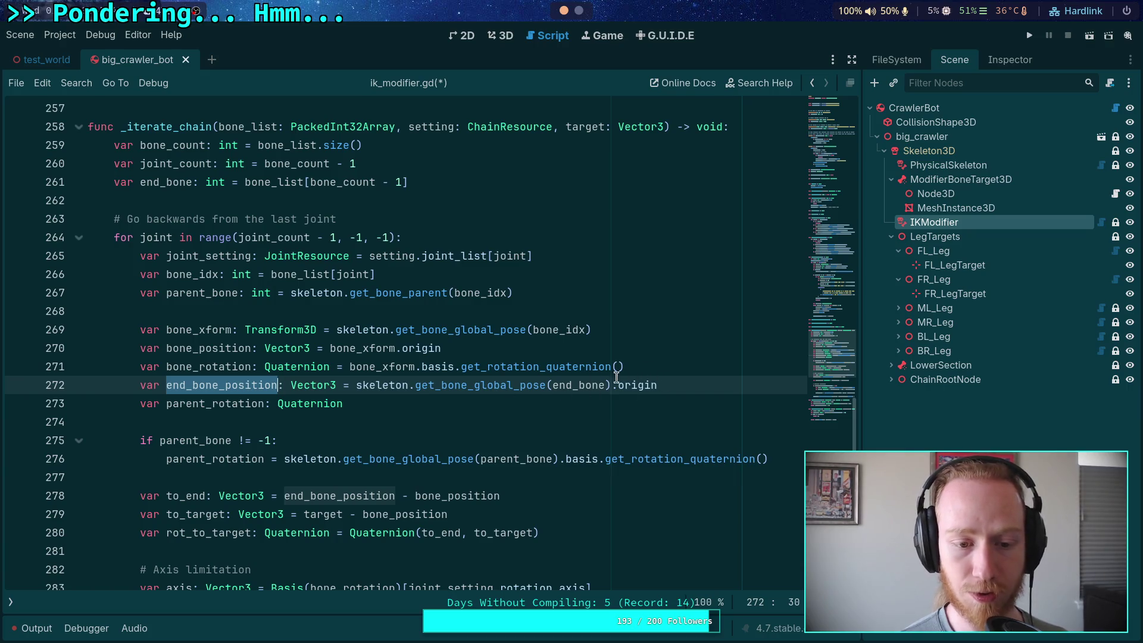
# Comment out the end_bone_position line and duplicate it, leaving the copy below uncommented.
pyautogui.click(142, 386)
pyautogui.write('#')
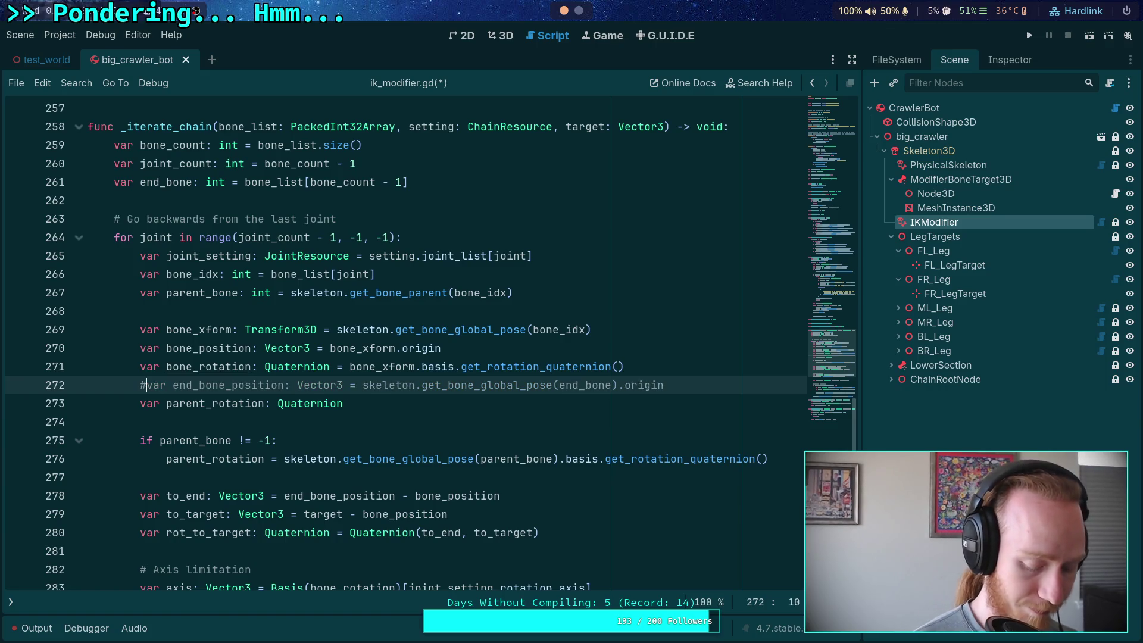
pyautogui.hotkey('ctrl', 'alt', 'Down')
pyautogui.press('BackSpace')
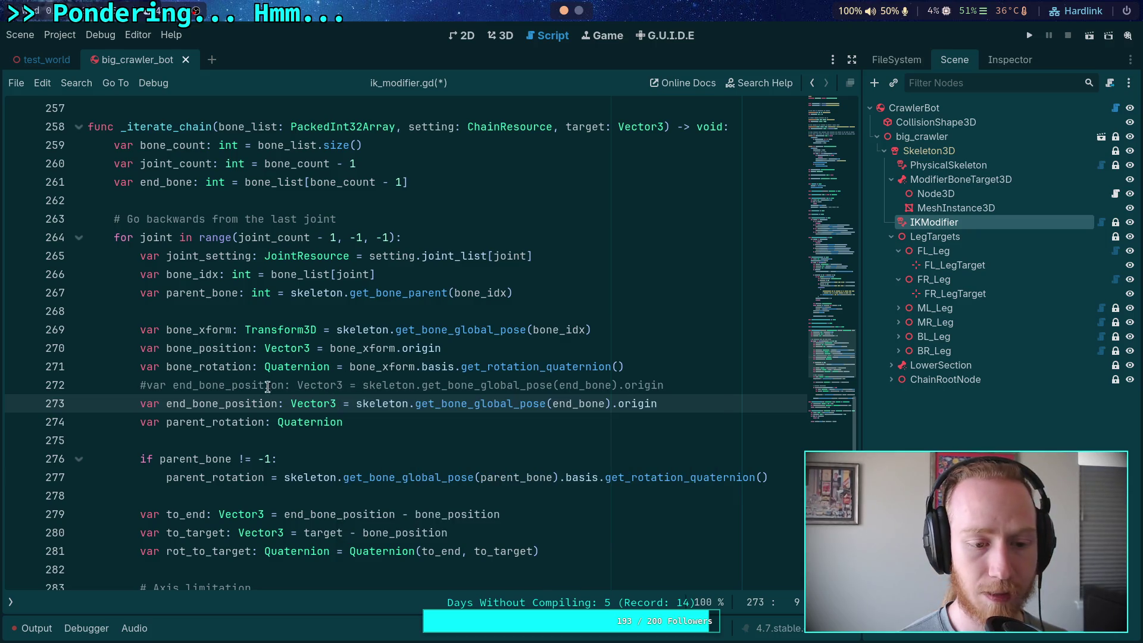
# Select the whole active end_bone_position copy on line 273 to rewrite it.
pyautogui.moveTo(553, 403); pyautogui.dragTo(662, 403)
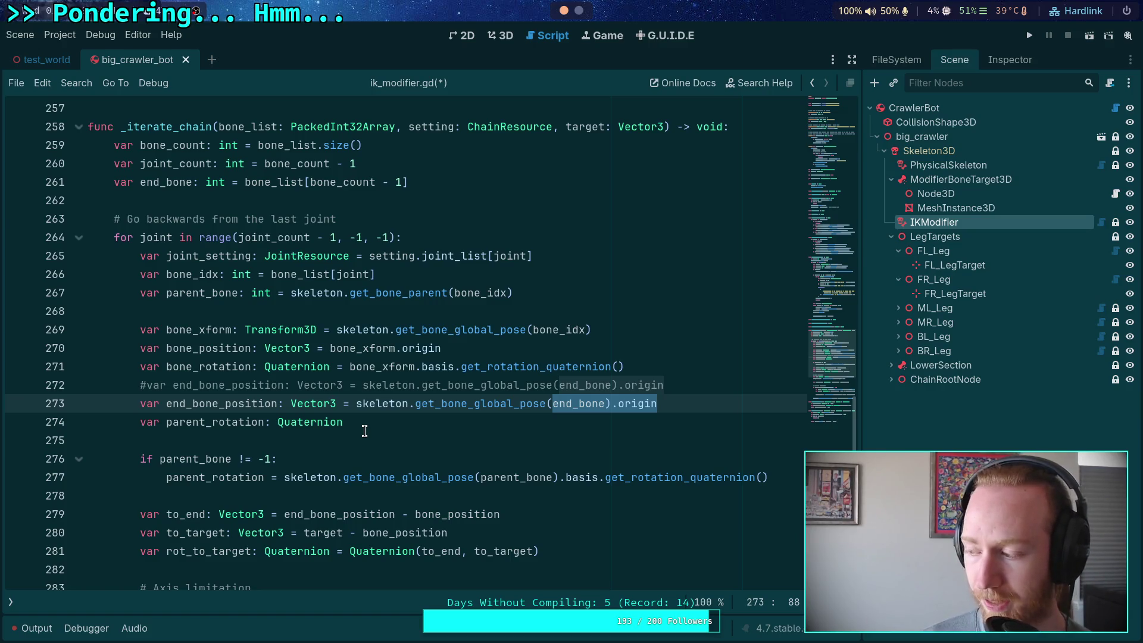
pyautogui.doubleClick(310, 405)
pyautogui.click(246, 405)
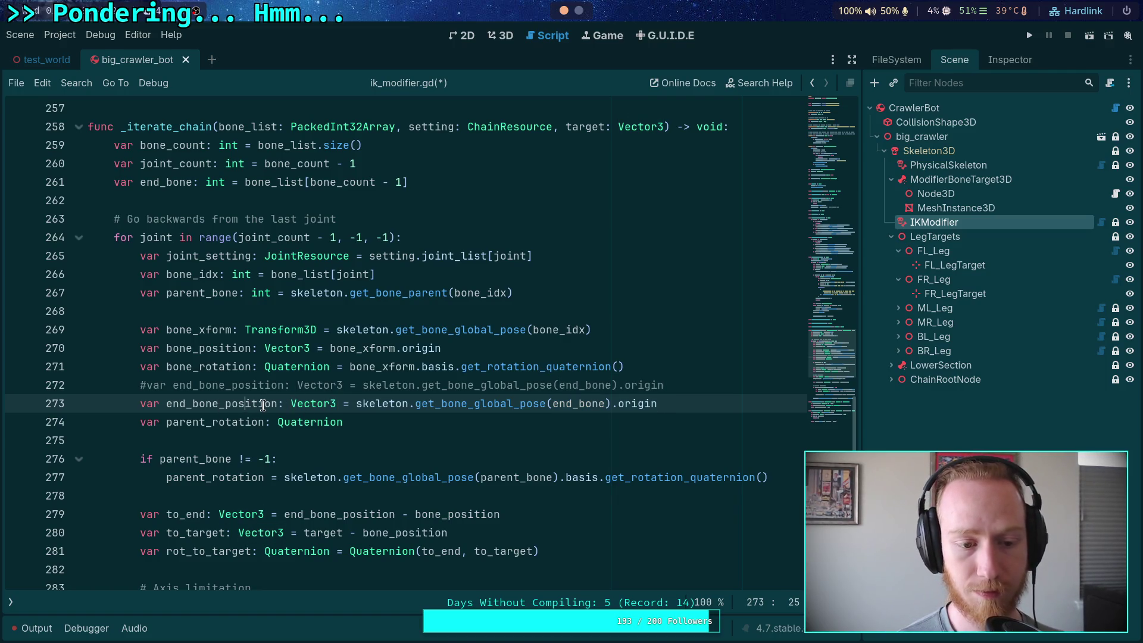
pyautogui.moveTo(140, 404); pyautogui.dragTo(717, 399)
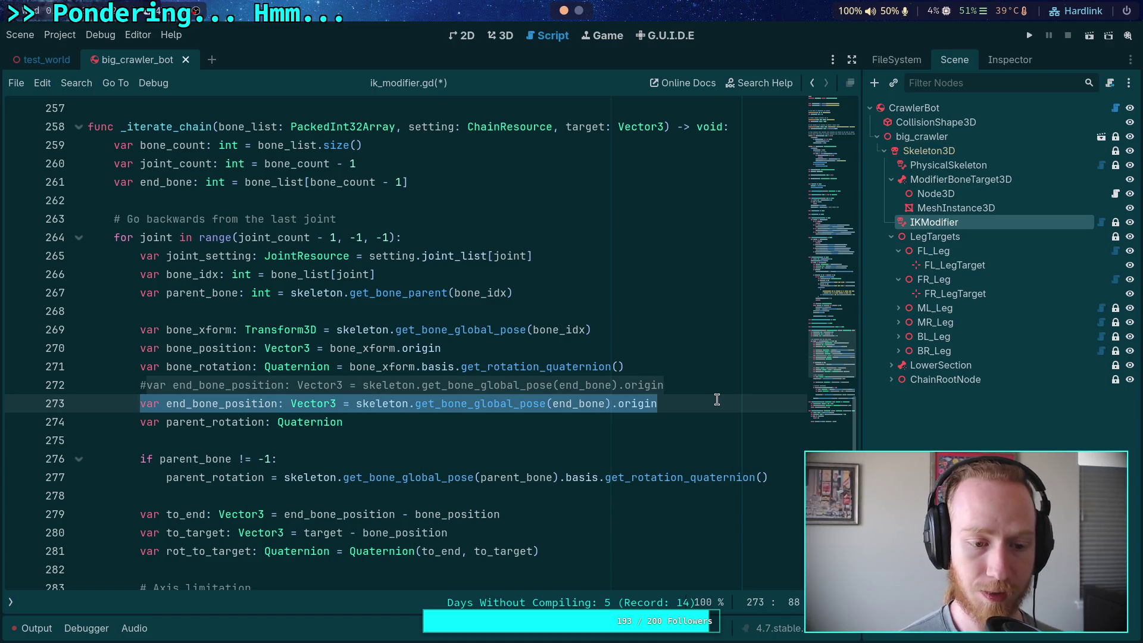
# Retype line 273 as var end_bone_xform: Transform3D = skel…, correcting typos along the way.
pyautogui.write('var ed')
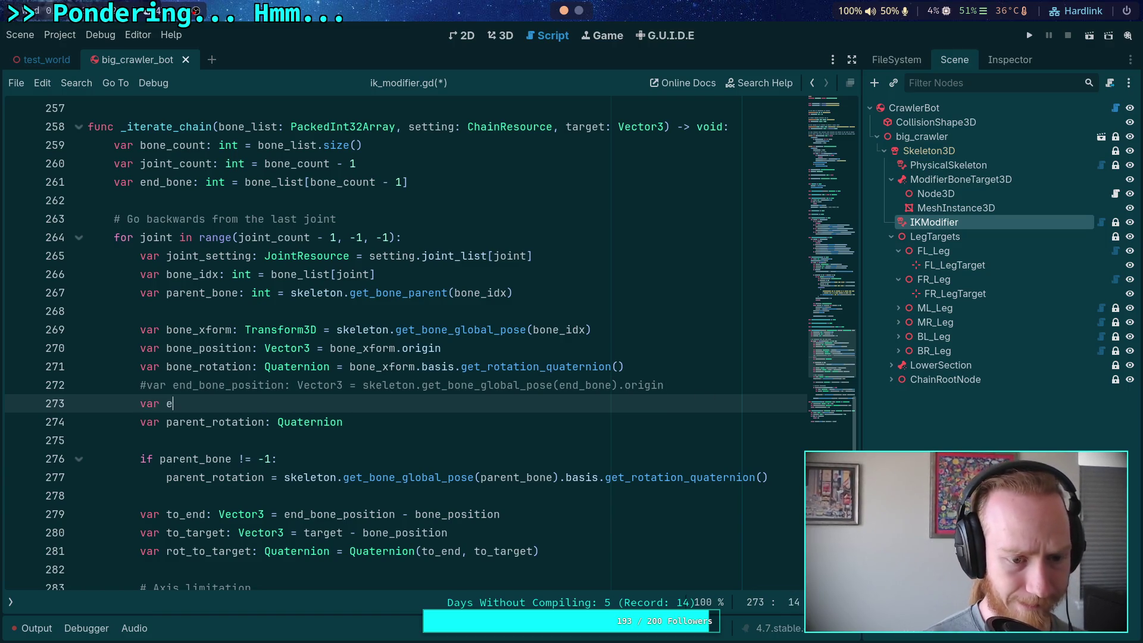
pyautogui.press('BackSpace')
pyautogui.write('nd_')
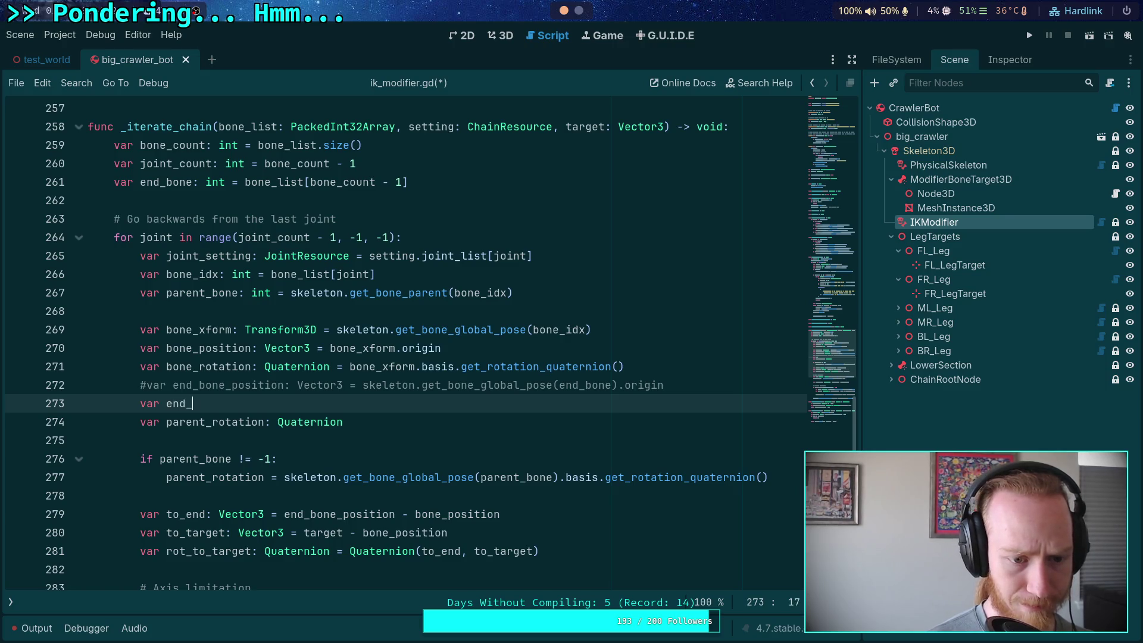
pyautogui.write('bone-')
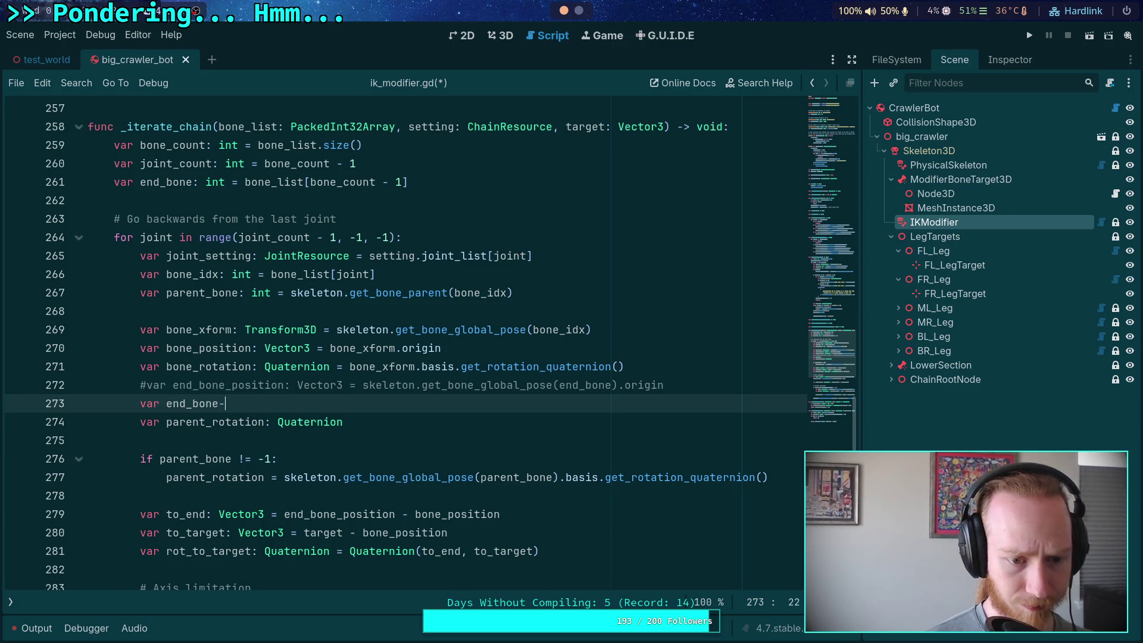
pyautogui.press('BackSpace')
pyautogui.write('_xform: Transform3D ')
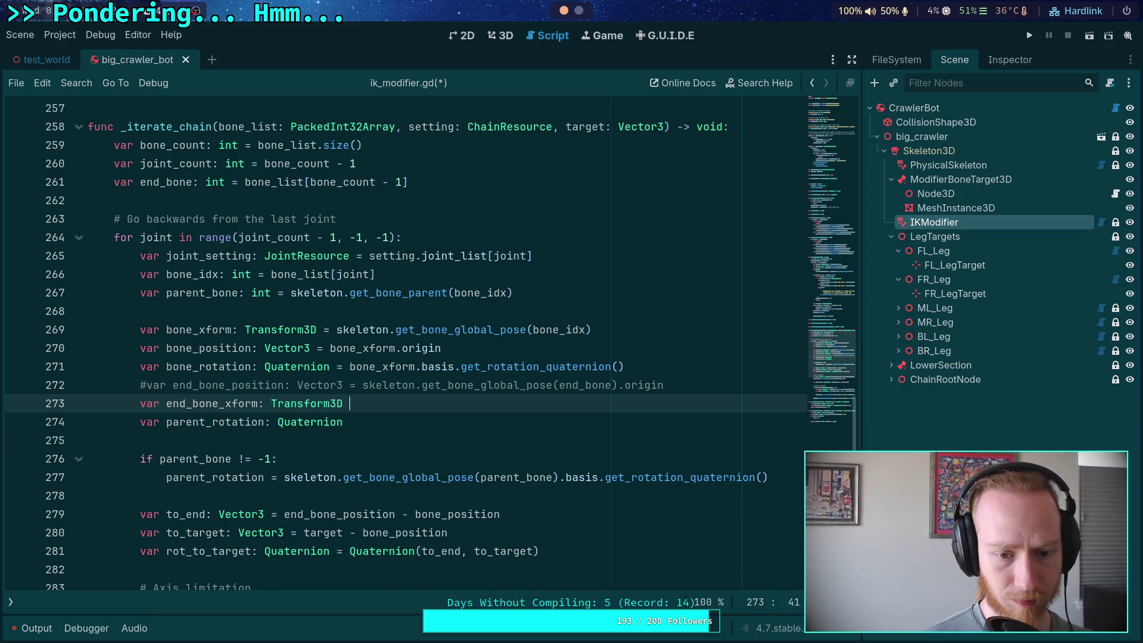
pyautogui.write('= sket')
pyautogui.press('BackSpace')
pyautogui.write('l')
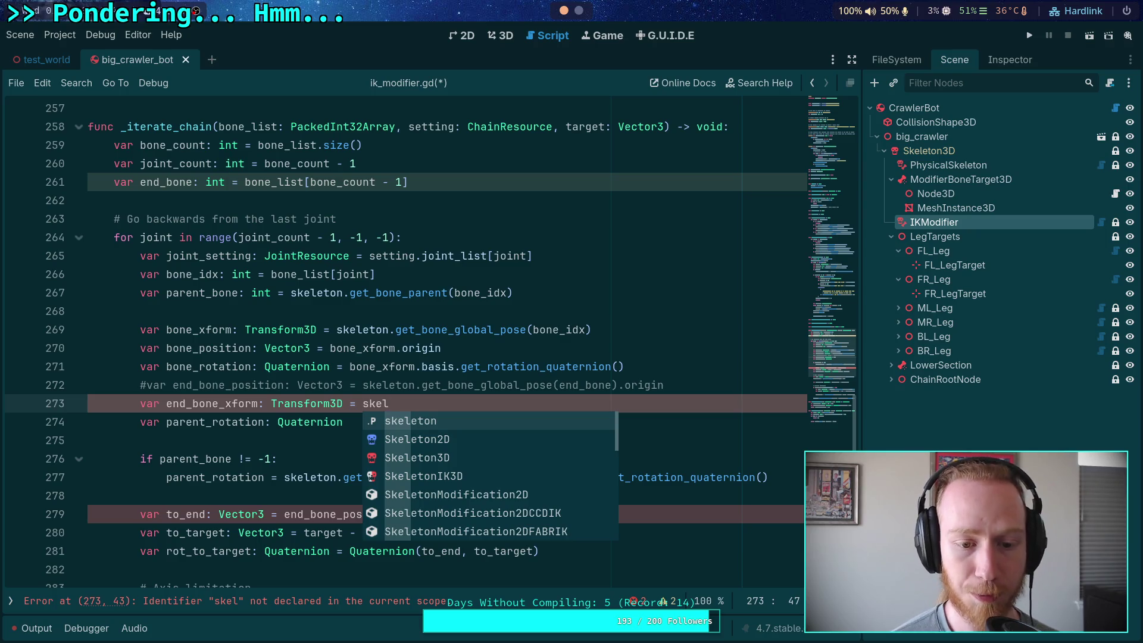
# Change it to var end_bone_position: Vector3 = bone_xform.origin using autocomplete suggestions.
pyautogui.scroll(1, 346, 404)
pyautogui.moveTo(413, 461); pyautogui.dragTo(225, 458)
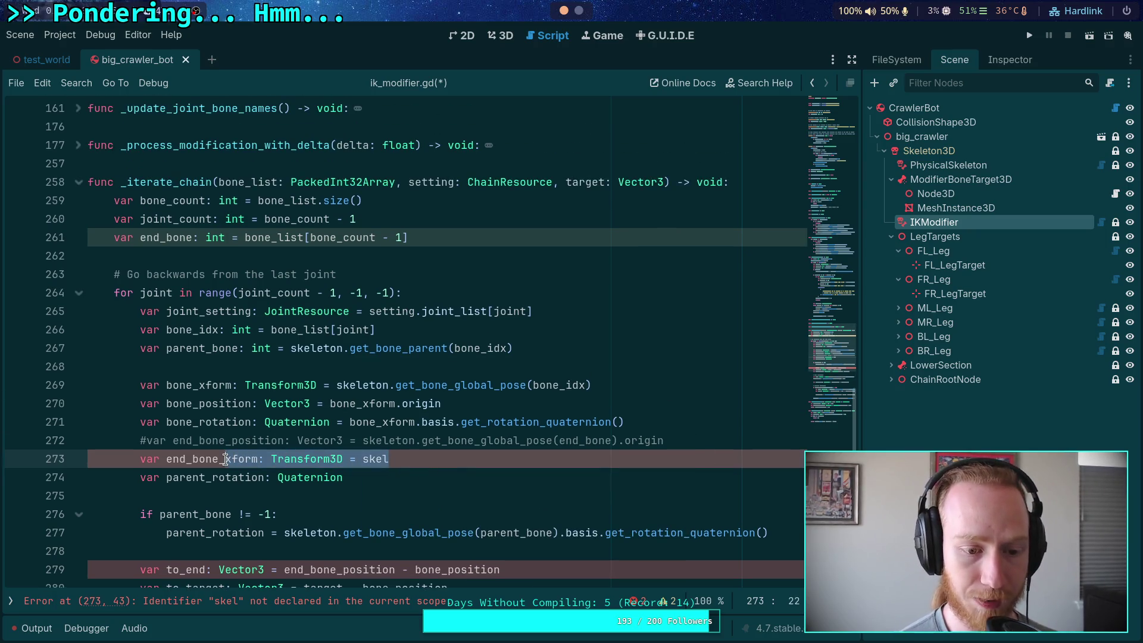
pyautogui.write('position')
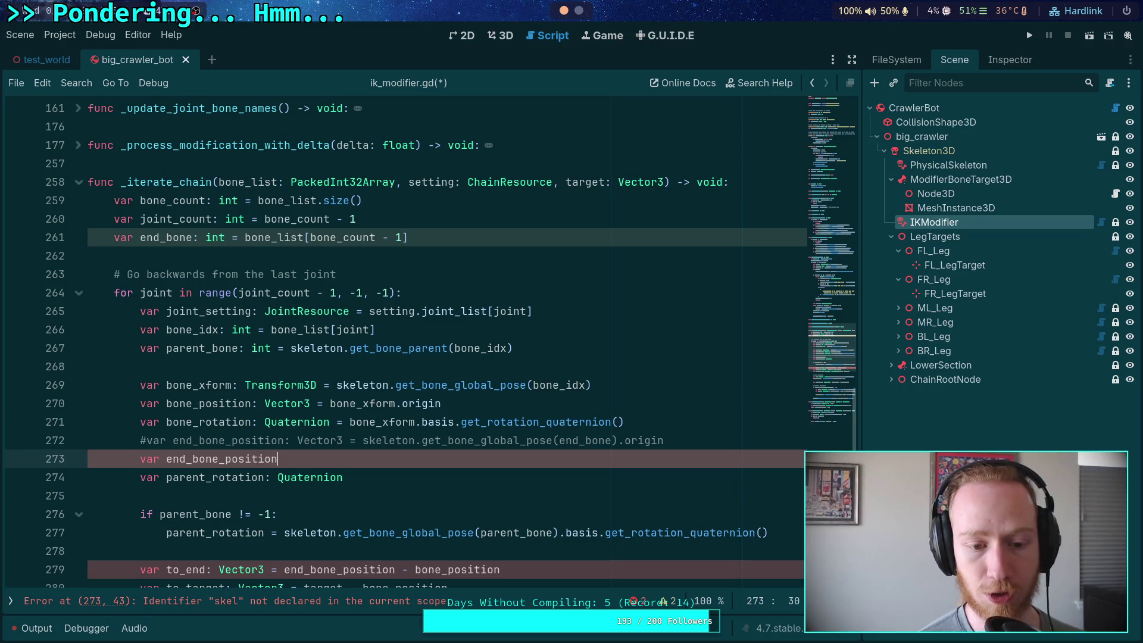
pyautogui.write(': Vector3 =')
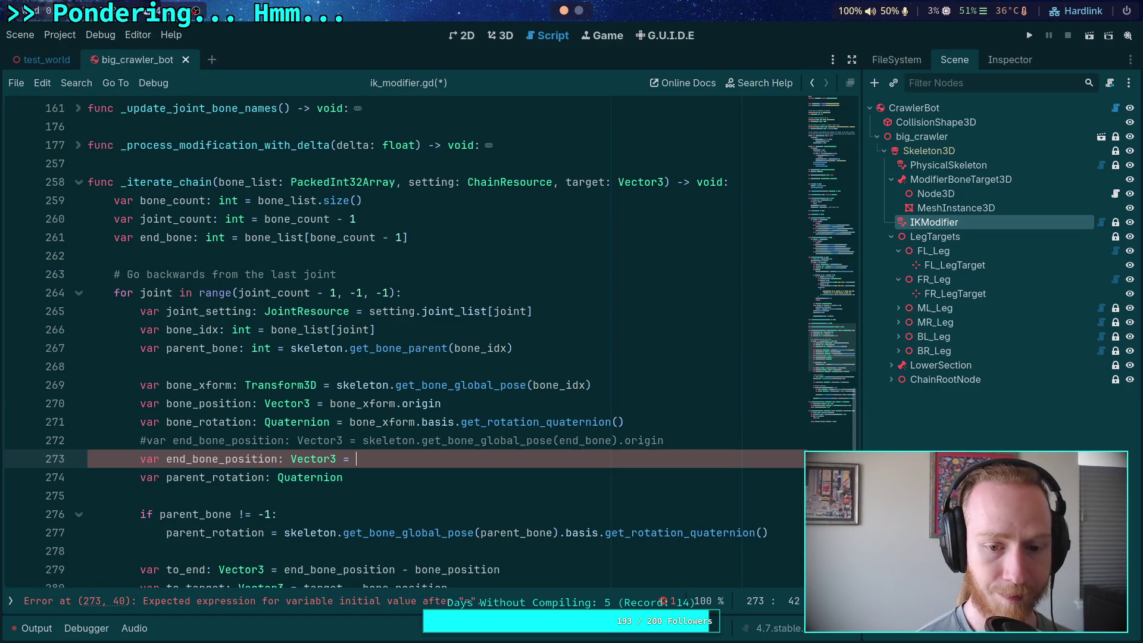
pyautogui.write('bone')
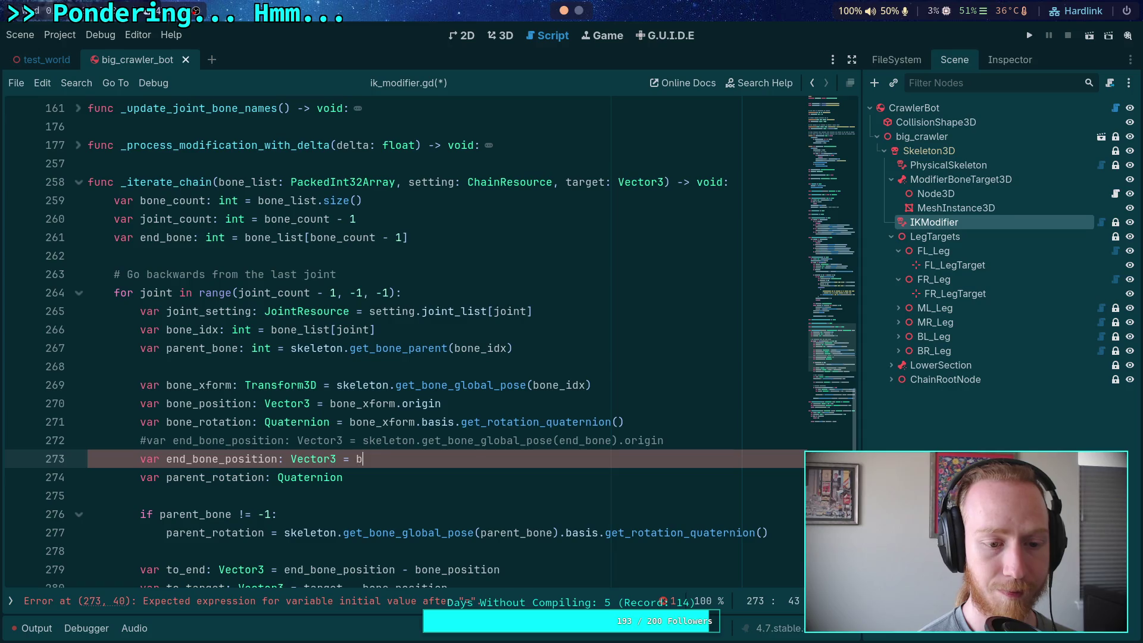
pyautogui.press('Down')
pyautogui.press('Down')
pyautogui.press('Down')
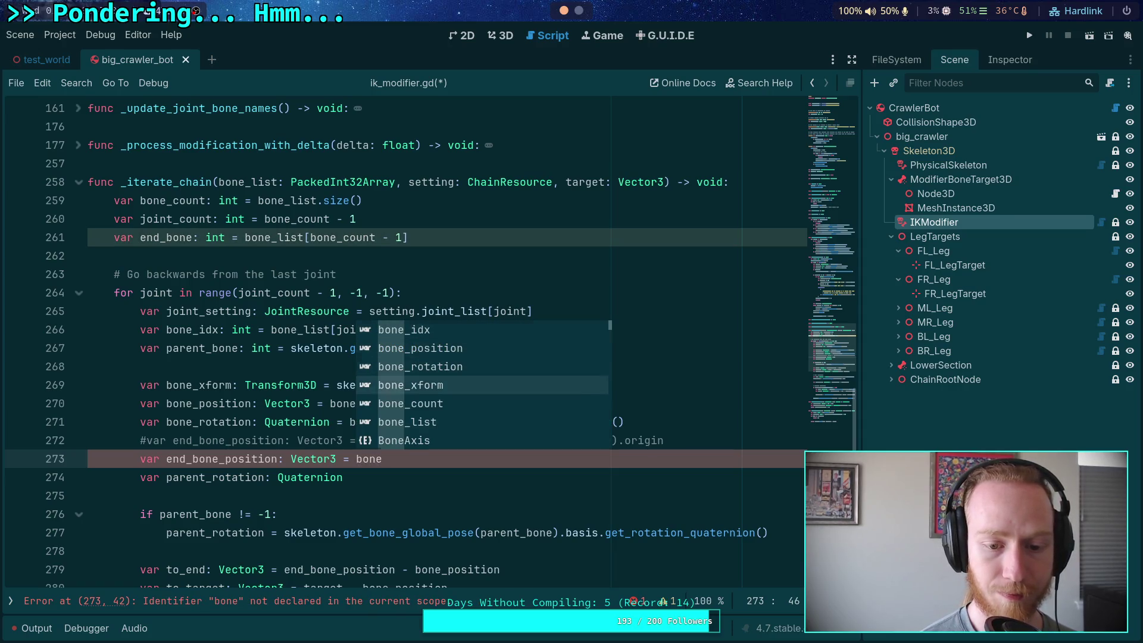
pyautogui.press('Return')
pyautogui.write('.or')
pyautogui.press('Return')
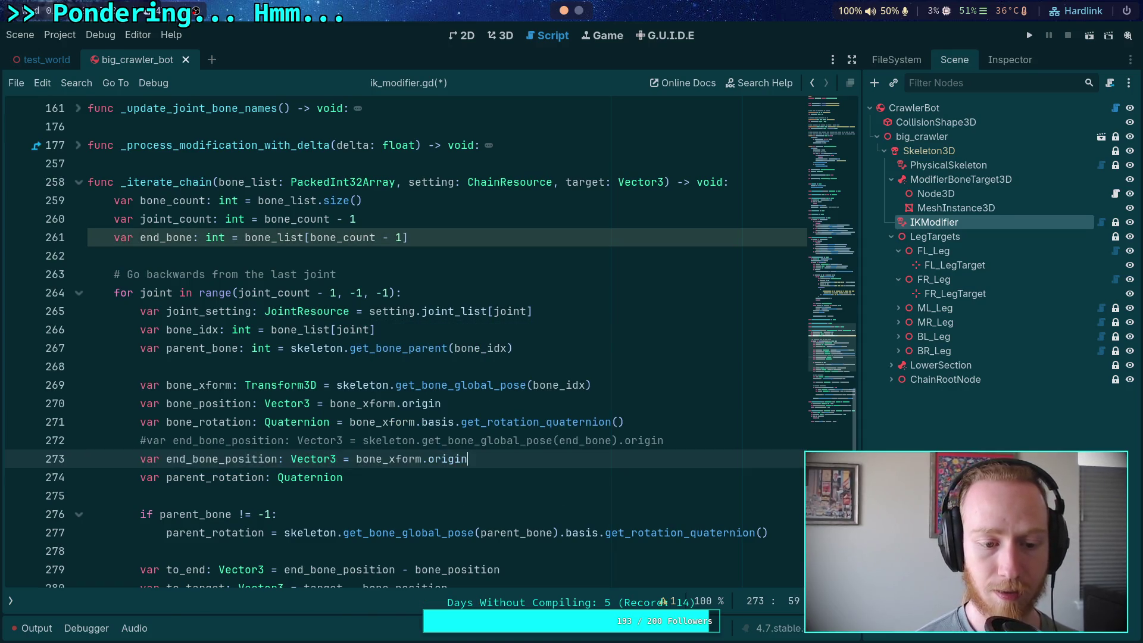
pyautogui.press('Return')
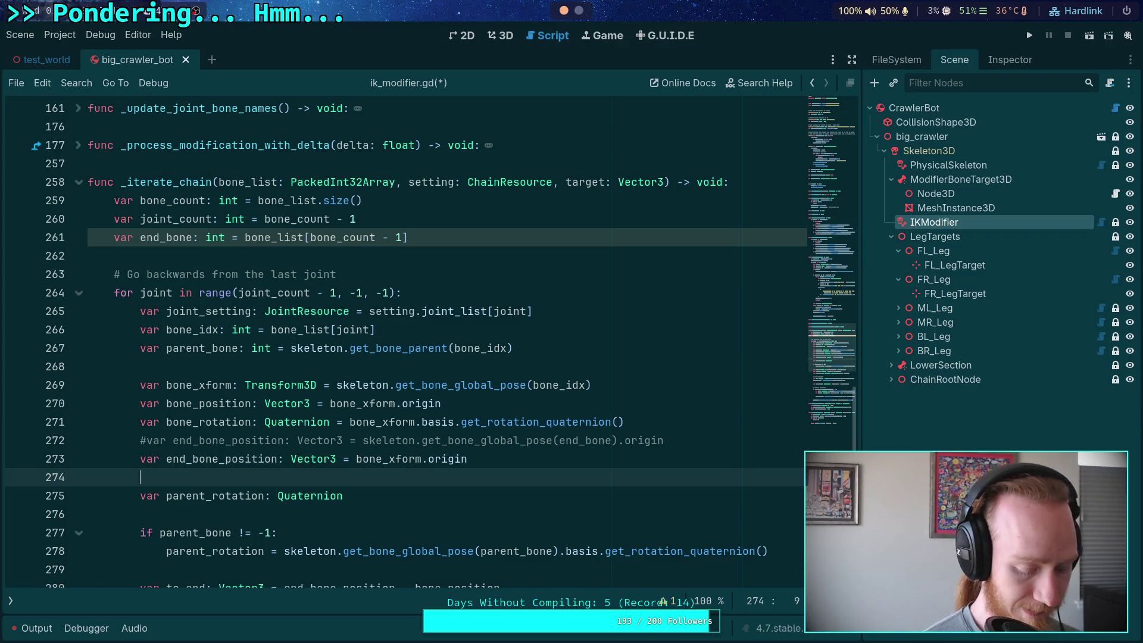
# Remove the unfinished for line and replace bone_xform.origin with _calculate_end_position().
pyautogui.write('for')
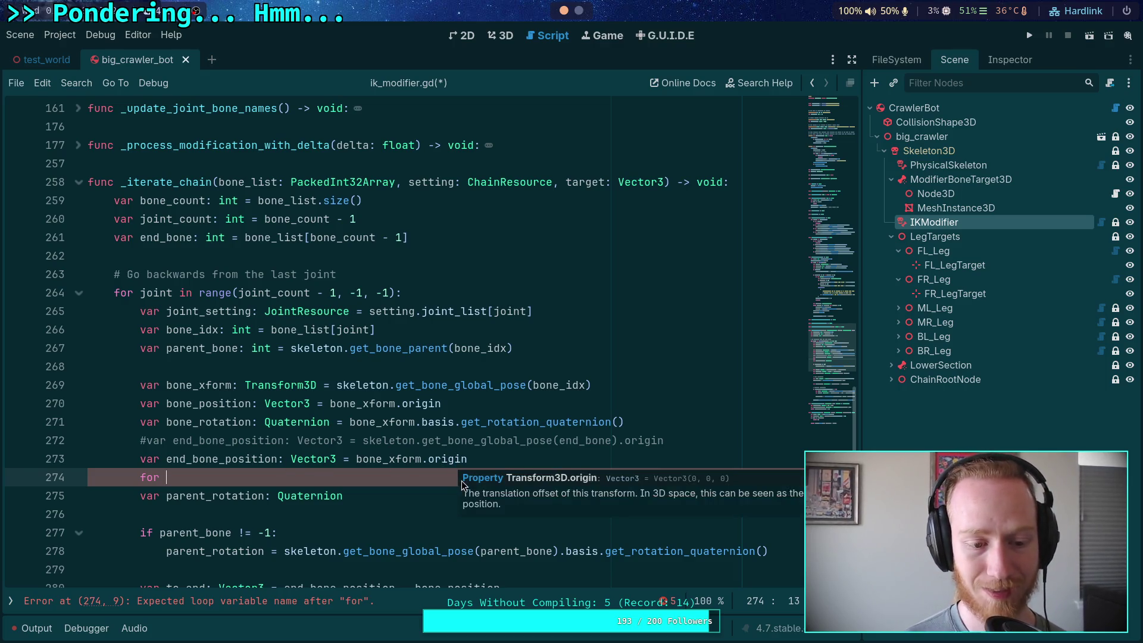
pyautogui.scroll(-1, 419, 450)
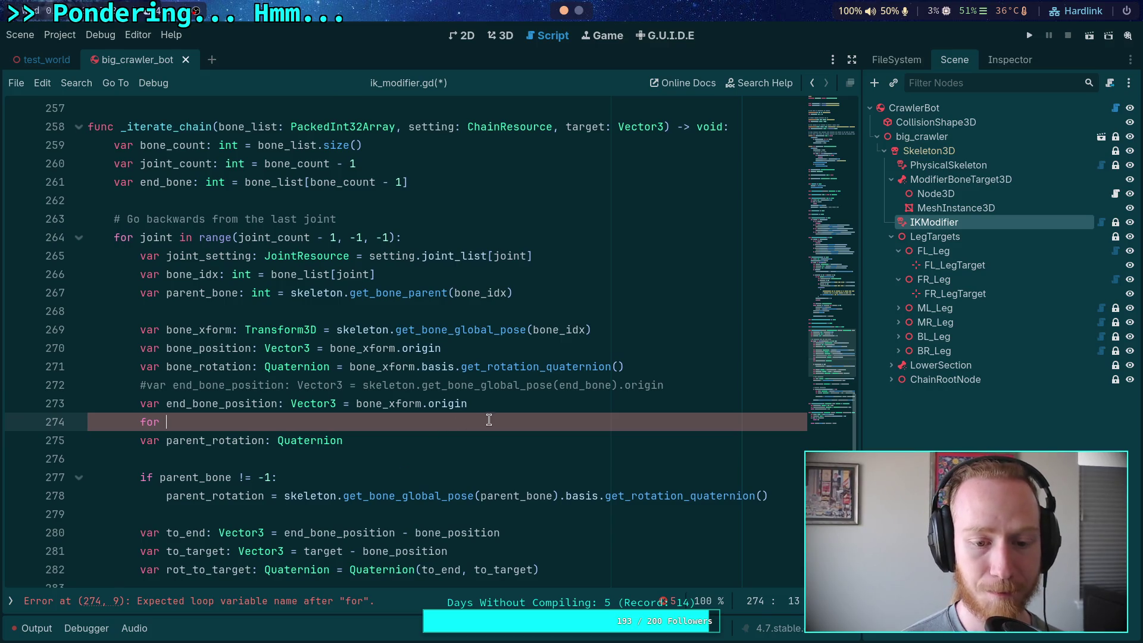
pyautogui.press('BackSpace')
pyautogui.press('BackSpace')
pyautogui.press('BackSpace')
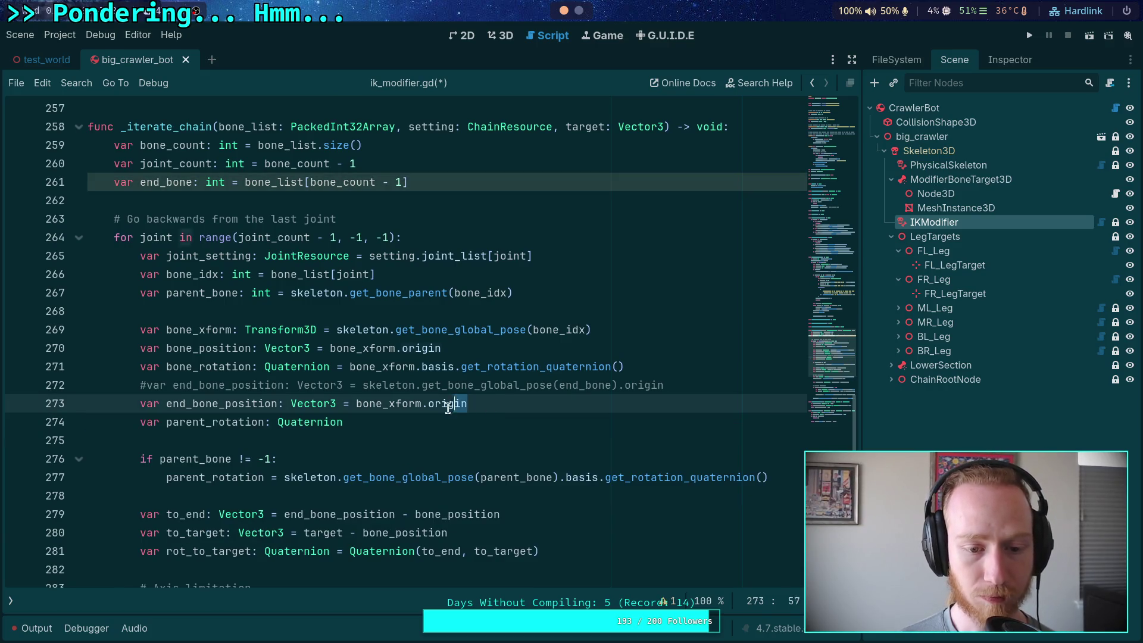
pyautogui.hotkey('ctrl', 'shift', 'Left')
pyautogui.hotkey('ctrl', 'shift', 'Left')
pyautogui.hotkey('ctrl', 'shift', 'Left')
pyautogui.write('_')
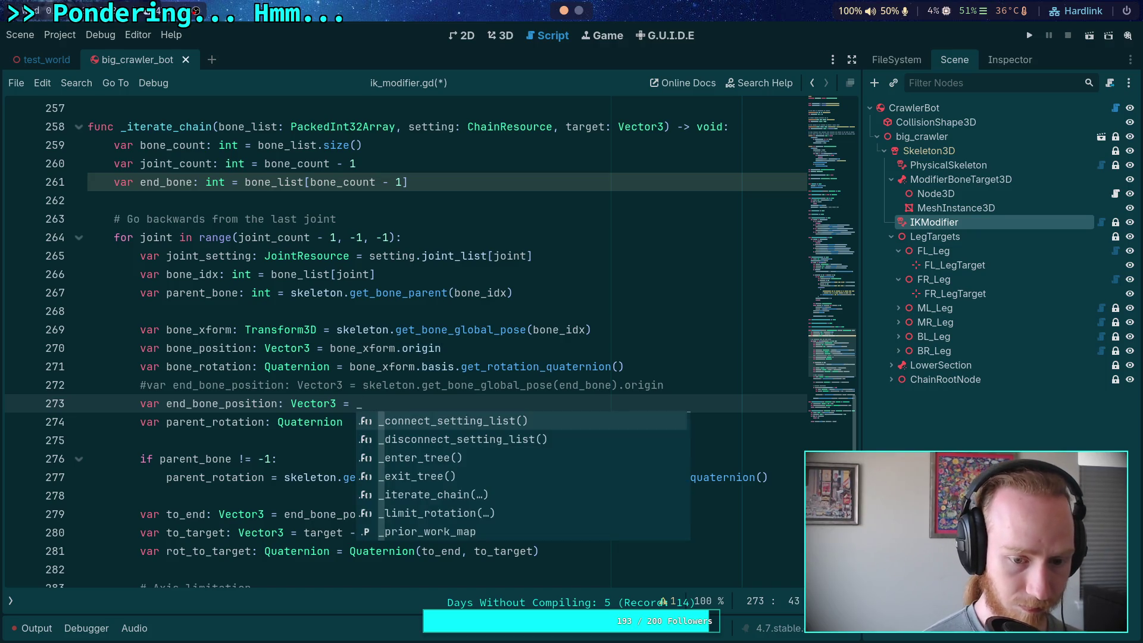
pyautogui.write('calcul')
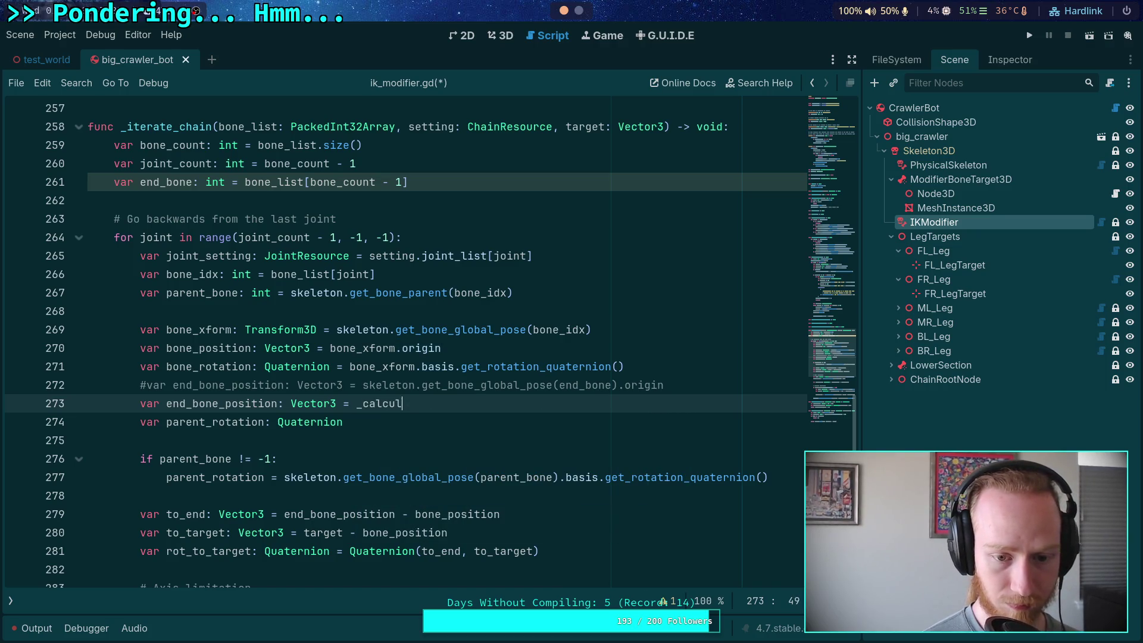
pyautogui.write('ate_end_')
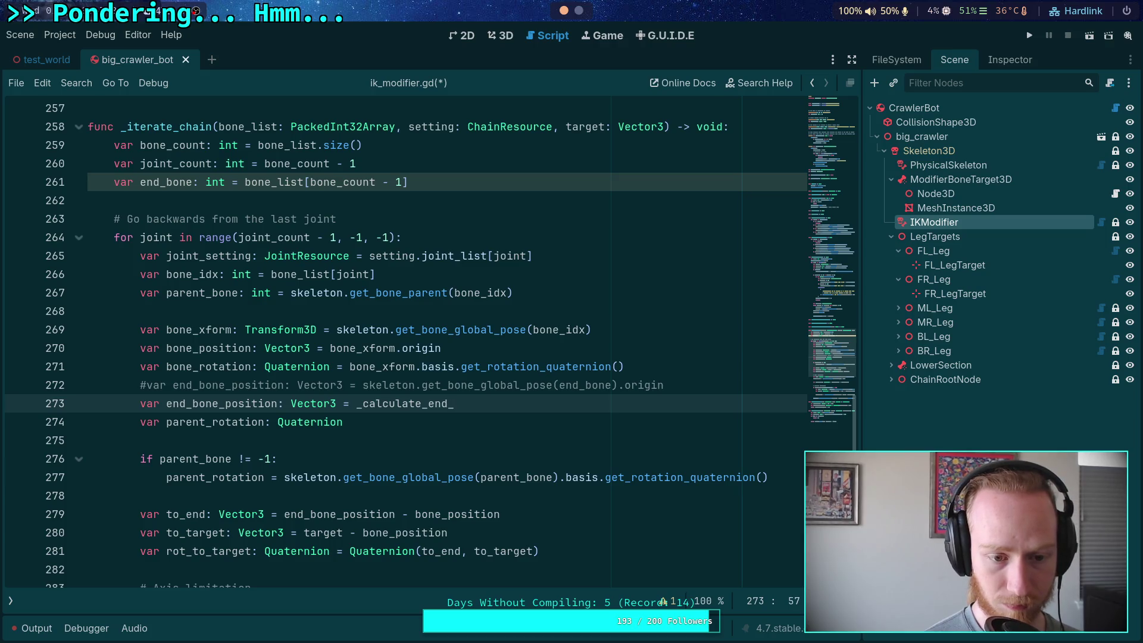
pyautogui.write('pos')
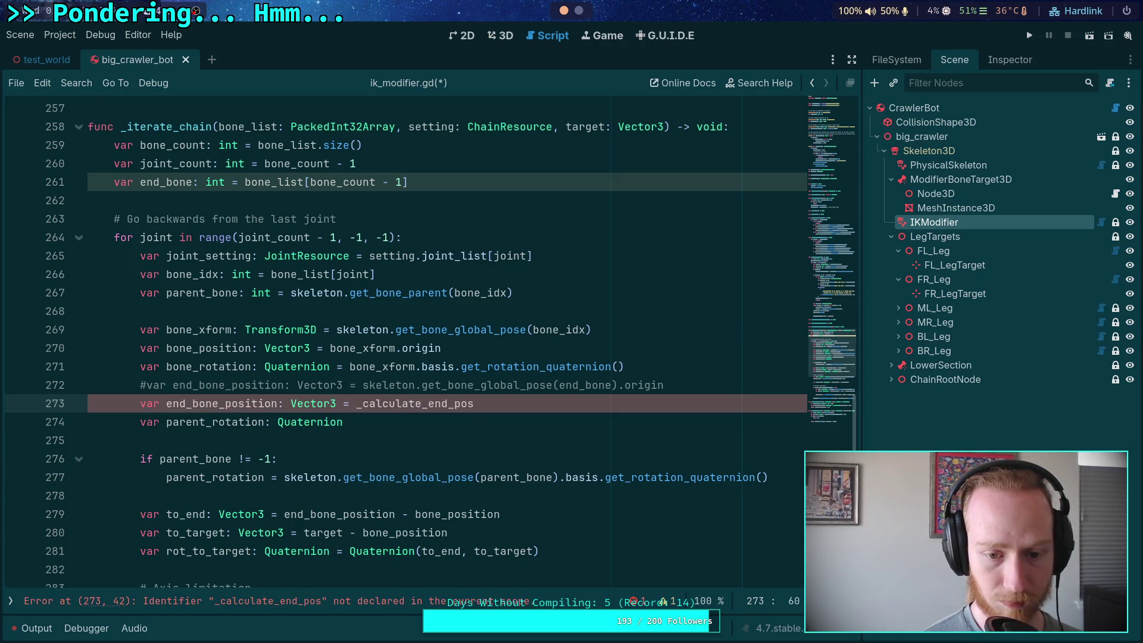
pyautogui.write('ition(')
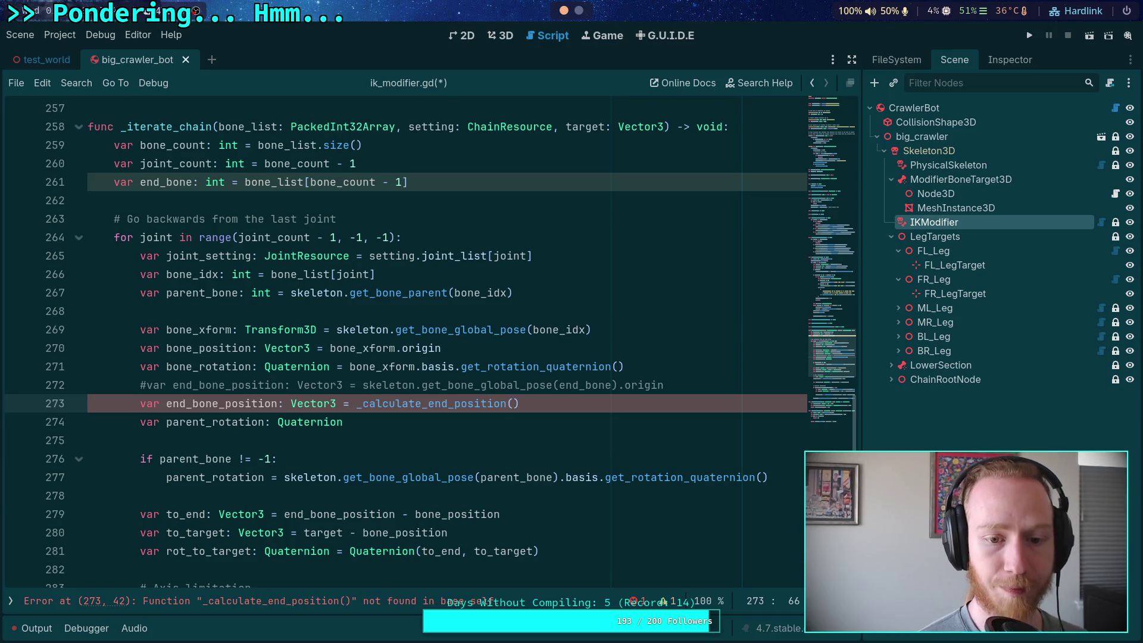
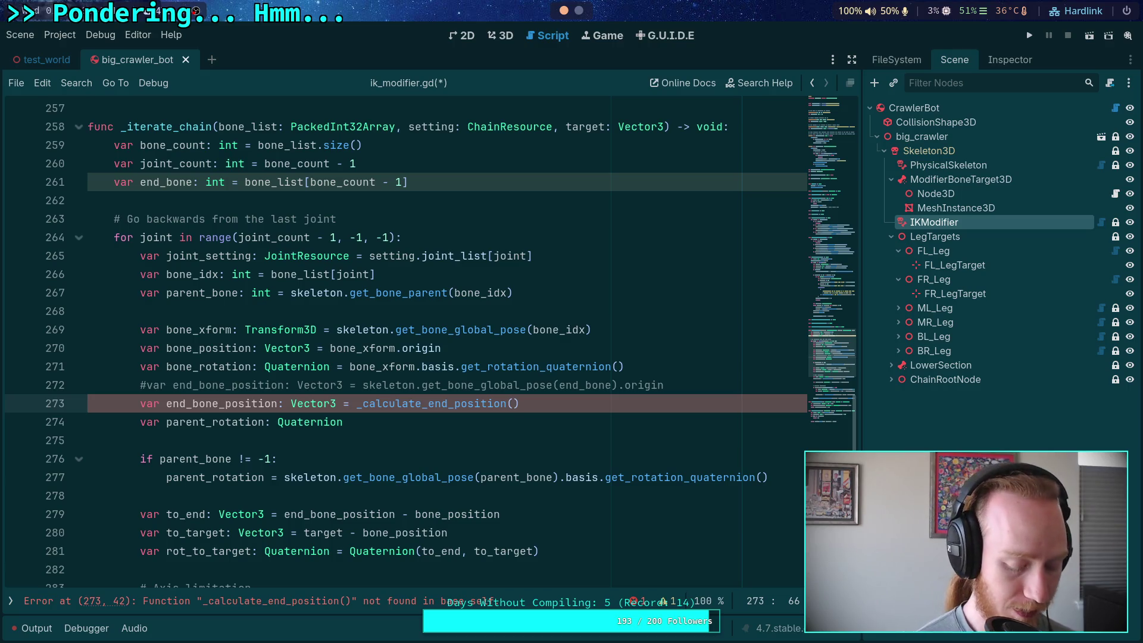
# Make line 273 call _calculate_end_position(joint, bone_xform, end_bone).
pyautogui.write('joint, bone_xform')
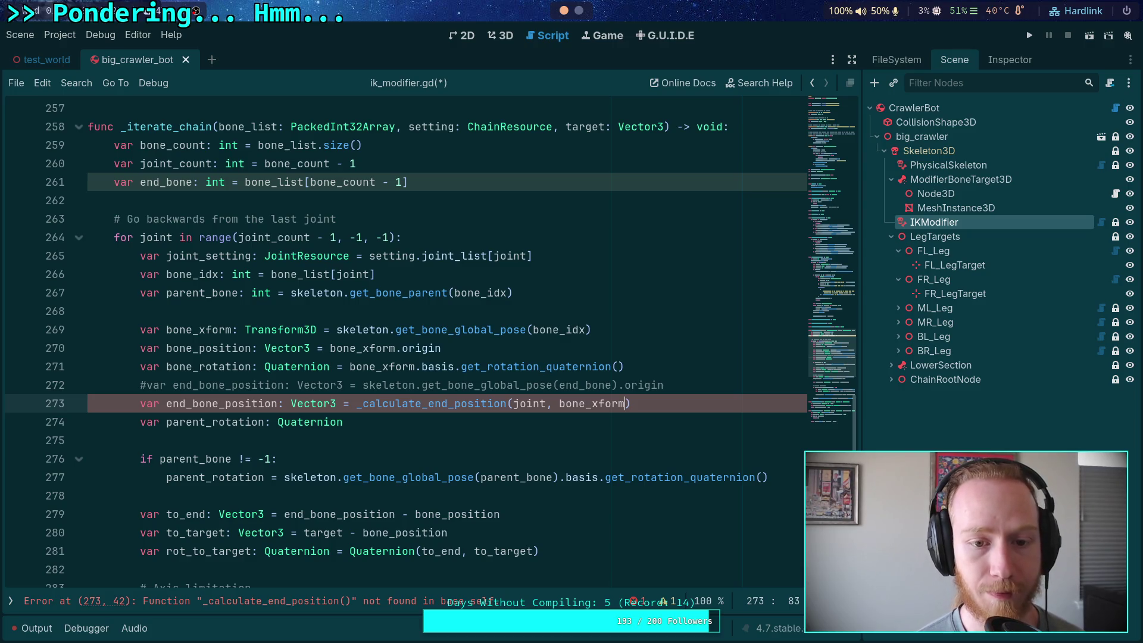
pyautogui.doubleClick(265, 183)
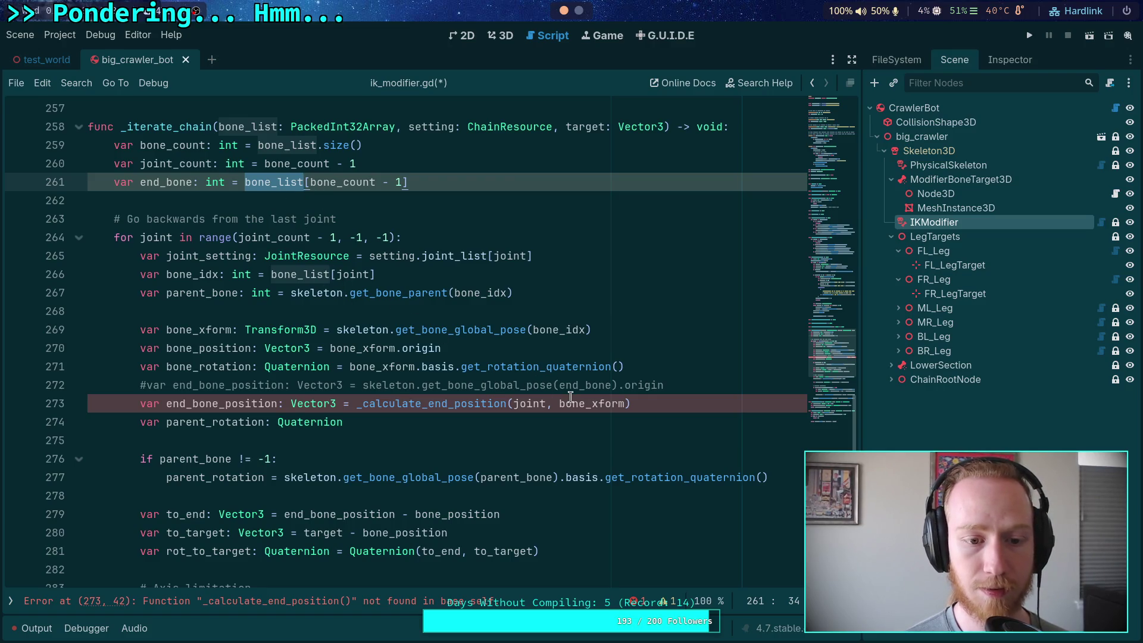
pyautogui.click(621, 403)
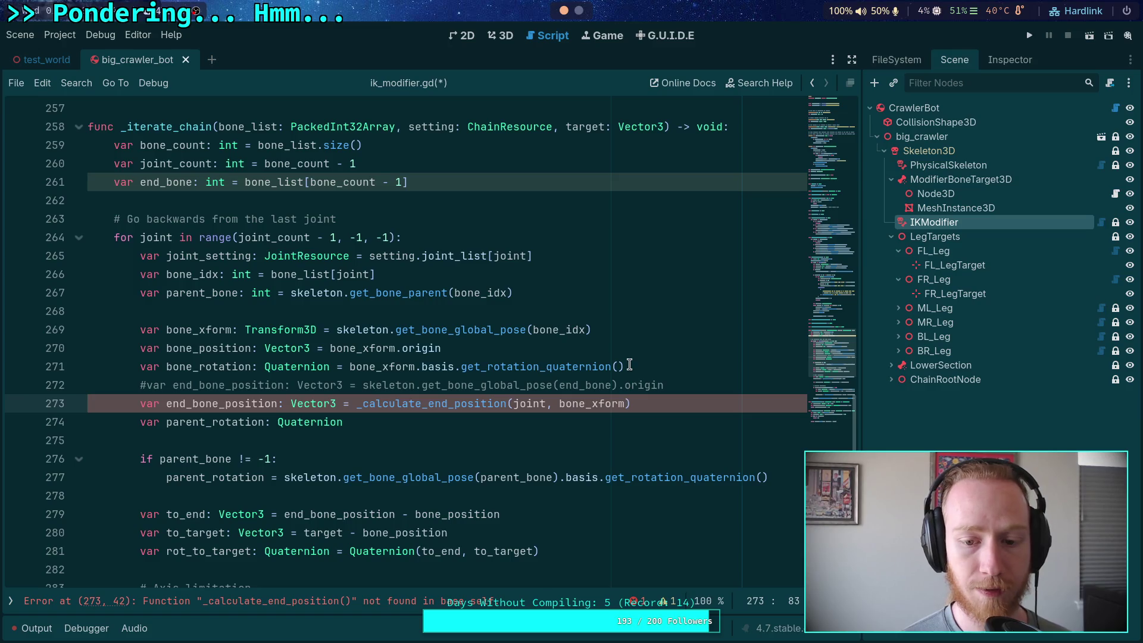
pyautogui.write(', end_bon')
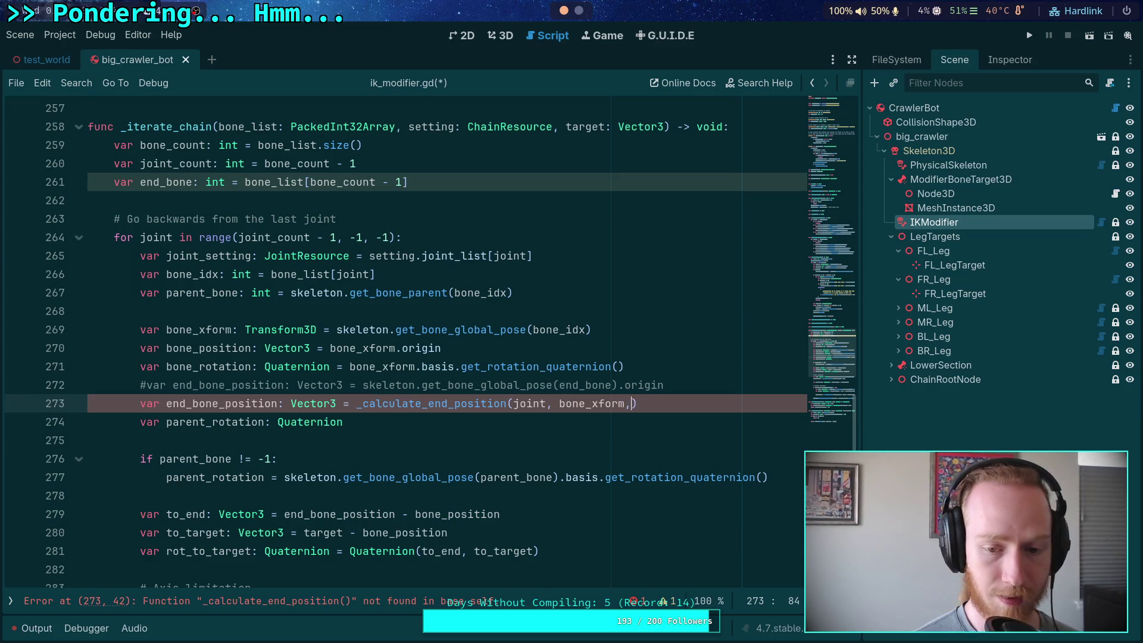
pyautogui.write('e')
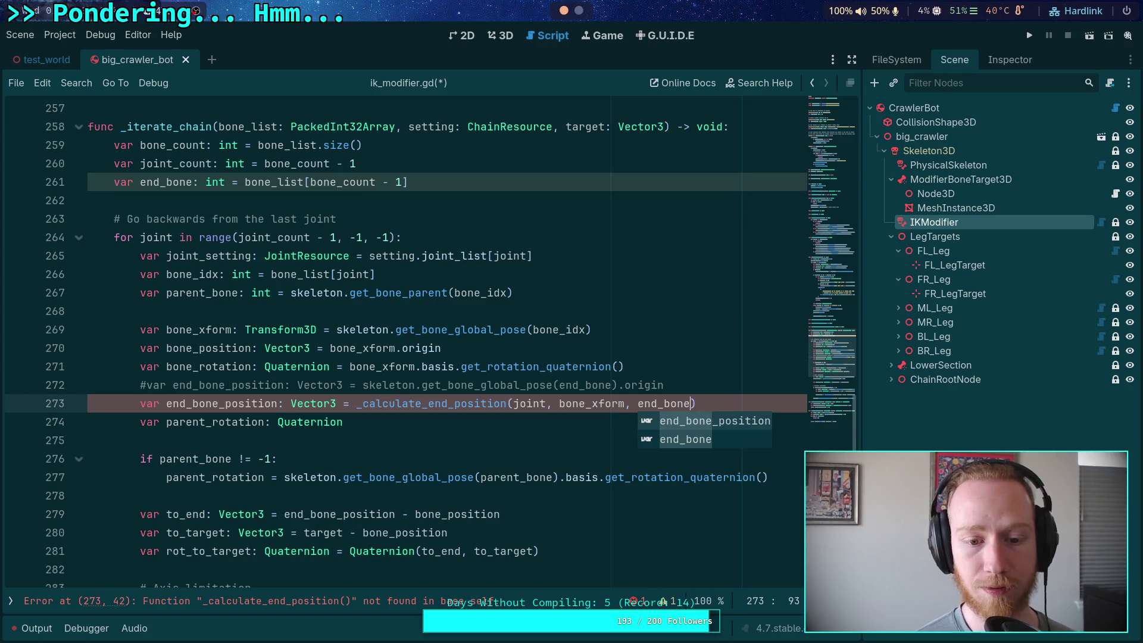
pyautogui.write(')')
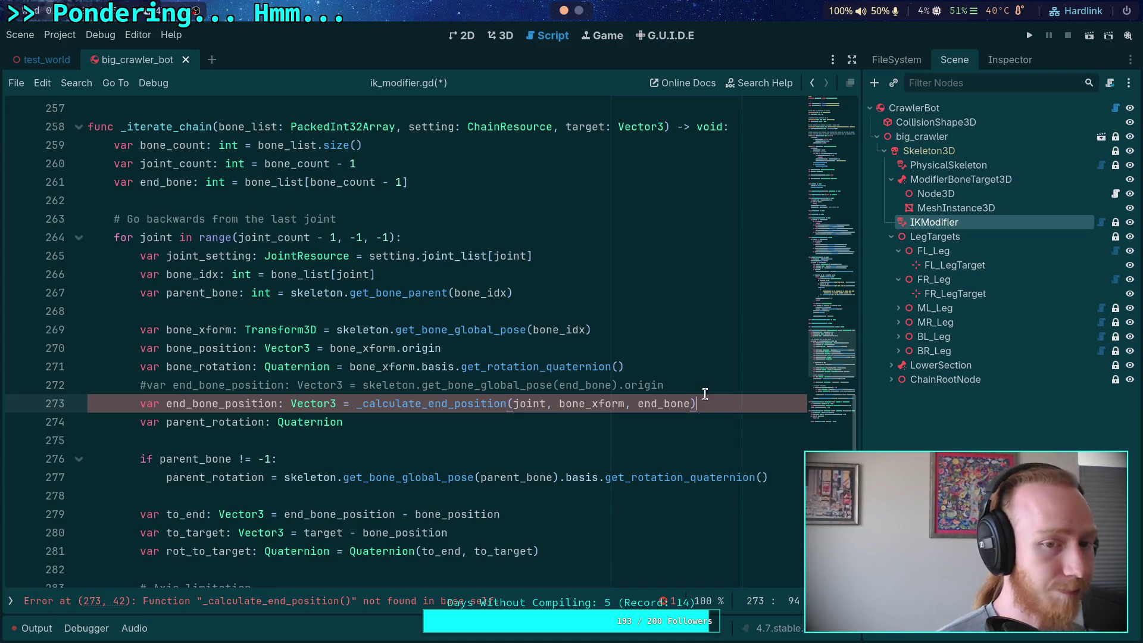
pyautogui.scroll(-13, 494, 416)
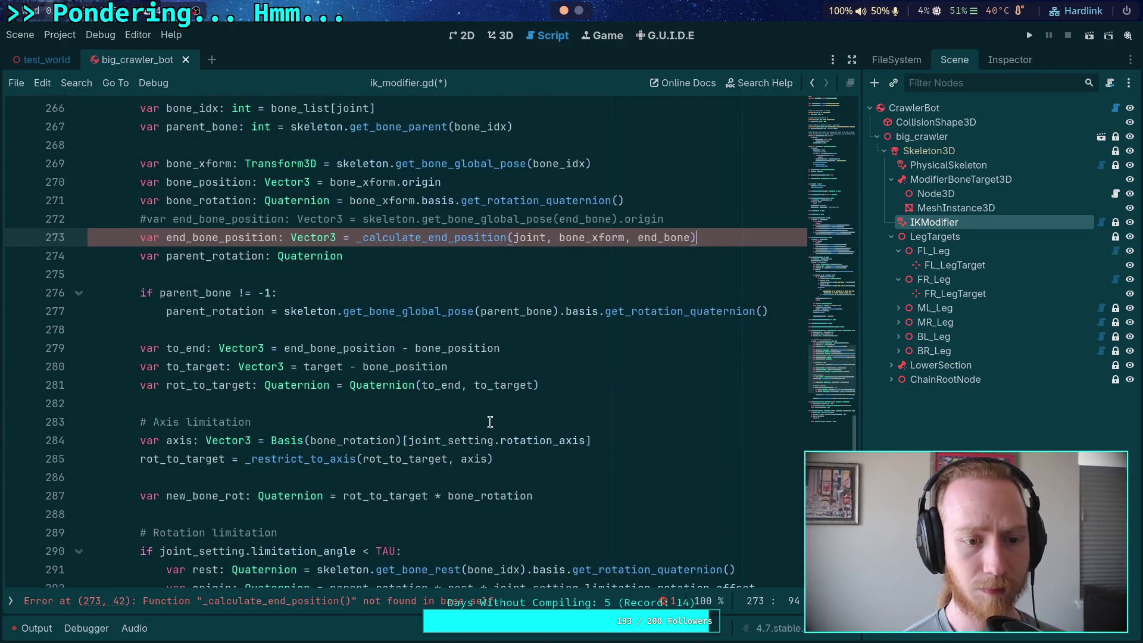
pyautogui.scroll(2, 216, 344)
pyautogui.click(232, 251)
# Add a func _calculate_end_position() declaration above _restrict_to_axis.
pyautogui.press('Up')
pyautogui.press('Return')
pyautogui.press('Return')
pyautogui.press('Up')
pyautogui.write('func _')
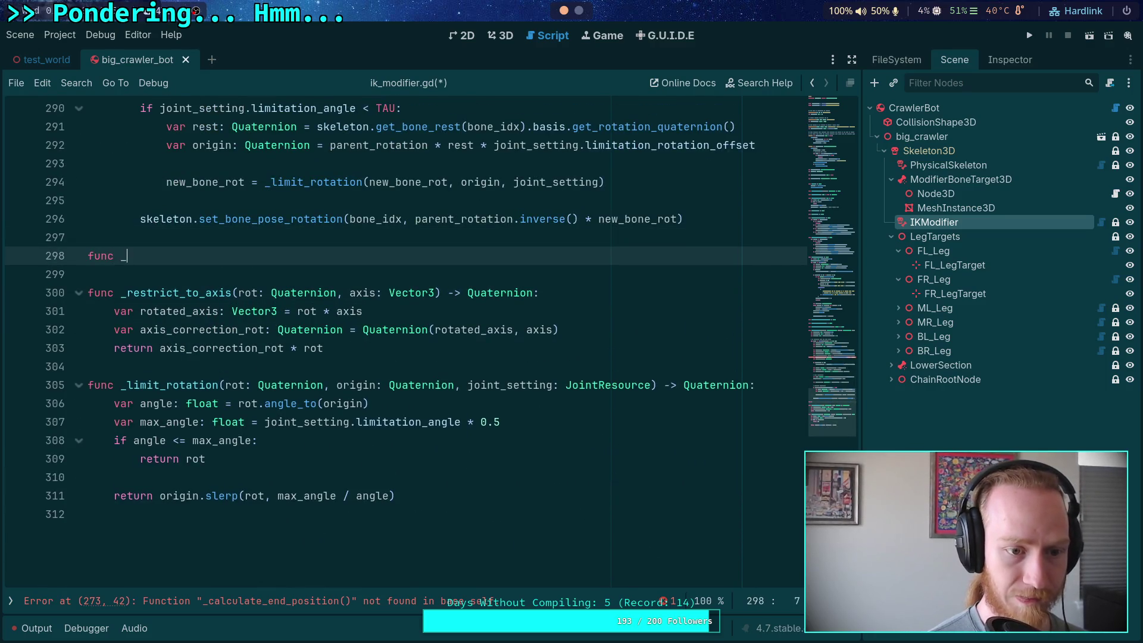
pyautogui.write('calculate_end_')
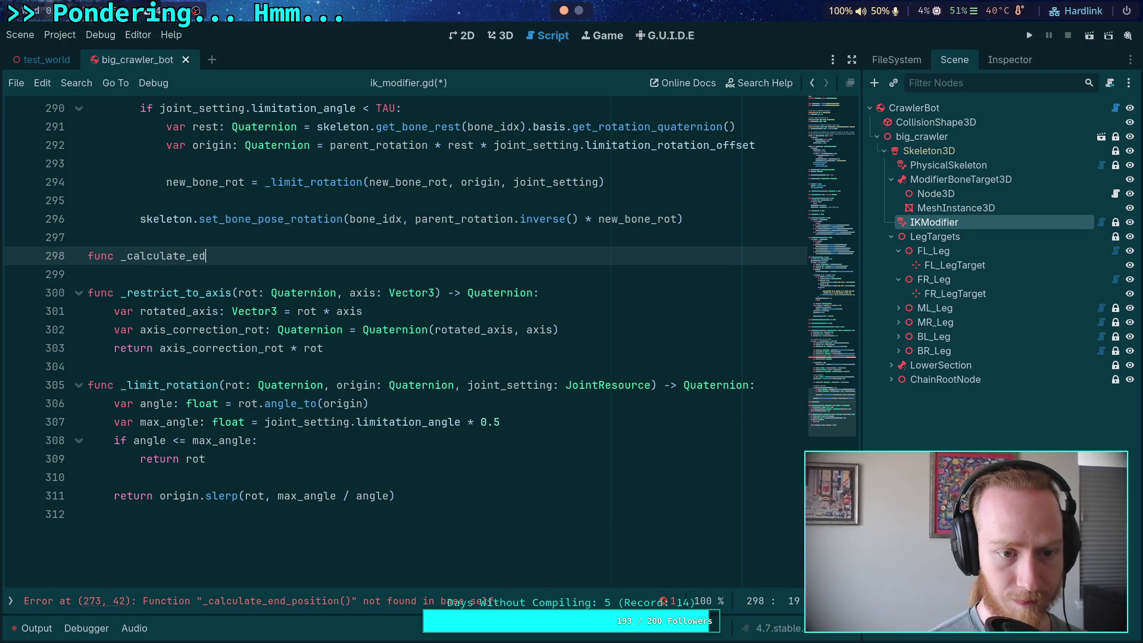
pyautogui.write('position(')
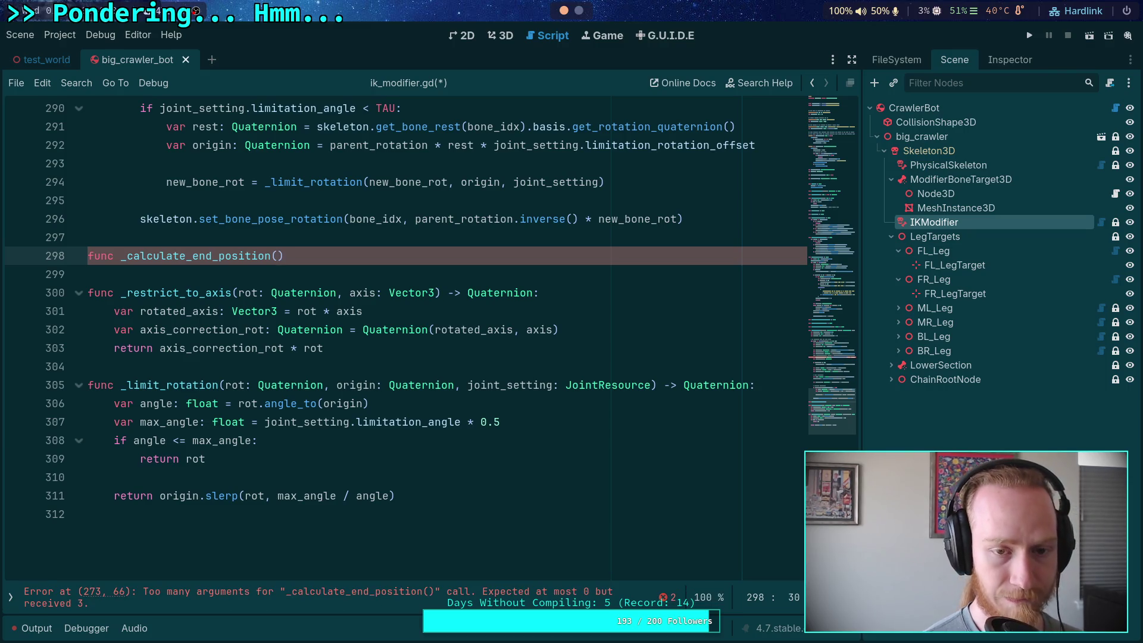
# Reorder the line-273 call arguments to bone_xform, joint, end_bone.
pyautogui.scroll(6, 386, 331)
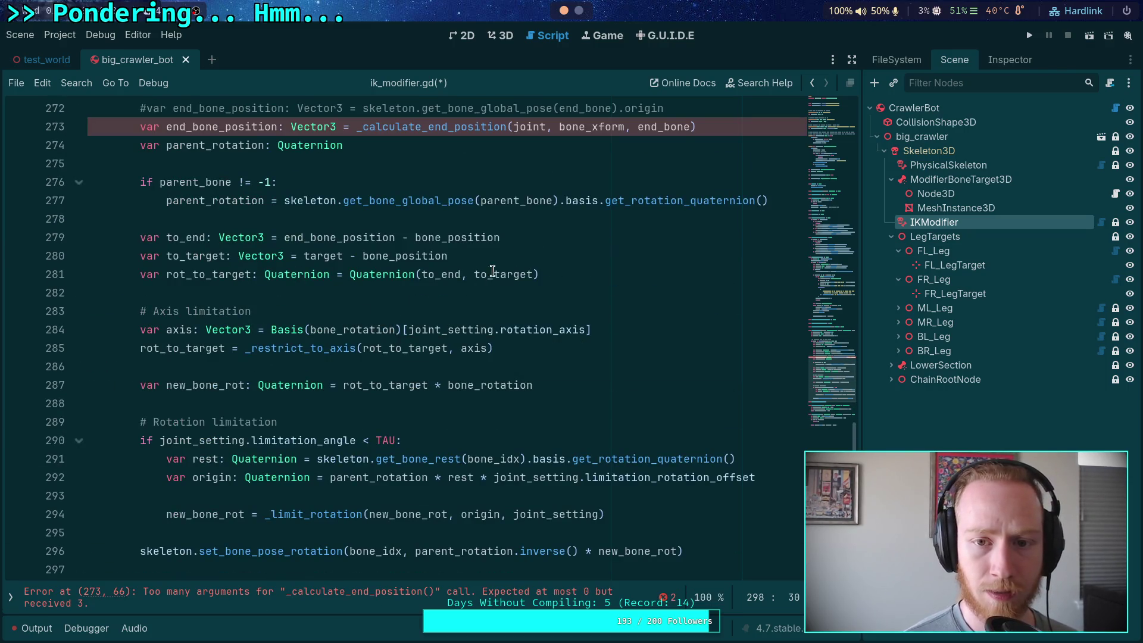
pyautogui.moveTo(558, 127)
pyautogui.mouseDown()
pyautogui.moveTo(514, 129)
pyautogui.moveTo(590, 127)
pyautogui.mouseUp()
pyautogui.press('Right')
pyautogui.press('Delete')
pyautogui.press('Delete')
pyautogui.press('Delete')
pyautogui.write('oint,')
pyautogui.click(507, 311)
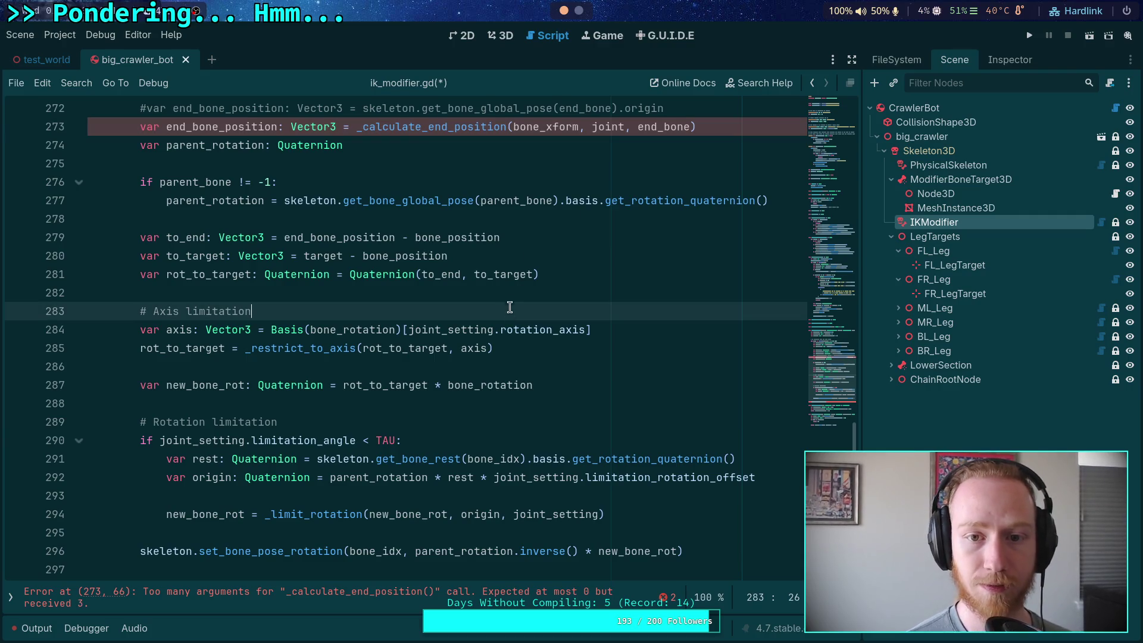
# Jump to the new function and begin its parameter list with from_xform: Tran.
pyautogui.keyDown('ctrl'); pyautogui.click(434, 126); pyautogui.keyUp('ctrl')
pyautogui.scroll(-2, 446, 276)
pyautogui.click(286, 257)
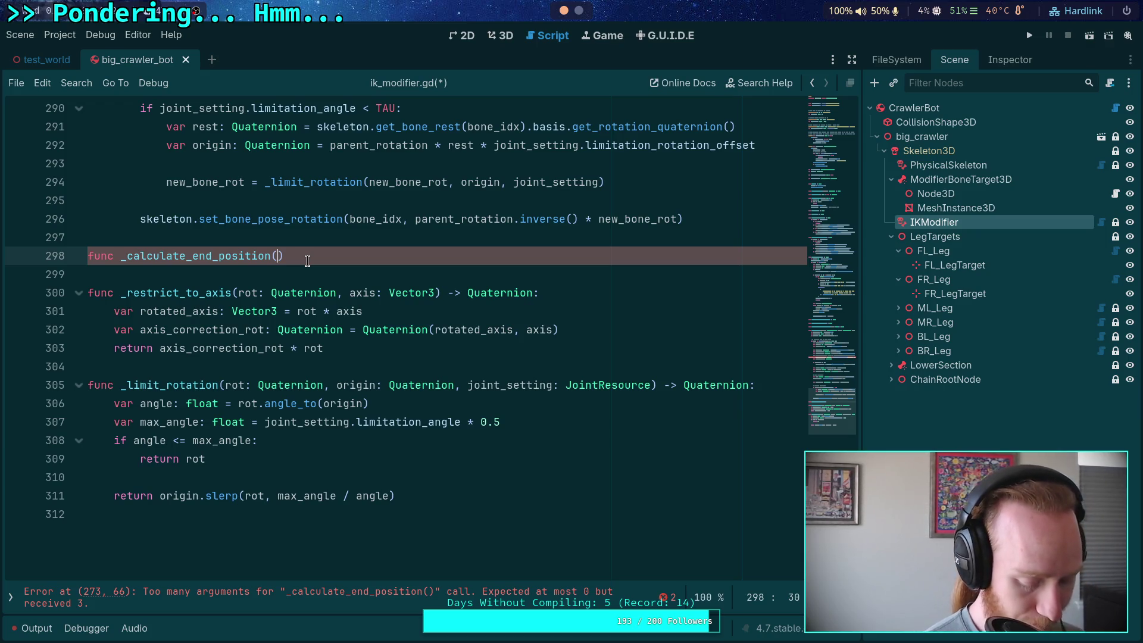
pyautogui.write('from_xform')
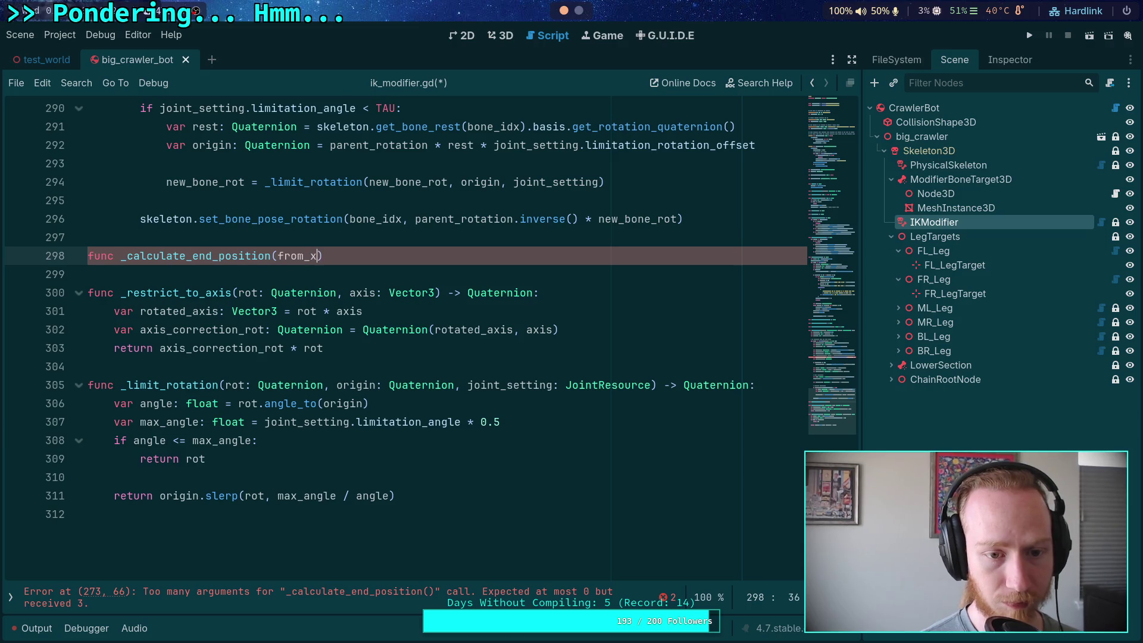
pyautogui.write(': ')
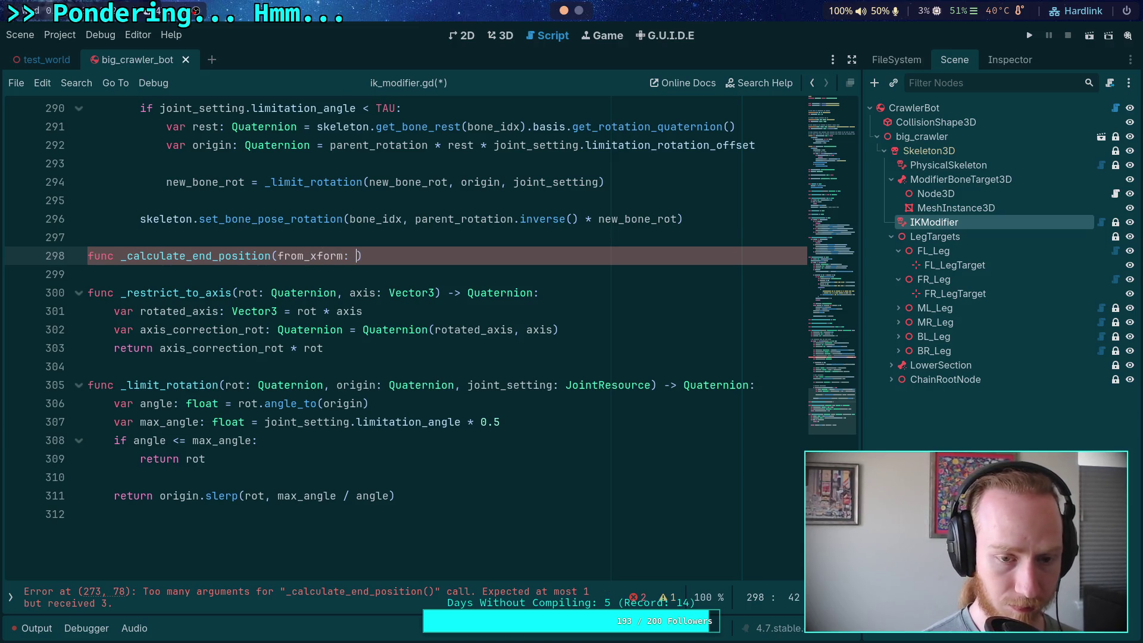
pyautogui.write('Tran')
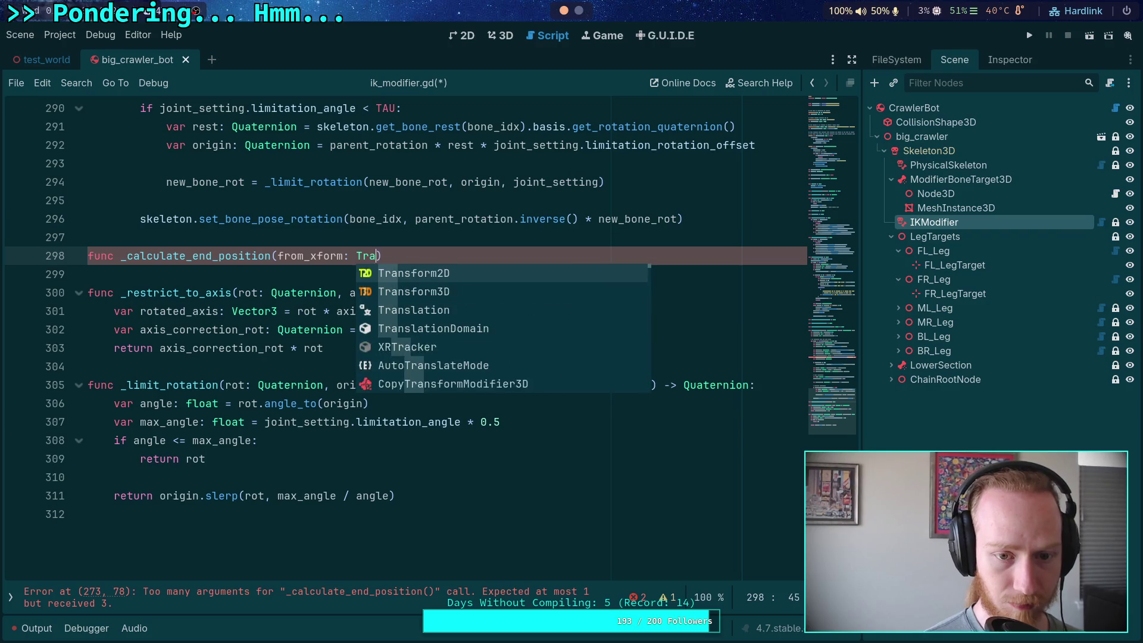
# Complete the signature as (from_xform: Transform3D, from_joint: int, end_bone_idx: int) -> Vector3.
pyautogui.press('Down')
pyautogui.press('Return')
pyautogui.write(', ')
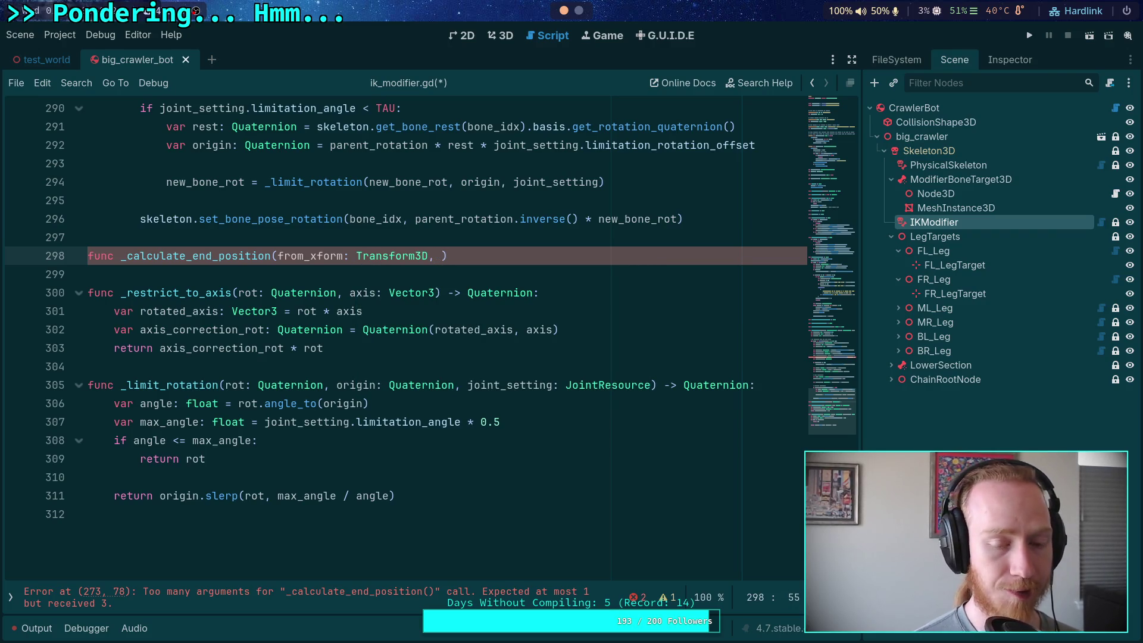
pyautogui.write('from_bone: int')
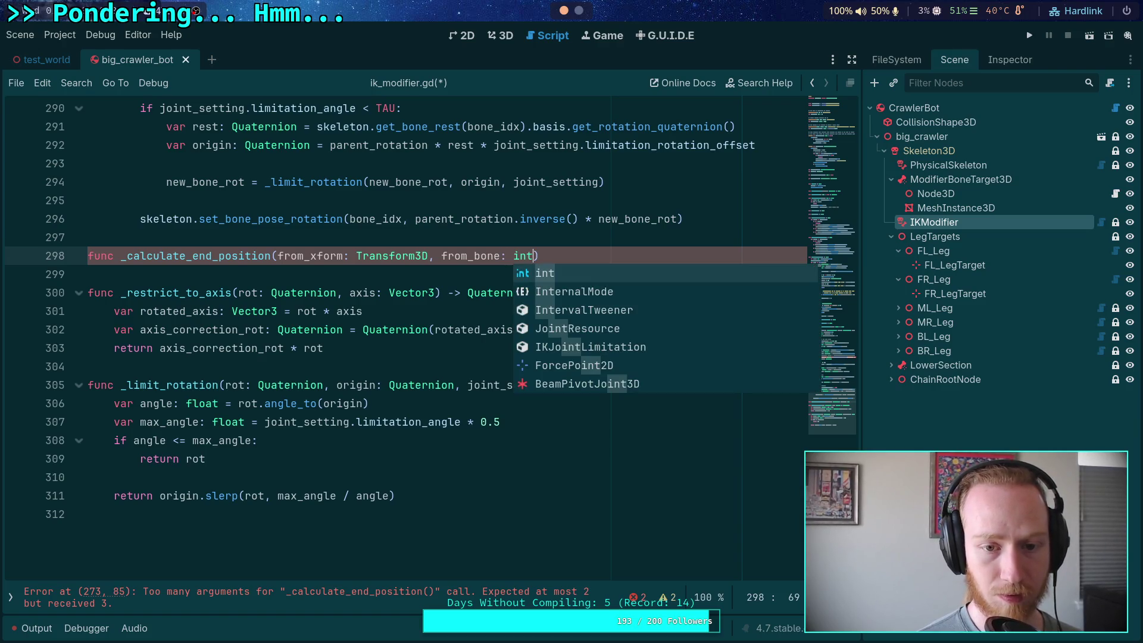
pyautogui.scroll(6, 414, 358)
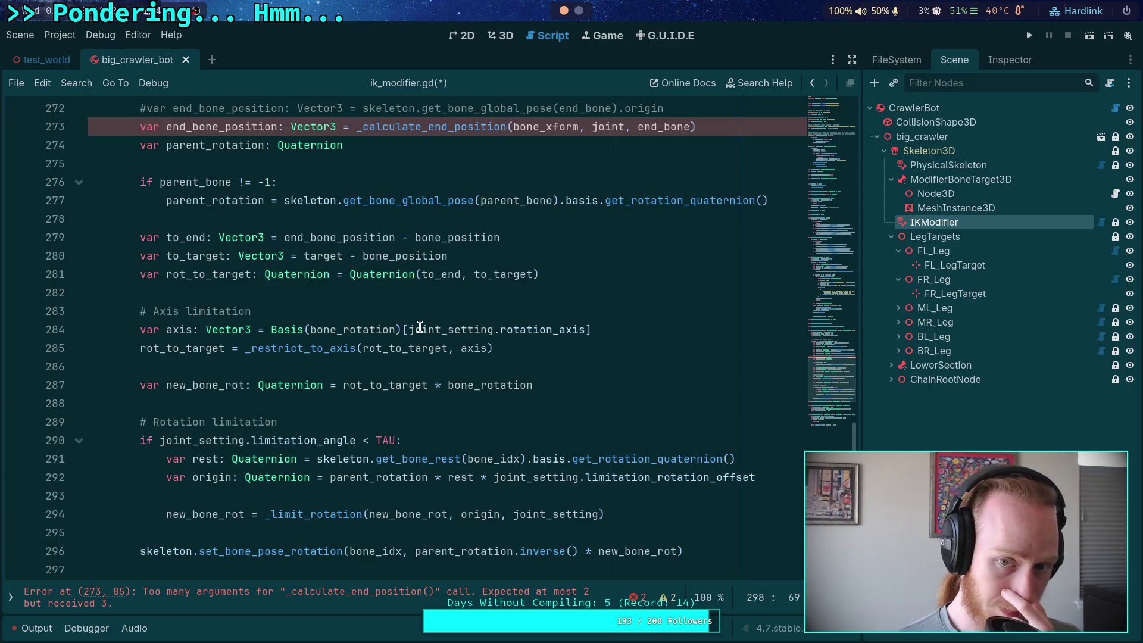
pyautogui.scroll(4, 420, 326)
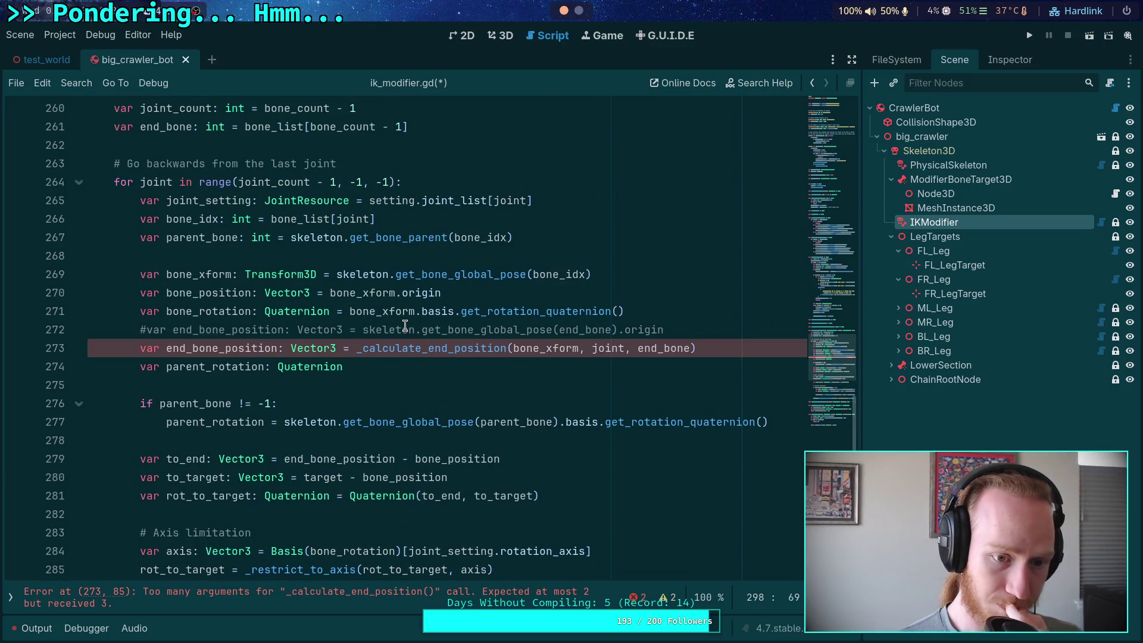
pyautogui.scroll(-7, 405, 326)
pyautogui.moveTo(474, 421); pyautogui.dragTo(501, 421)
pyautogui.write('joint')
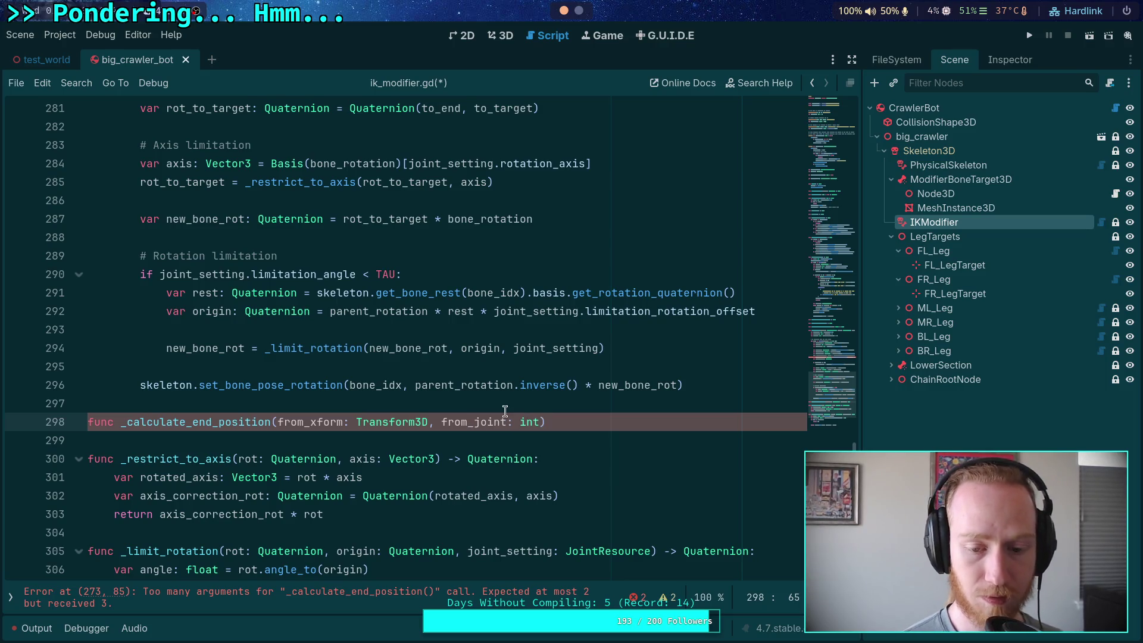
pyautogui.moveTo(474, 422); pyautogui.dragTo(441, 422)
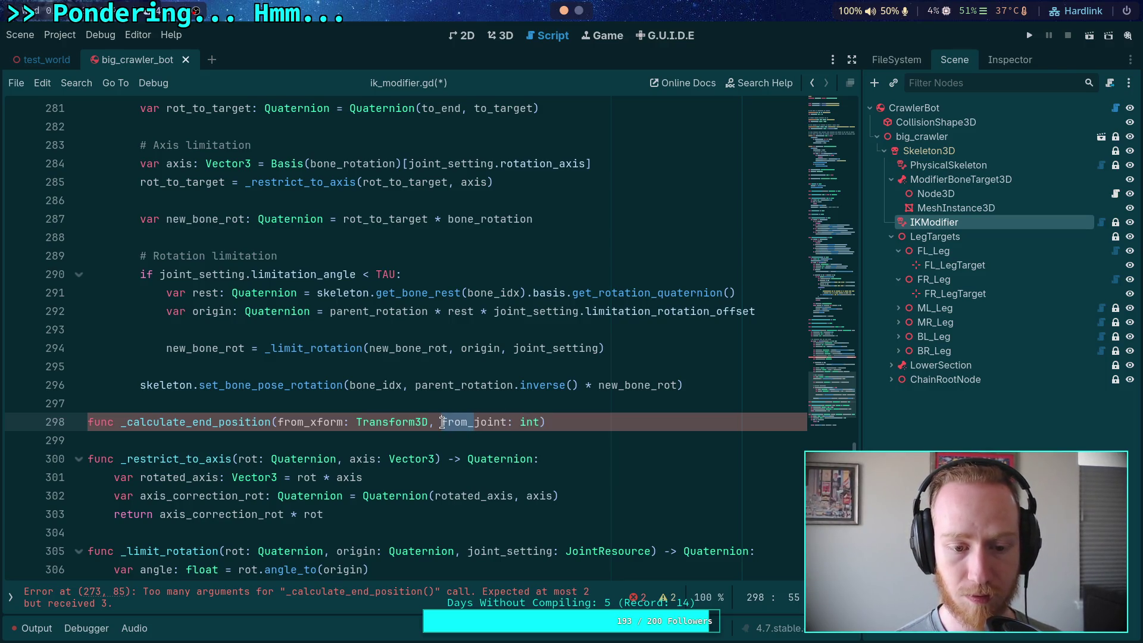
pyautogui.click(542, 421)
pyautogui.write(', ')
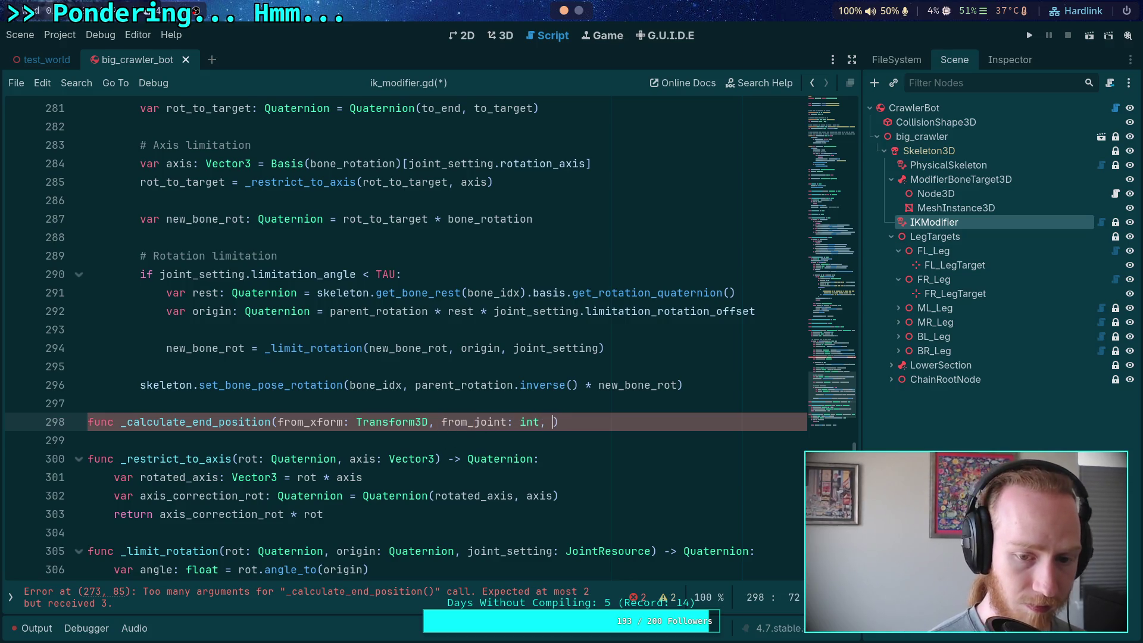
pyautogui.write('end_bone')
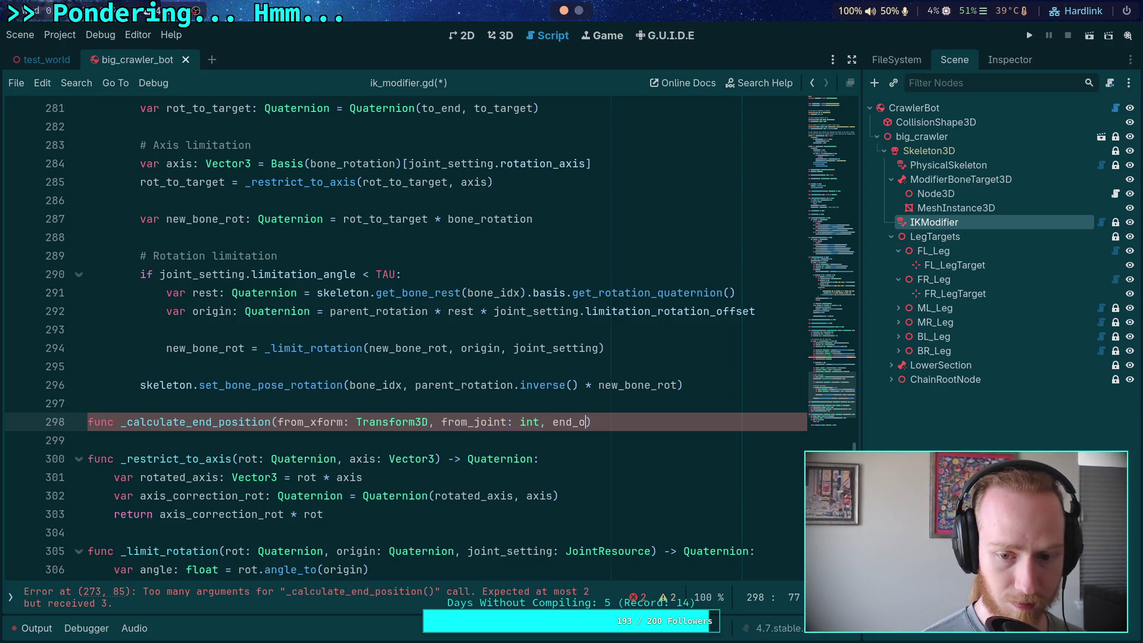
pyautogui.write('_idx')
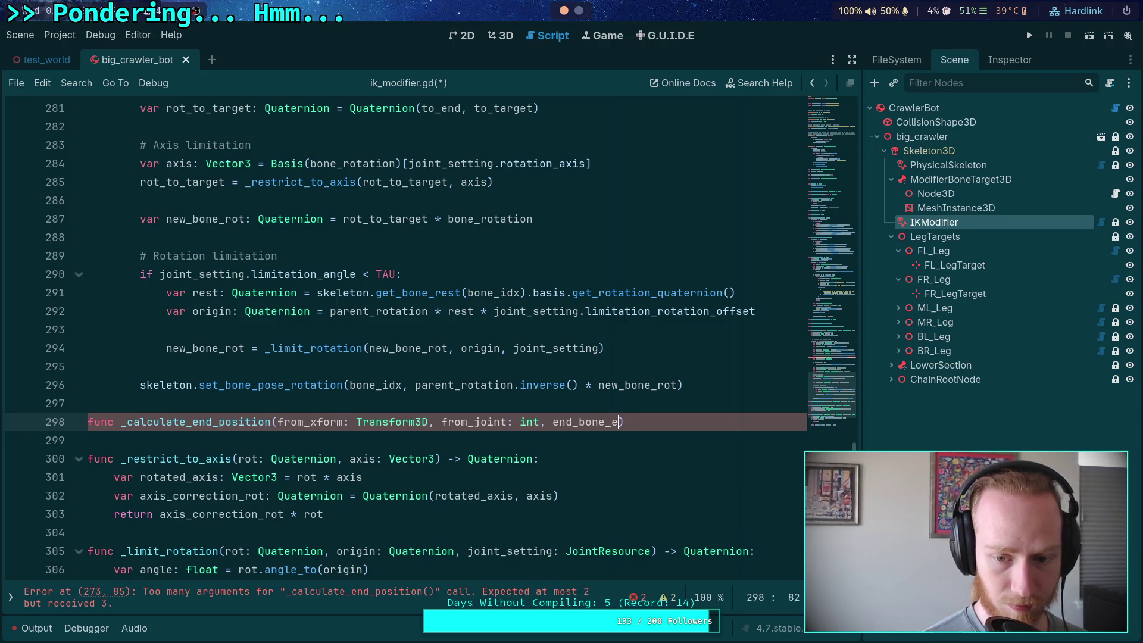
pyautogui.write(': int) ')
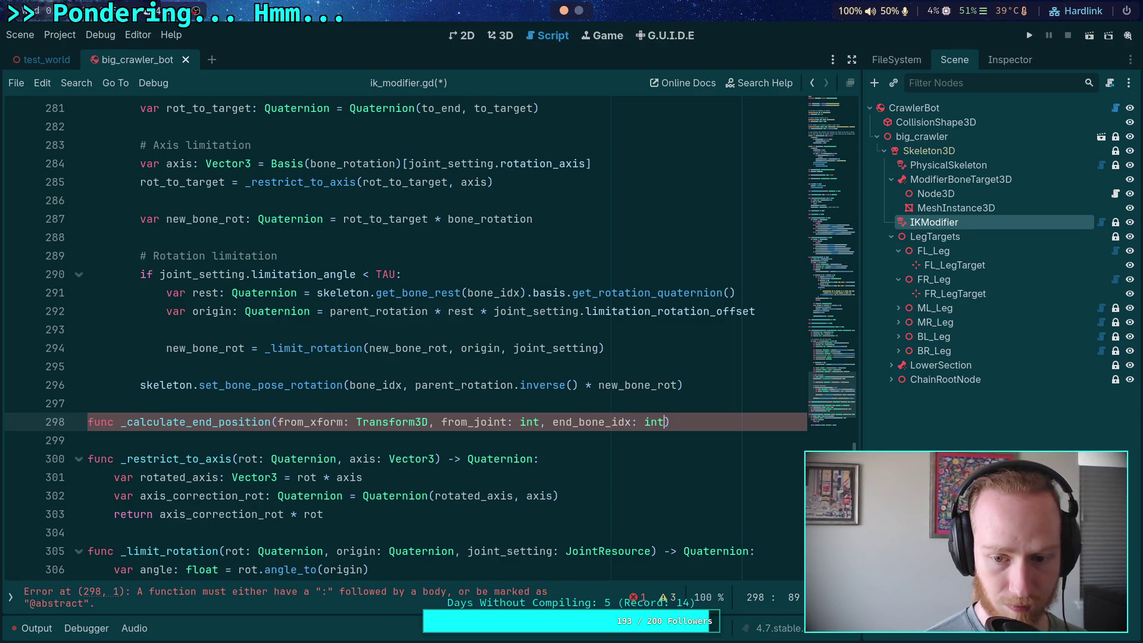
pyautogui.write('-> Vec')
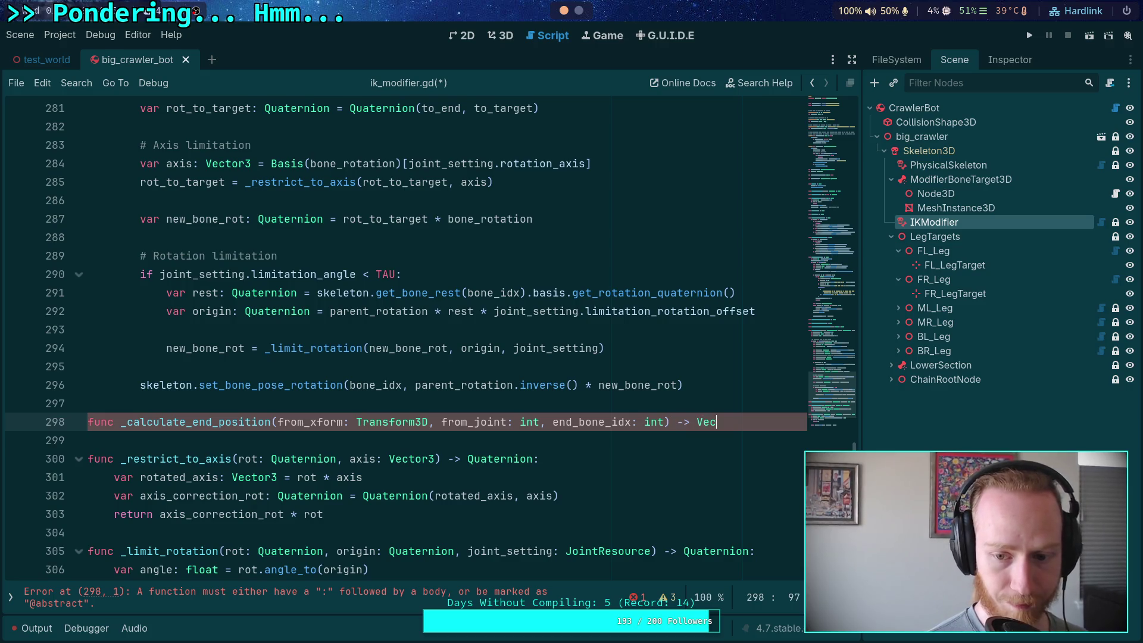
pyautogui.write('tor3:')
pyautogui.press('Return')
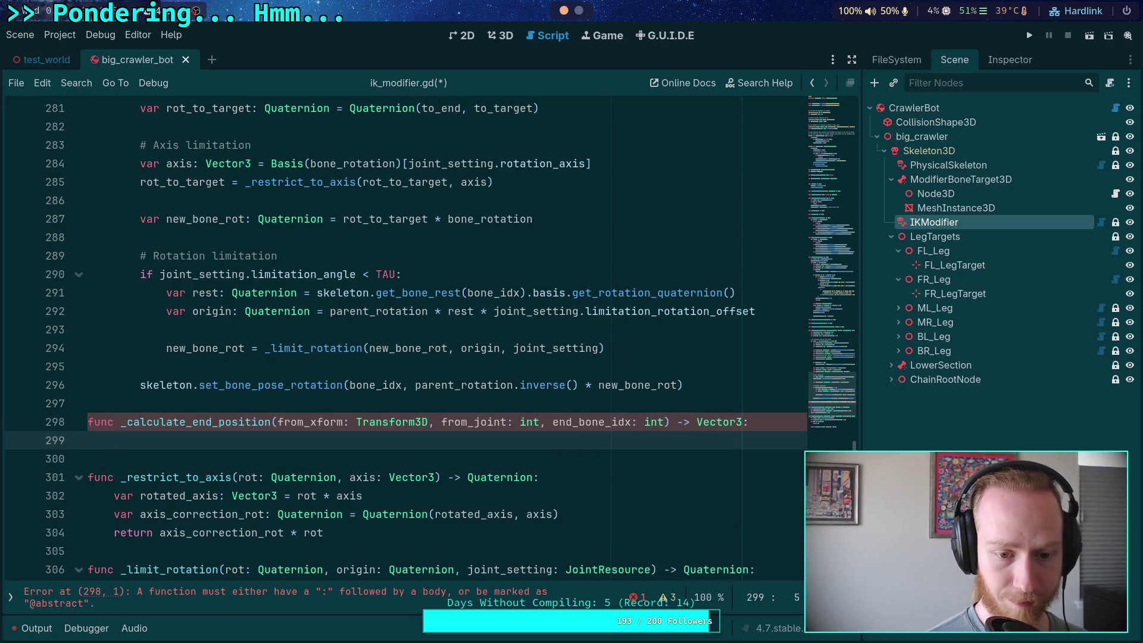
# Put each parameter on its own indented line, with the closing parenthesis on its own line.
pyautogui.click(276, 422)
pyautogui.press('Return')
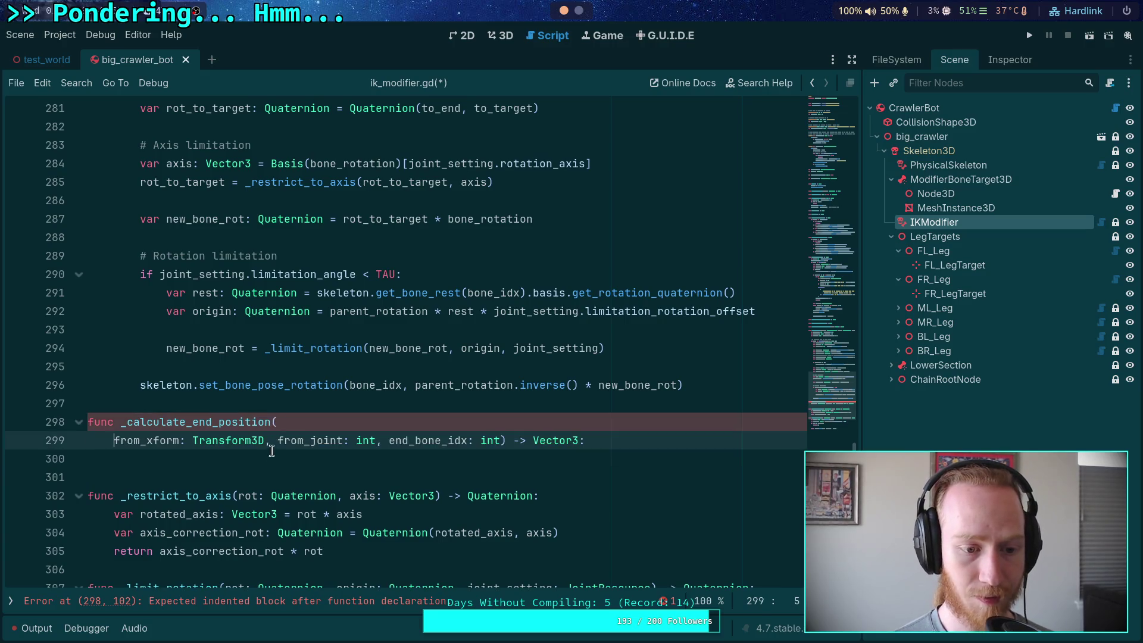
pyautogui.press('Tab')
pyautogui.click(304, 440)
pyautogui.press('Return')
pyautogui.click(245, 458)
pyautogui.press('Delete')
pyautogui.press('Return')
pyautogui.click(252, 477)
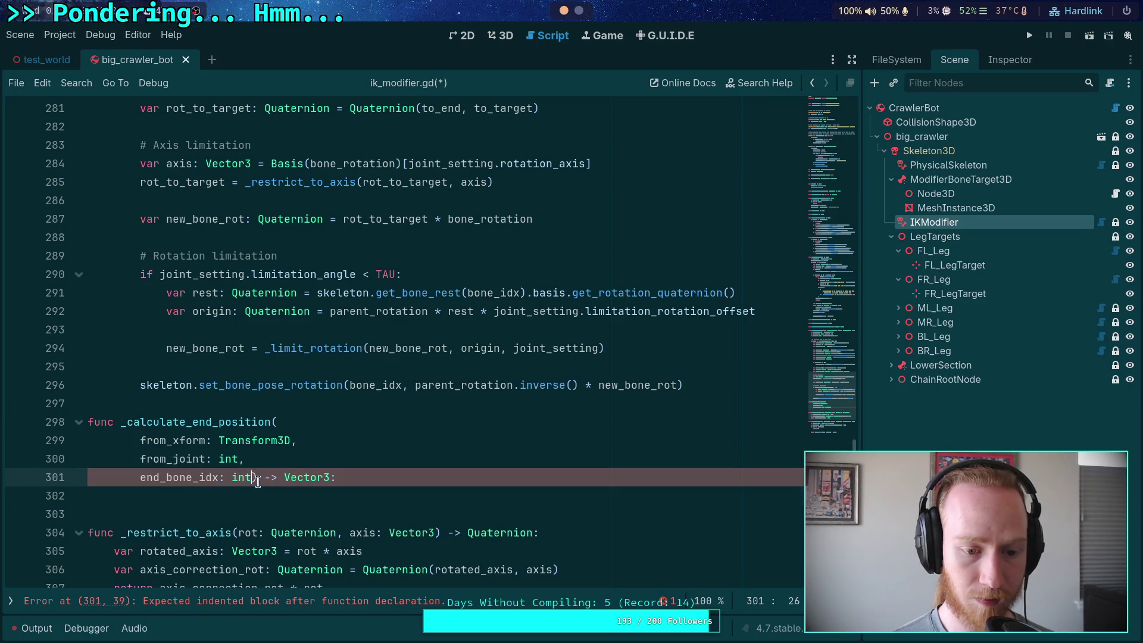
pyautogui.press('Return')
pyautogui.press('BackSpace')
pyautogui.press('BackSpace')
pyautogui.click(317, 495)
# Give the function a placeholder body of return Vector3().
pyautogui.press('Return')
pyautogui.write('return Vector3')
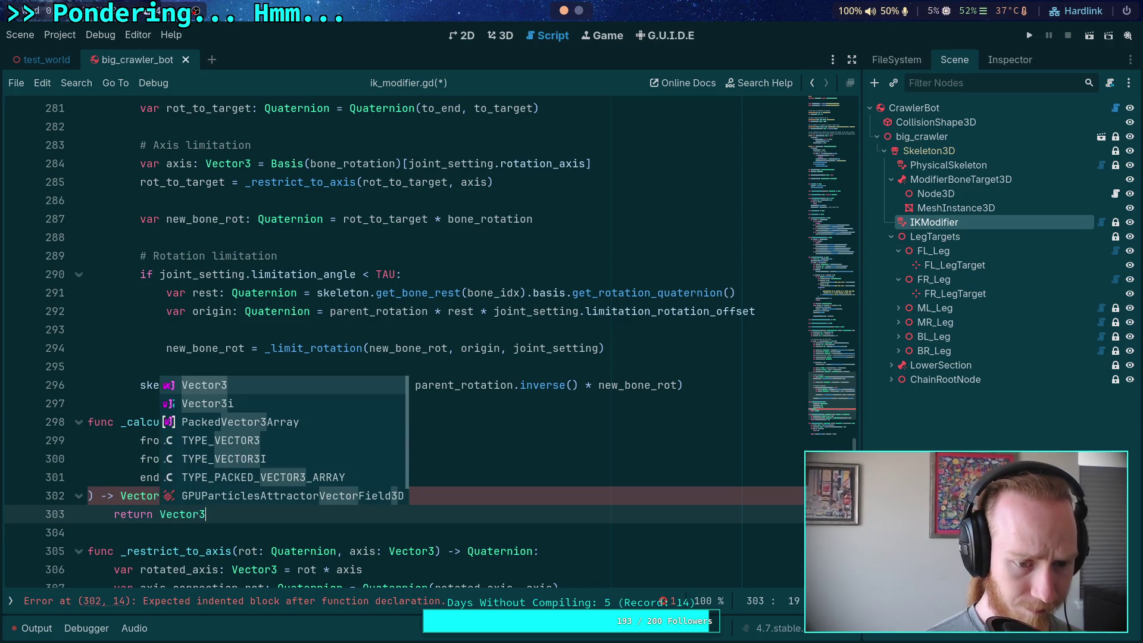
pyautogui.press('Return')
pyautogui.click(350, 459)
pyautogui.scroll(3, 410, 381)
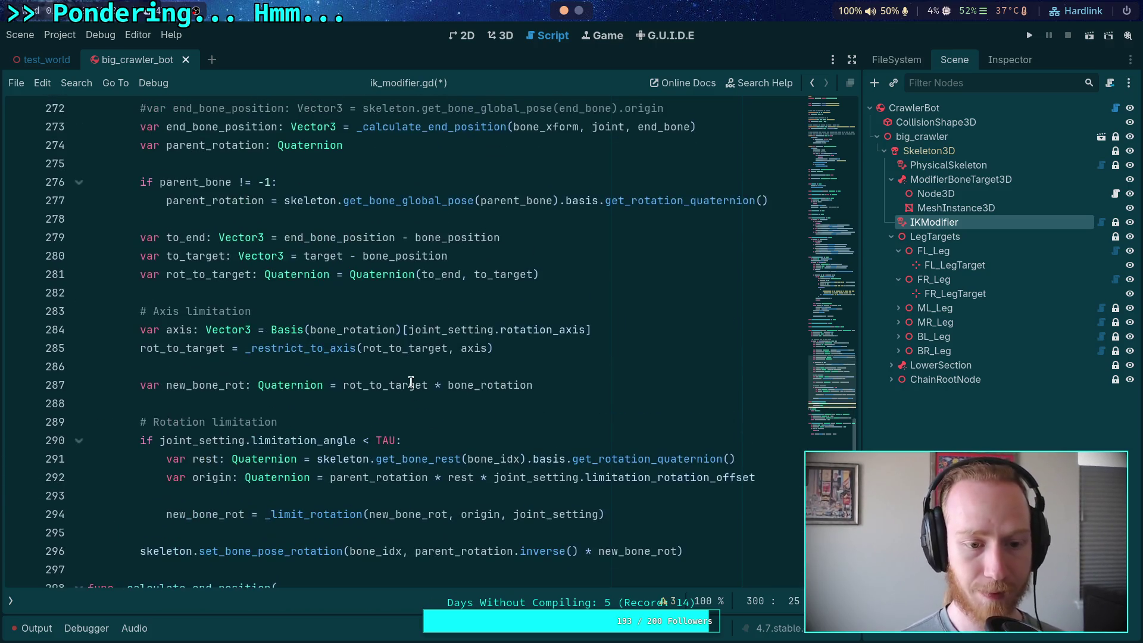
pyautogui.scroll(3, 411, 381)
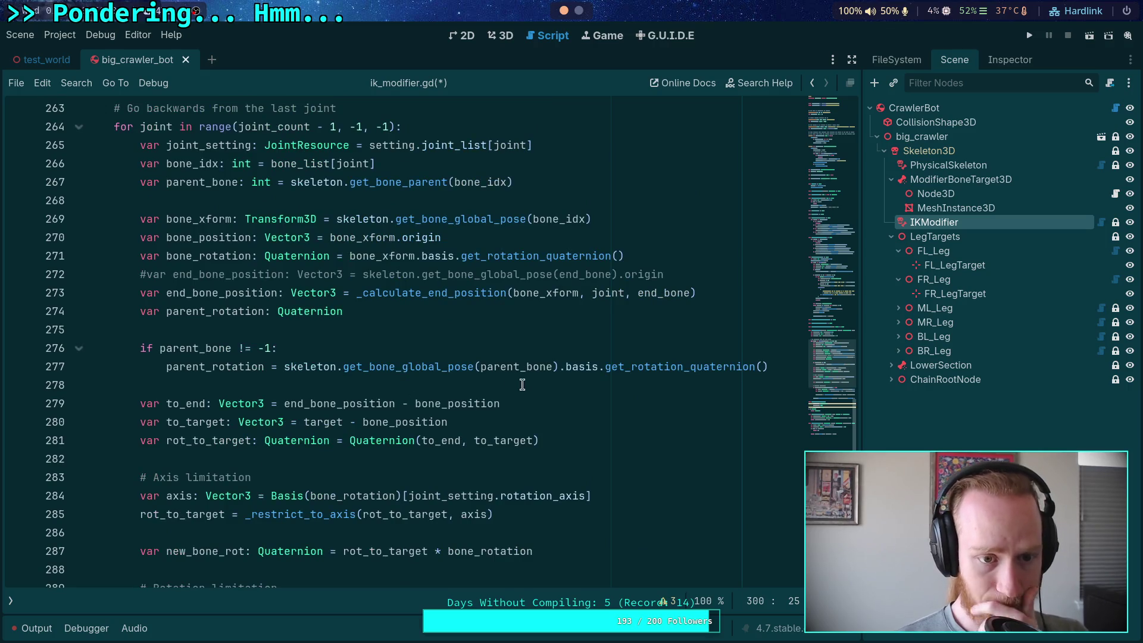
pyautogui.moveTo(696, 274); pyautogui.dragTo(703, 257)
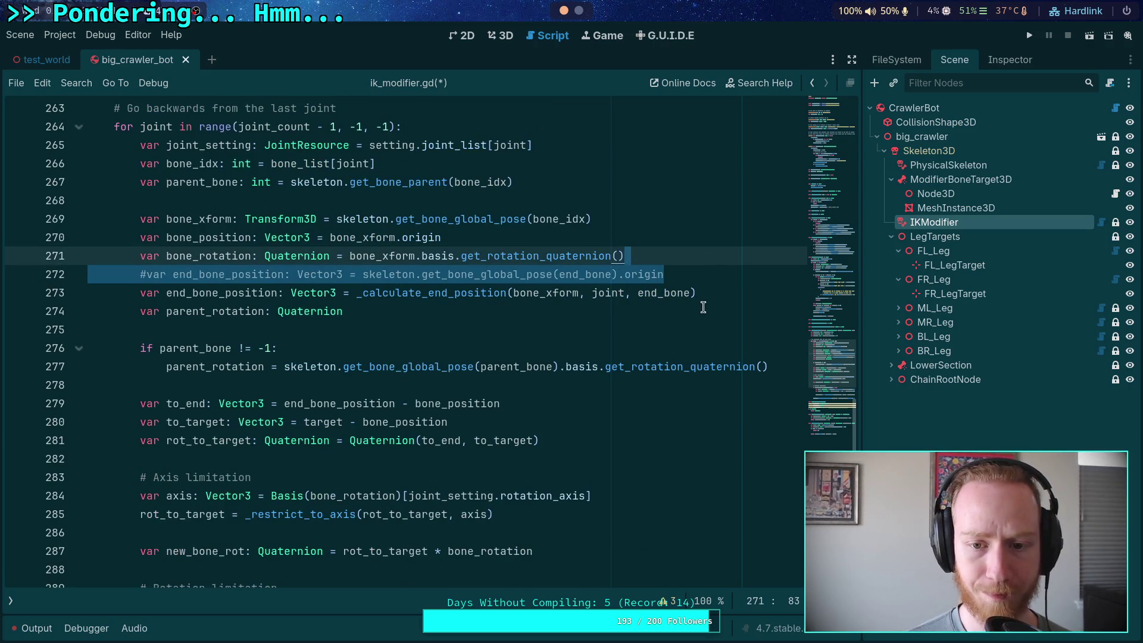
pyautogui.click(669, 333)
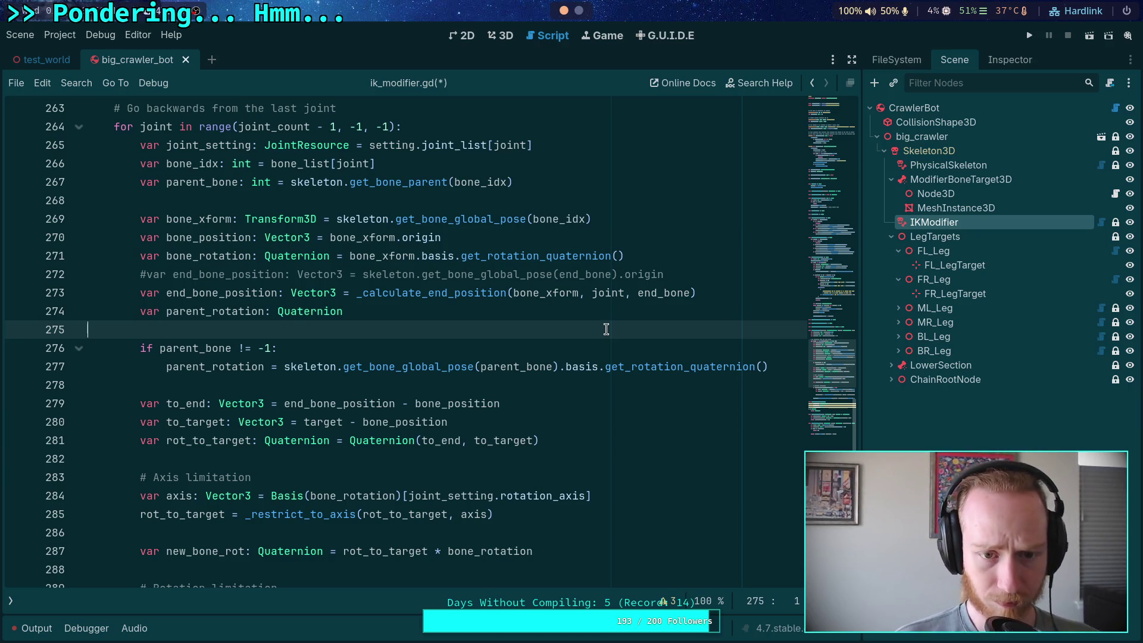
pyautogui.moveTo(337, 219); pyautogui.dragTo(613, 210)
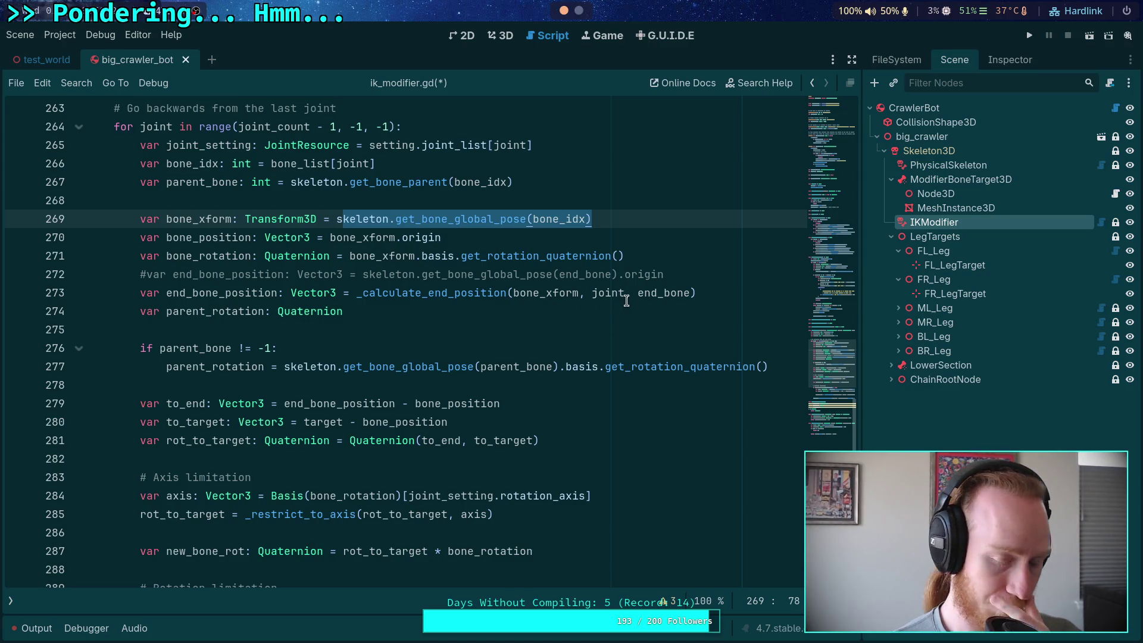
pyautogui.moveTo(626, 300)
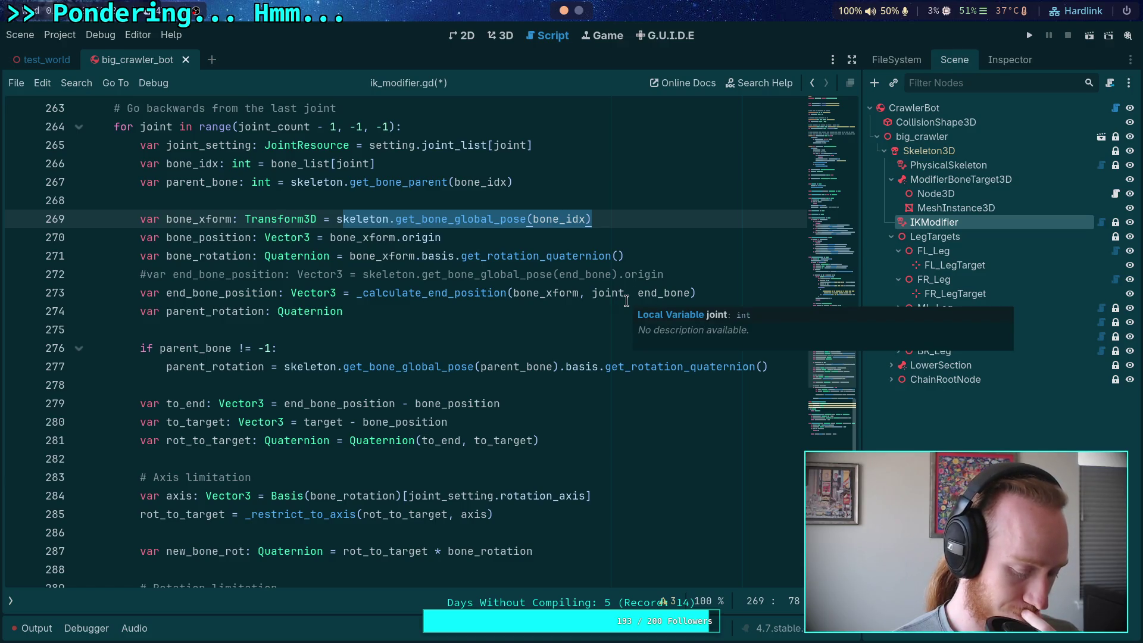
pyautogui.click(625, 292)
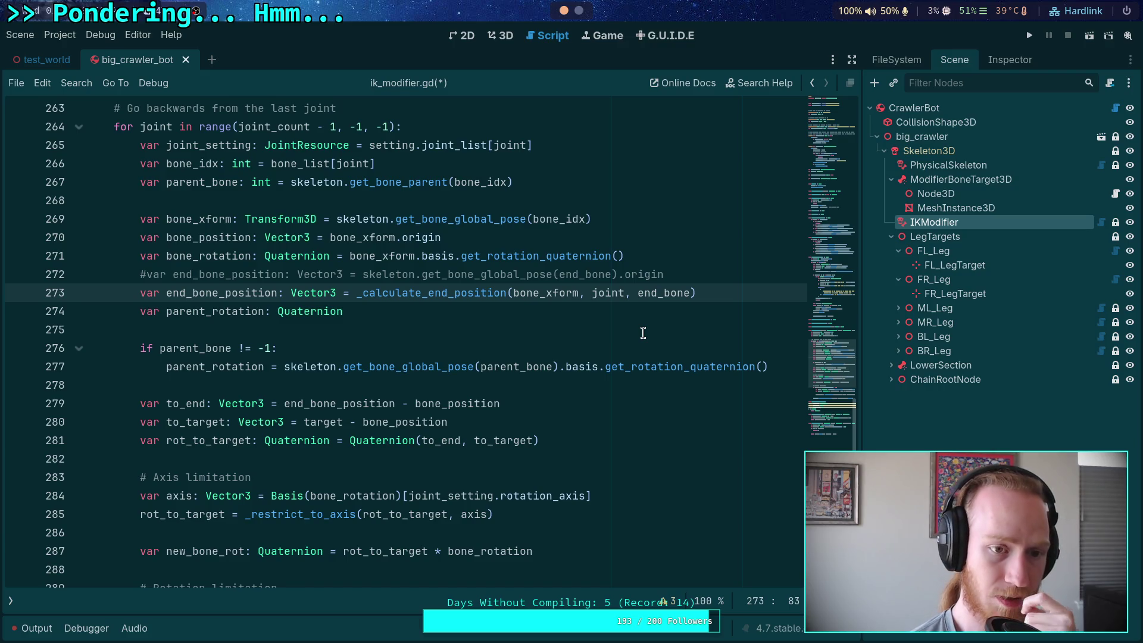
pyautogui.scroll(3, 625, 331)
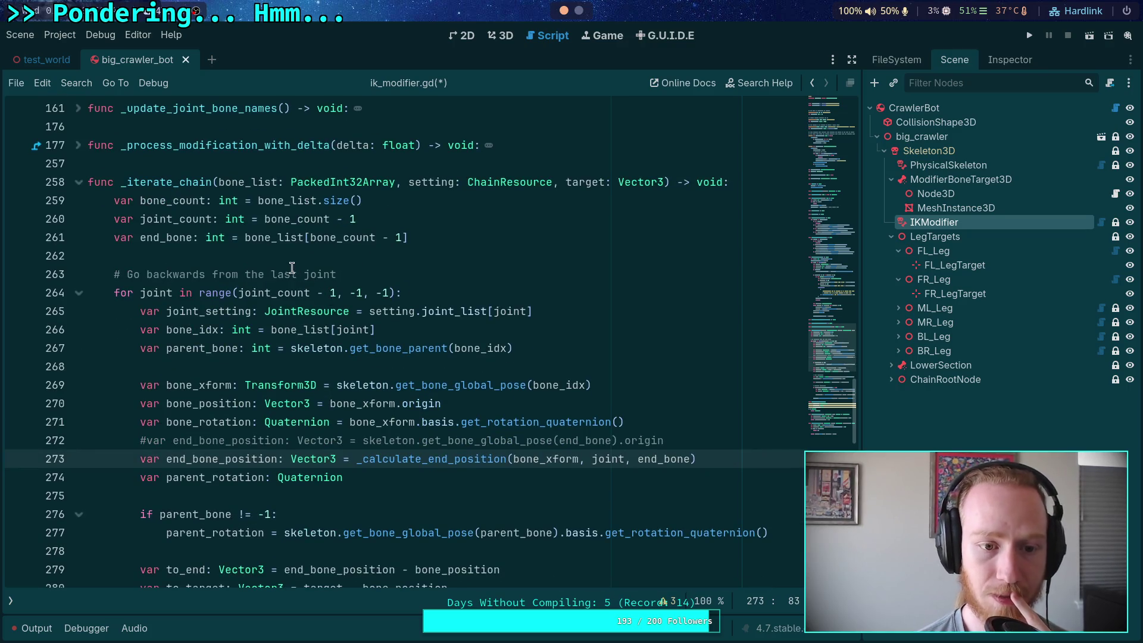
pyautogui.click(305, 238)
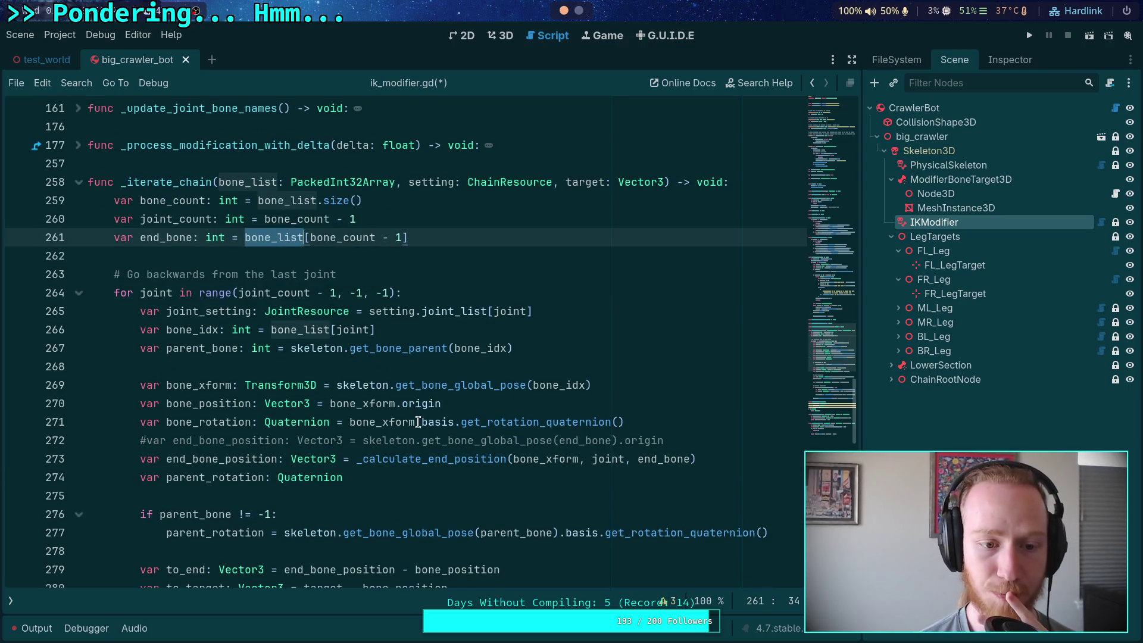
pyautogui.moveTo(285, 288)
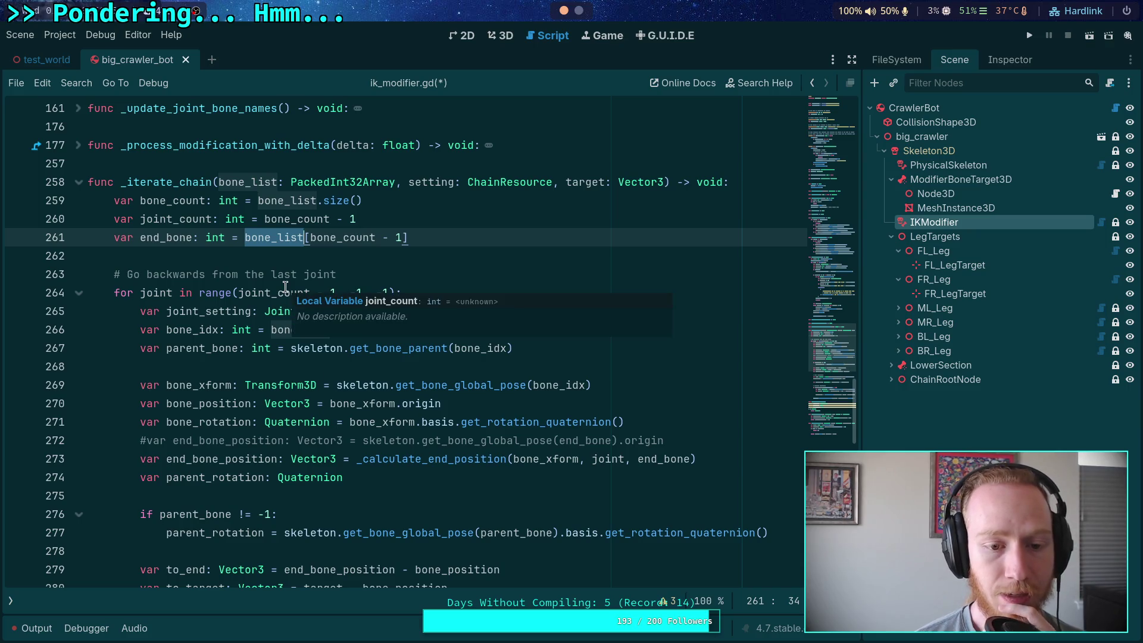
pyautogui.moveTo(278, 380)
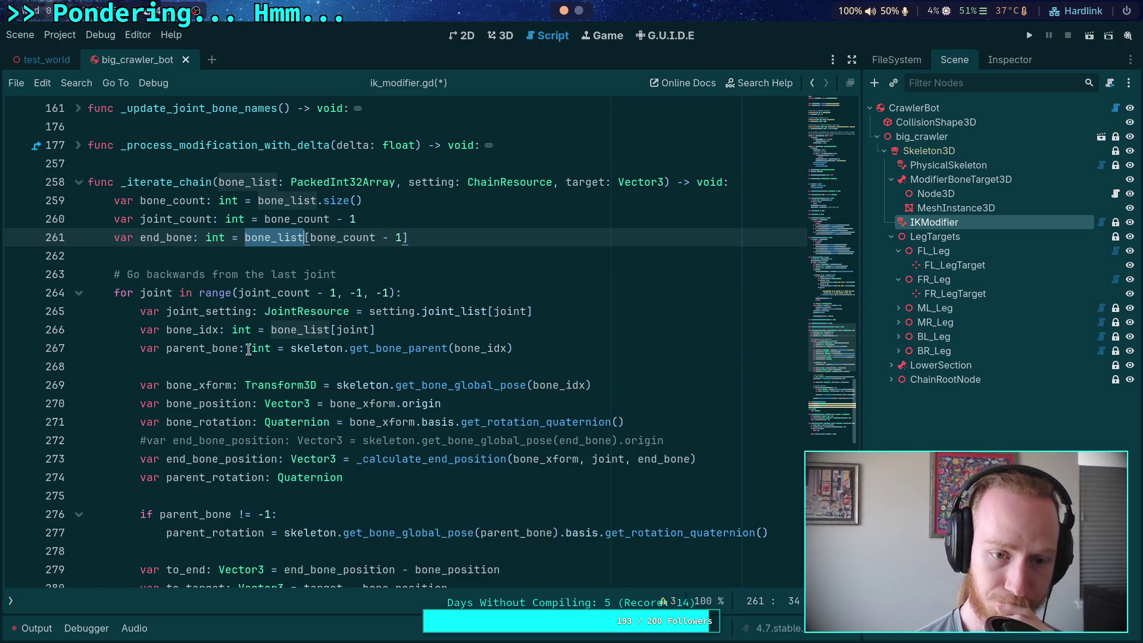
pyautogui.moveTo(320, 354)
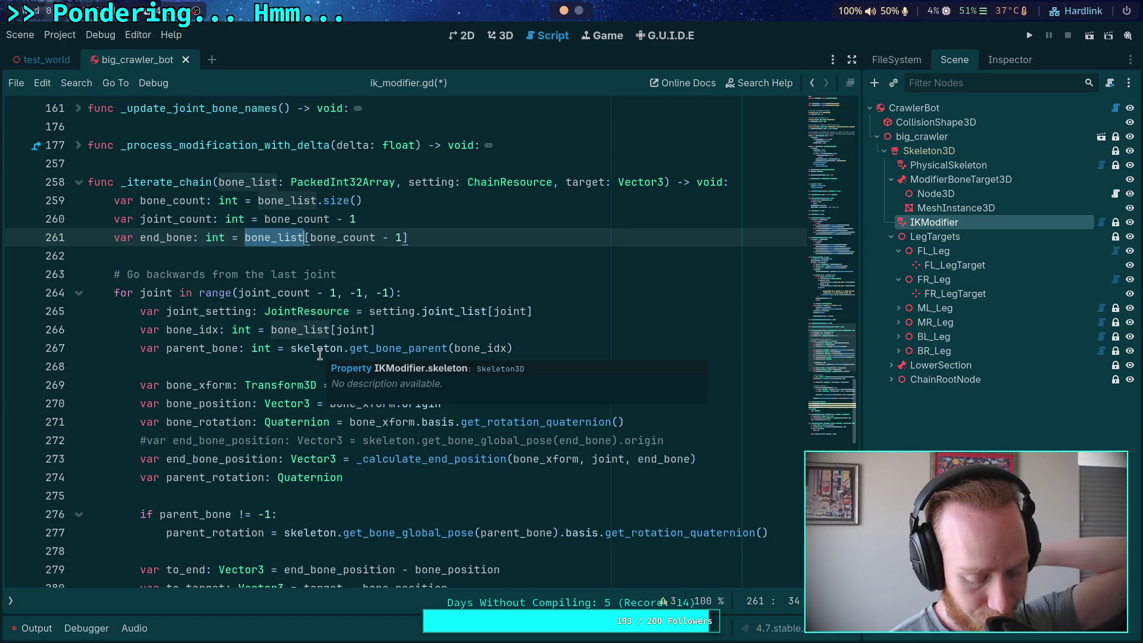
pyautogui.scroll(-2, 367, 416)
pyautogui.scroll(-4, 405, 414)
pyautogui.scroll(-3, 405, 414)
pyautogui.click(304, 383)
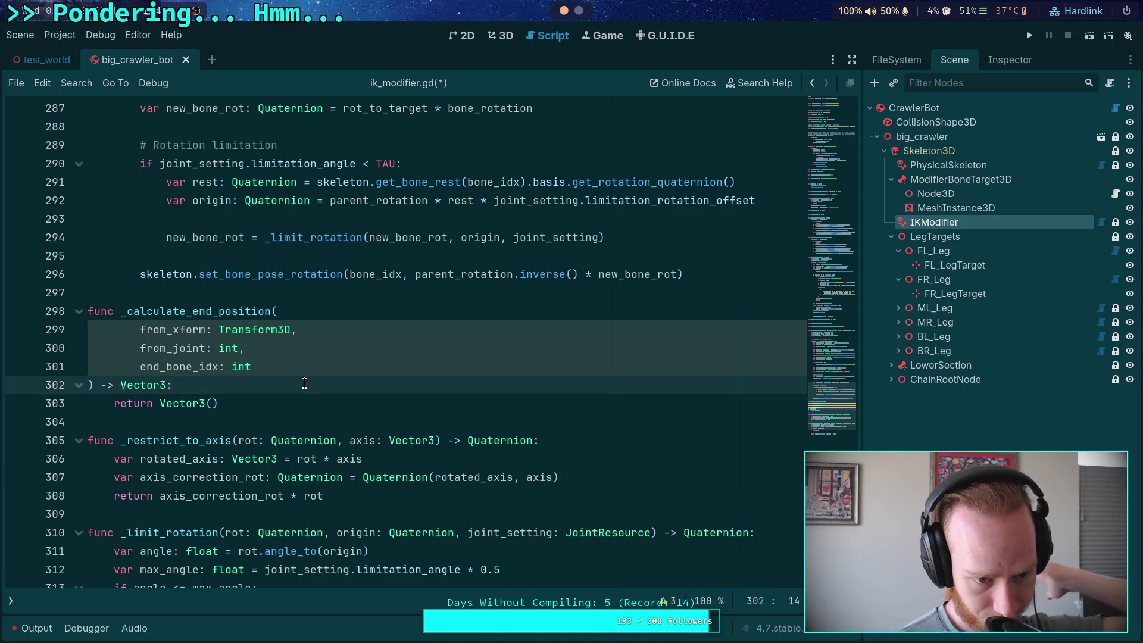
# Add var end_bone_offset: Vector3 = skeleton.get_bone_rest(end_bone_idx).origin to the function body.
pyautogui.press('Return')
pyautogui.write('va')
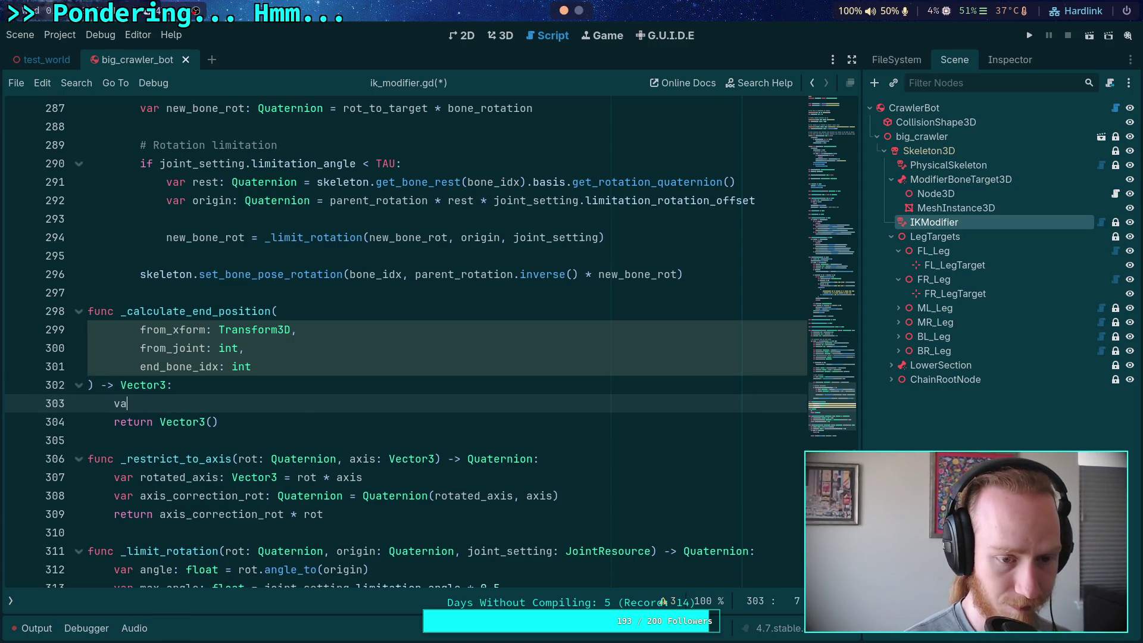
pyautogui.write('r end_bone_')
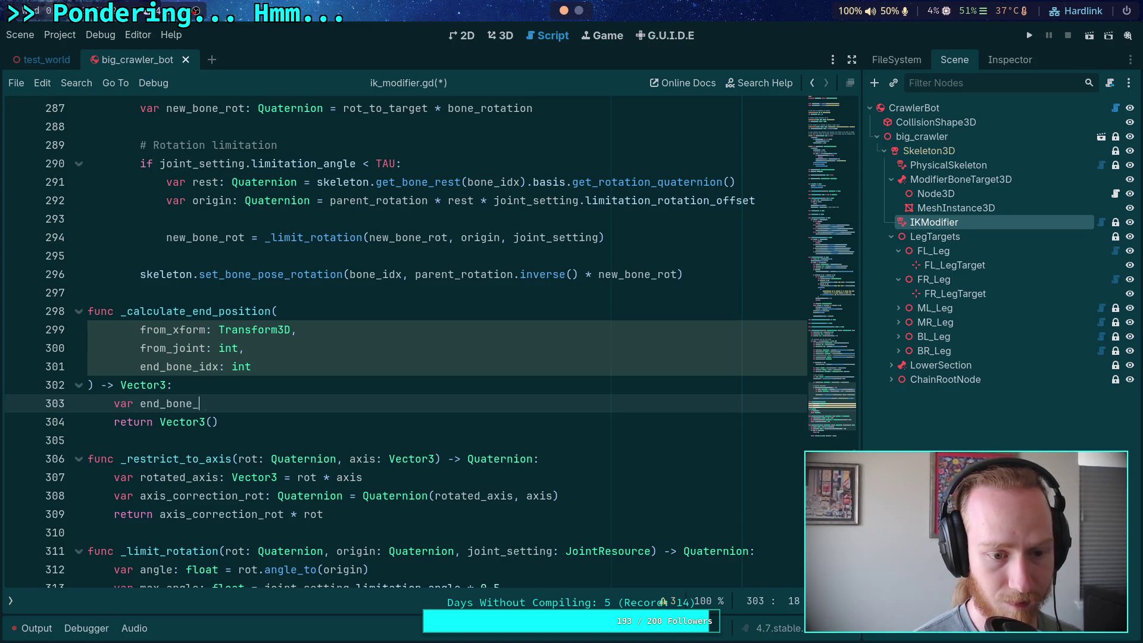
pyautogui.write('offset: Vector3 =')
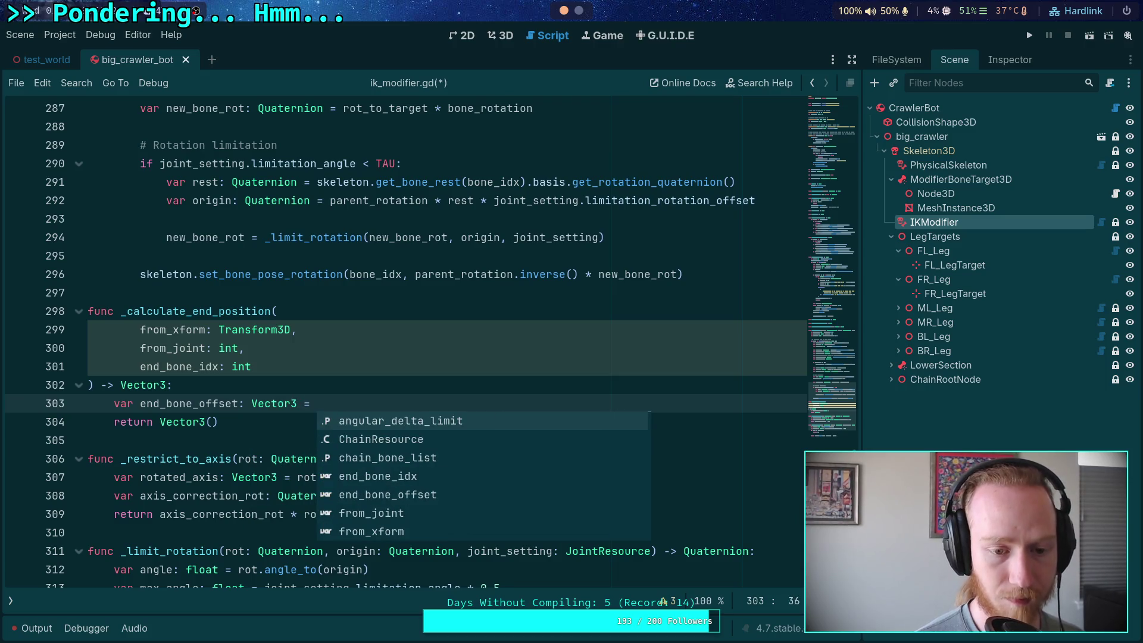
pyautogui.write('skeleton.')
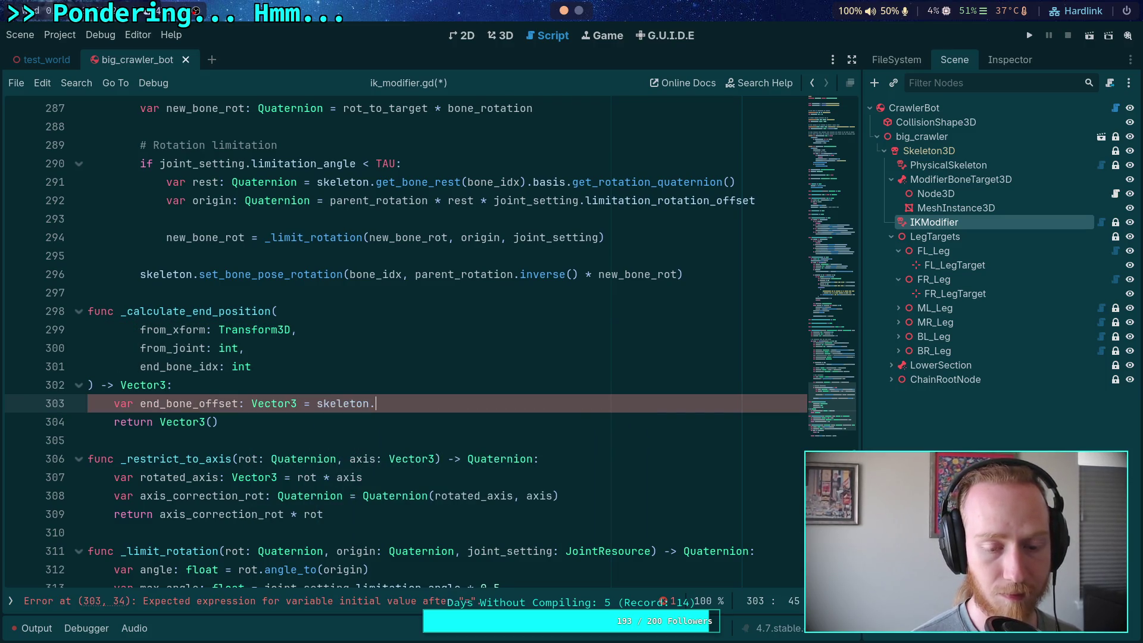
pyautogui.write('get_')
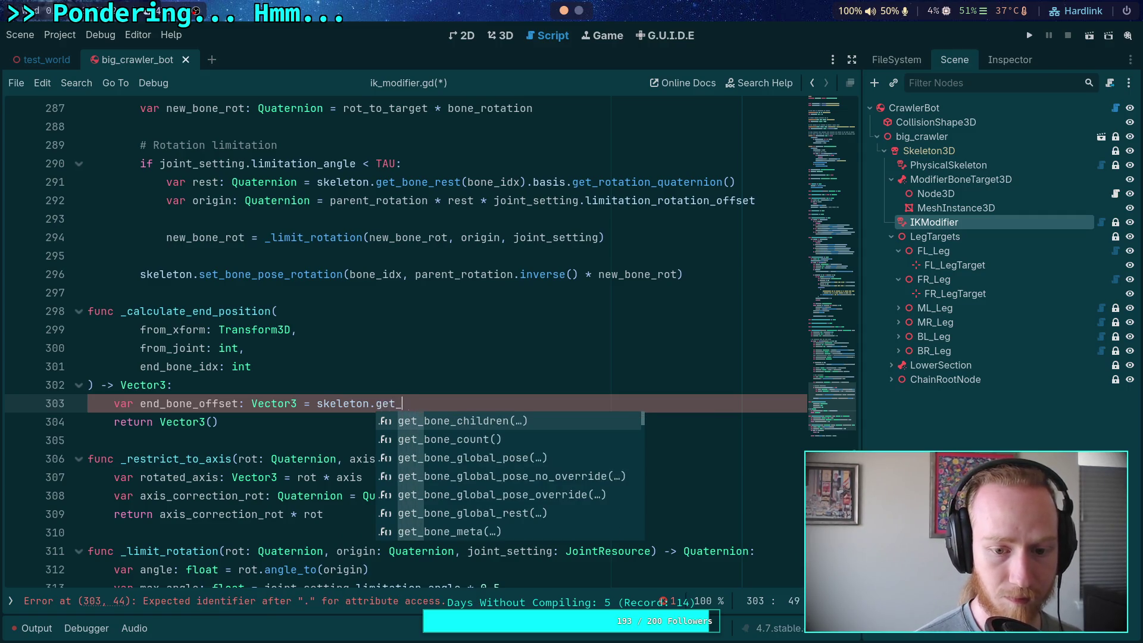
pyautogui.write('bone_rest')
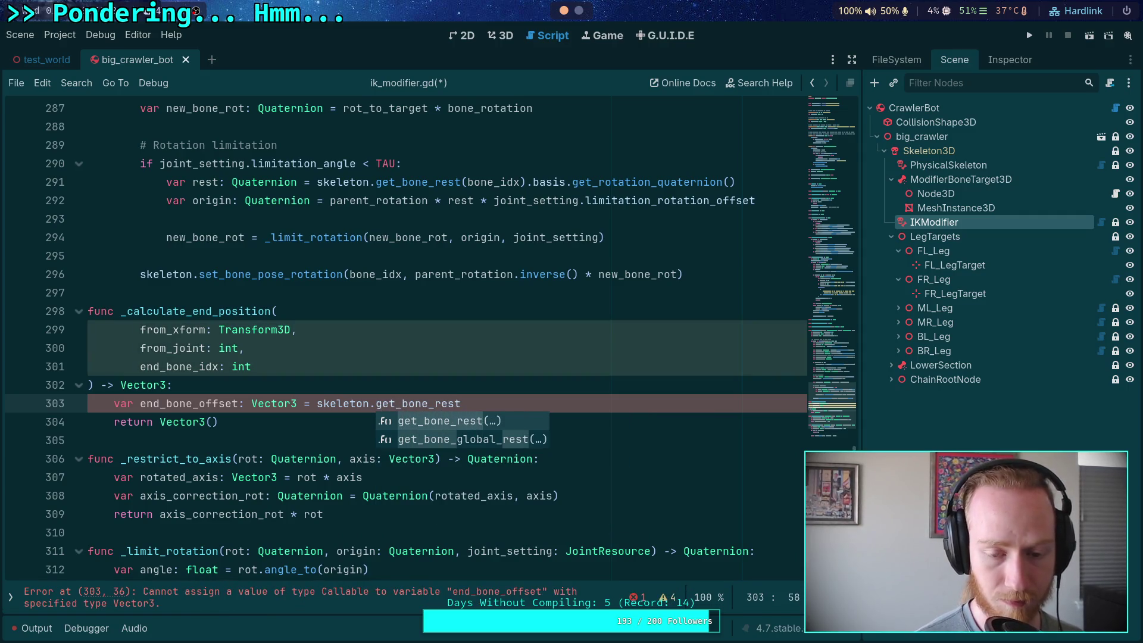
pyautogui.press('Return')
pyautogui.write('end_bone_idx')
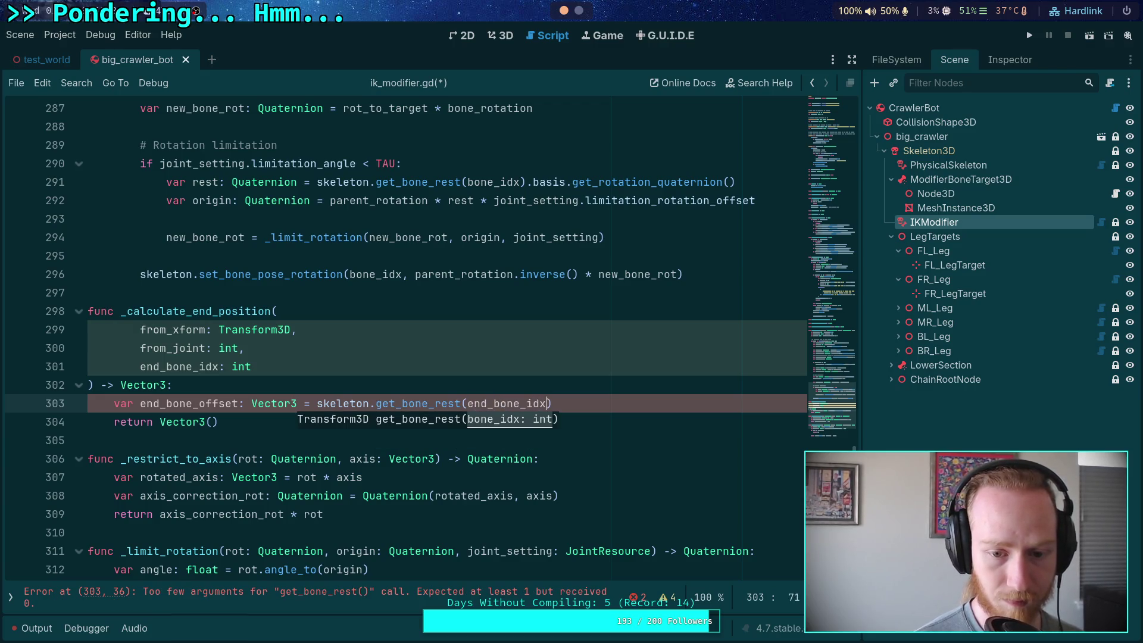
pyautogui.write(').origin')
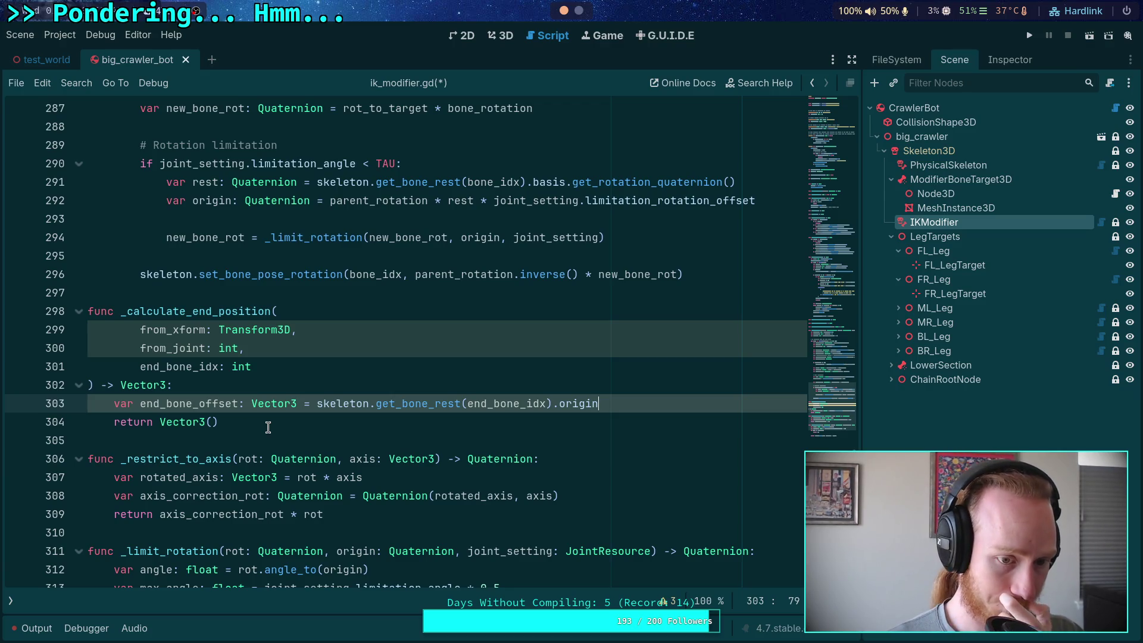
pyautogui.scroll(1, 268, 427)
pyautogui.doubleClick(175, 403)
pyautogui.scroll(10, 288, 398)
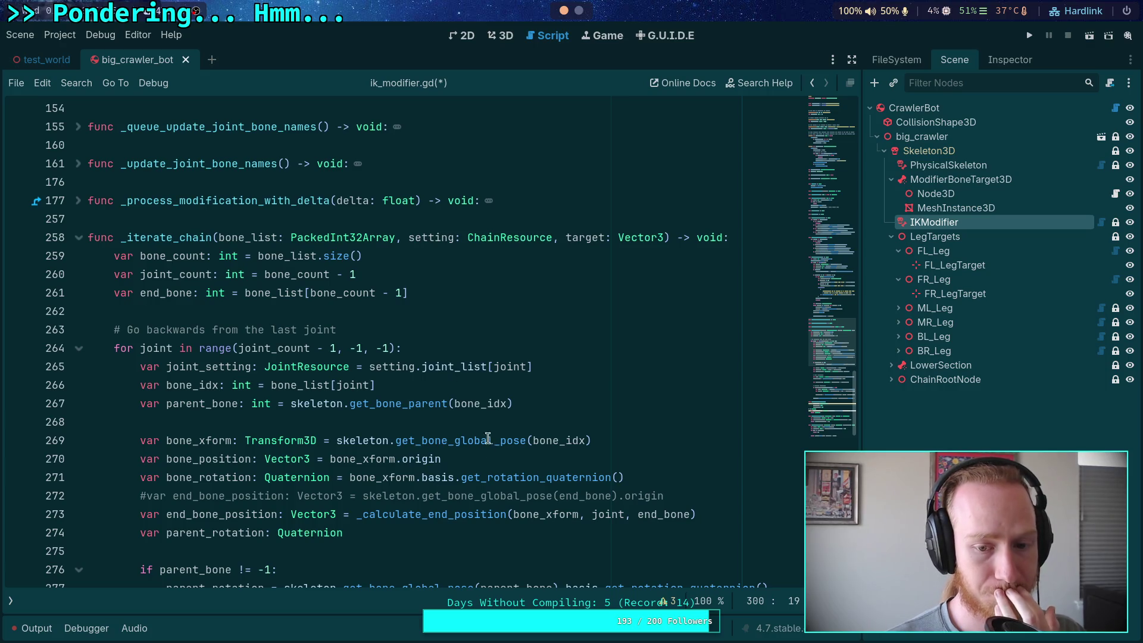
pyautogui.scroll(-3, 527, 488)
pyautogui.scroll(-9, 527, 485)
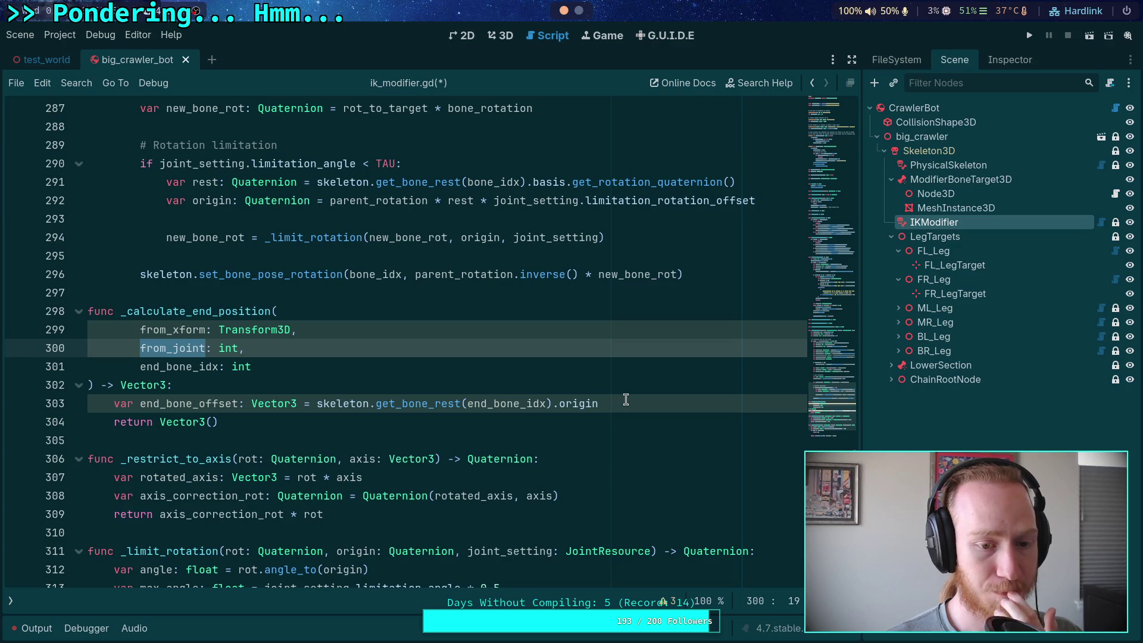
pyautogui.click(584, 390)
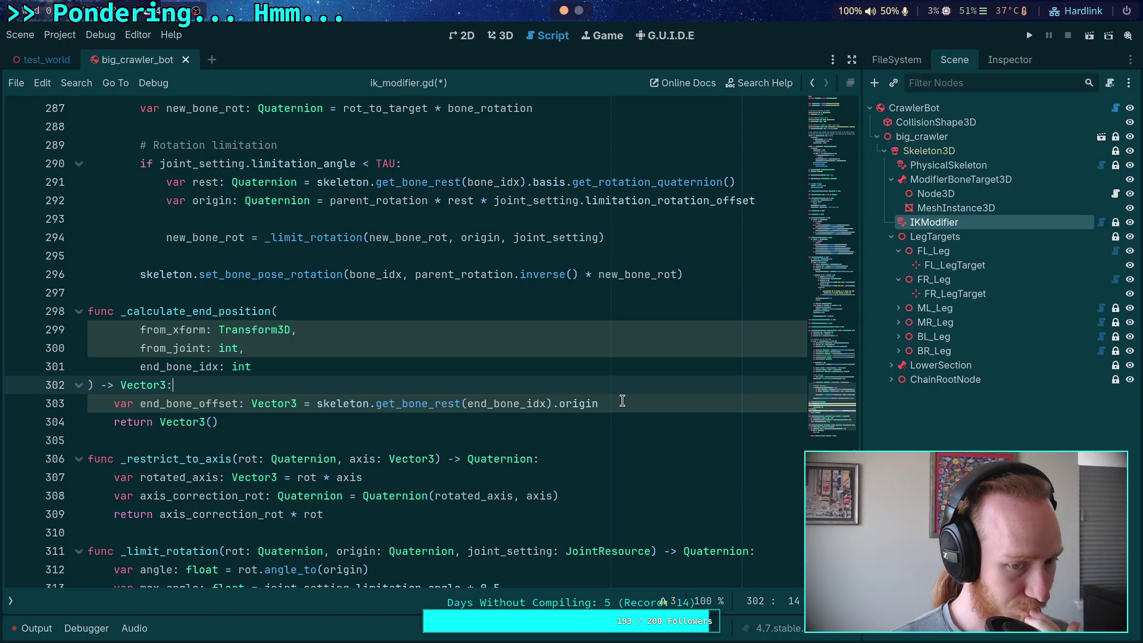
pyautogui.click(616, 400)
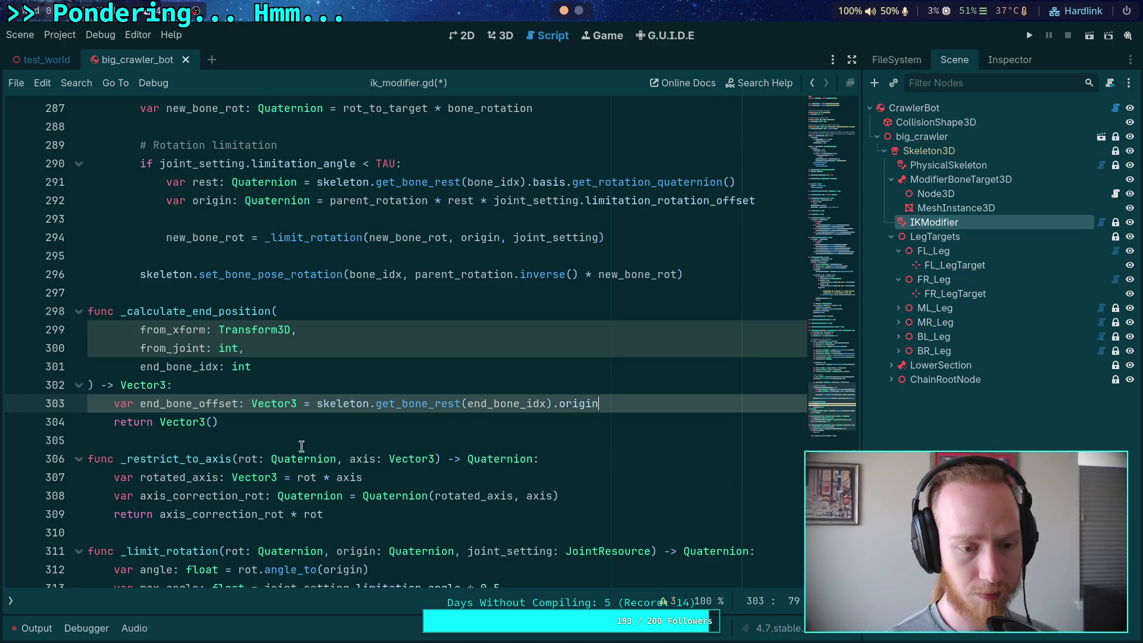
pyautogui.click(296, 423)
pyautogui.hotkey('ctrl', 'shift', 'Left')
pyautogui.hotkey('ctrl', 'shift', 'Left')
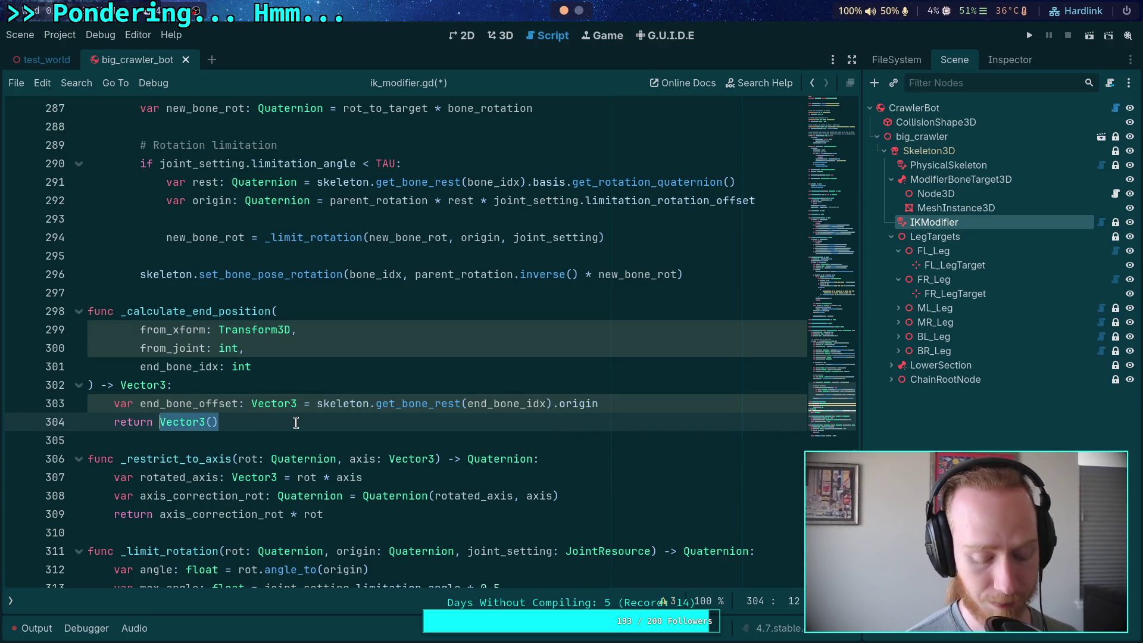
# Make the function return xform * end_bone_offset.
pyautogui.write('xform * ')
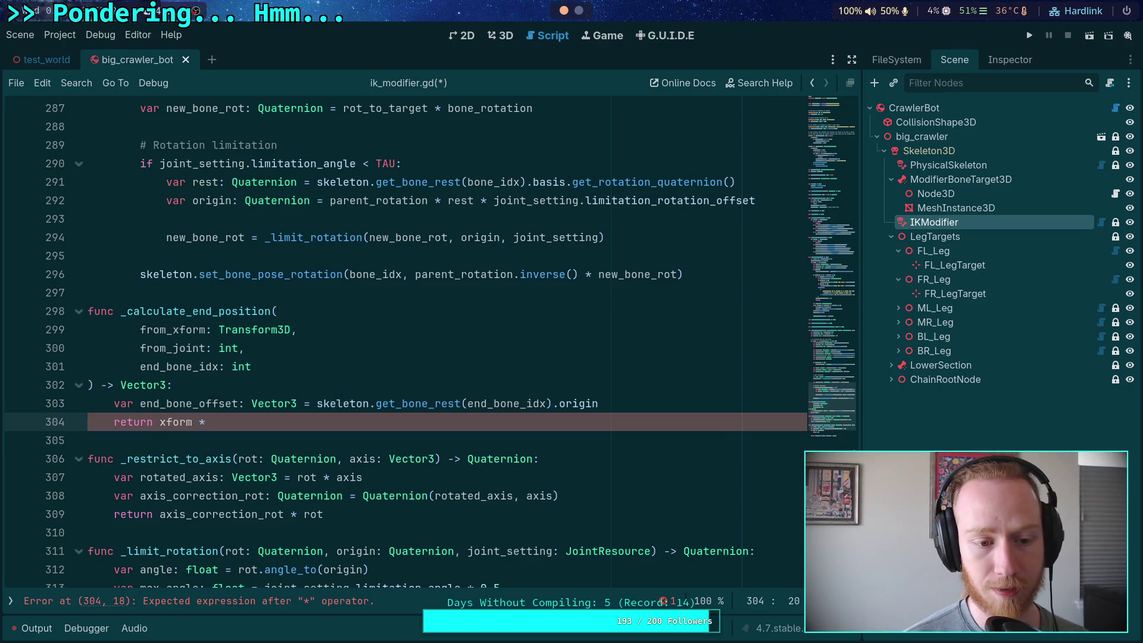
pyautogui.write('end')
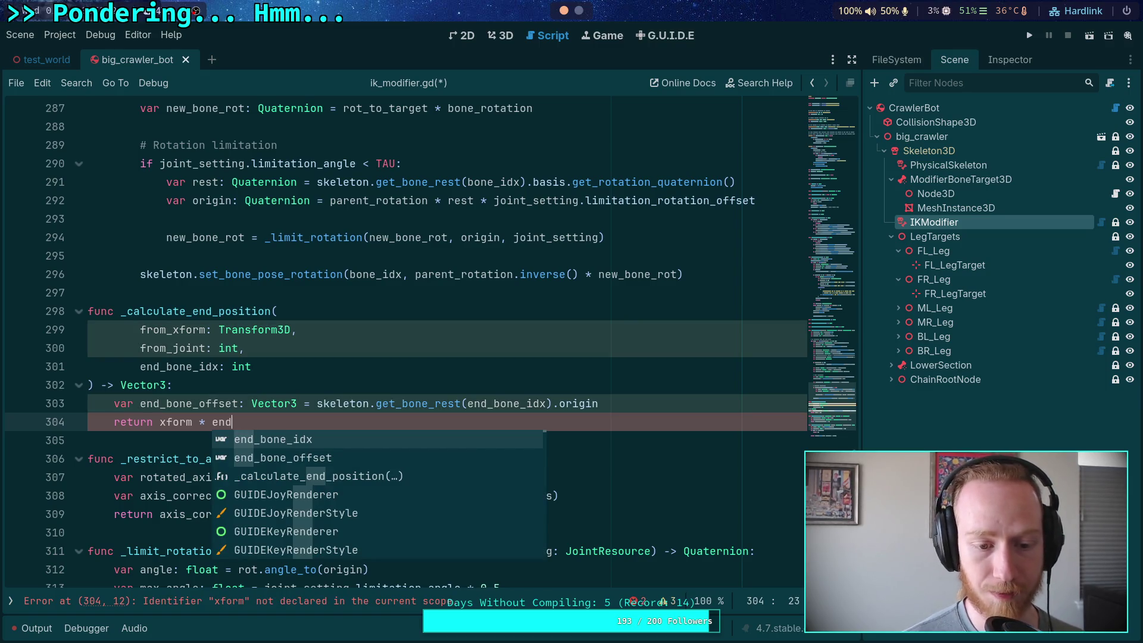
pyautogui.press('Down')
pyautogui.press('Return')
# Declare var xform := from_xform and start a for joint in range(from_joint, loop.
pyautogui.press('Up')
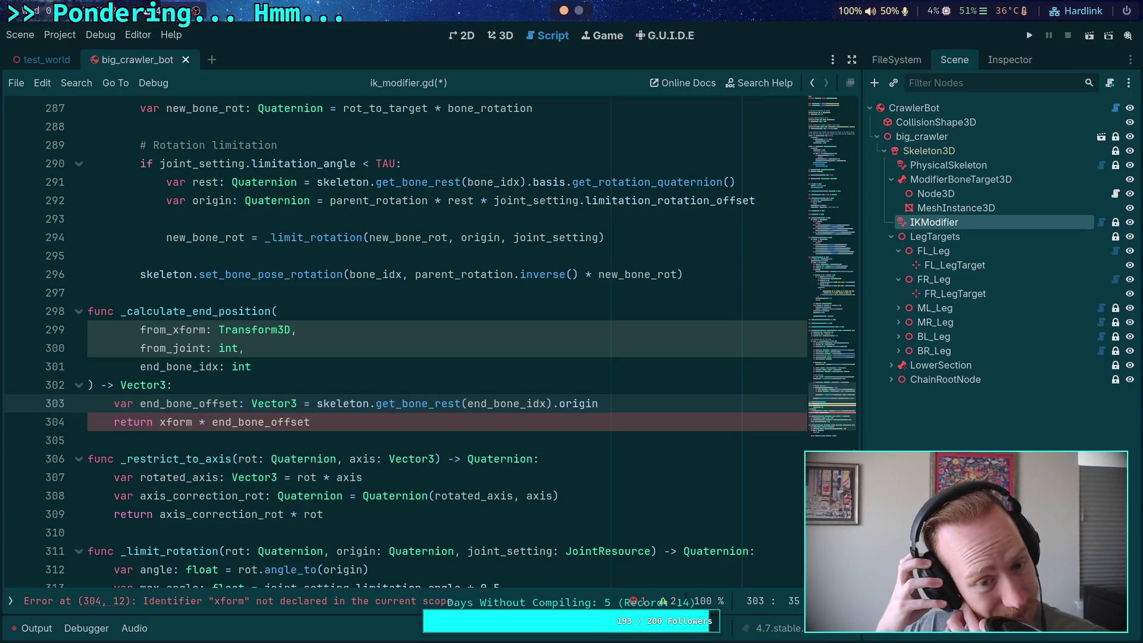
pyautogui.press('End')
pyautogui.press('Return')
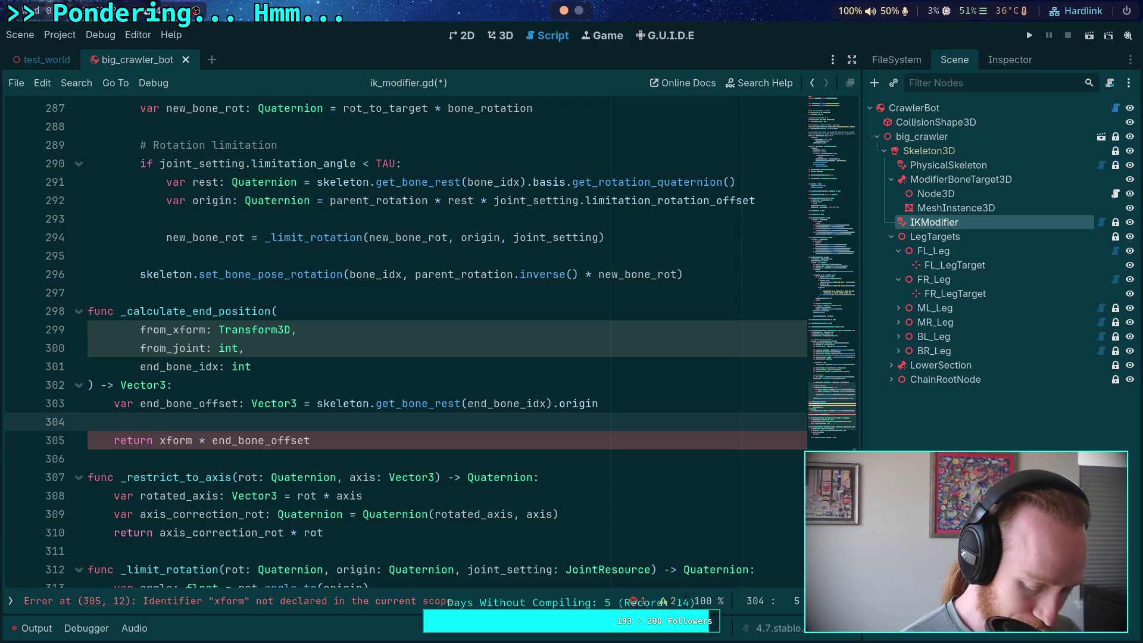
pyautogui.write('var xform')
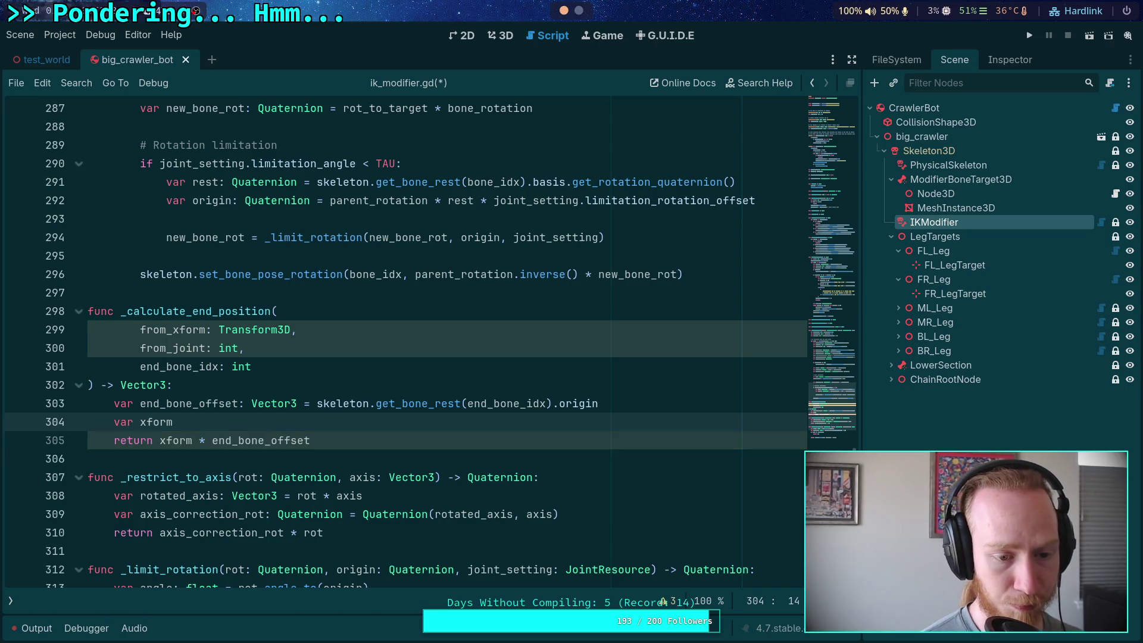
pyautogui.write(' := from')
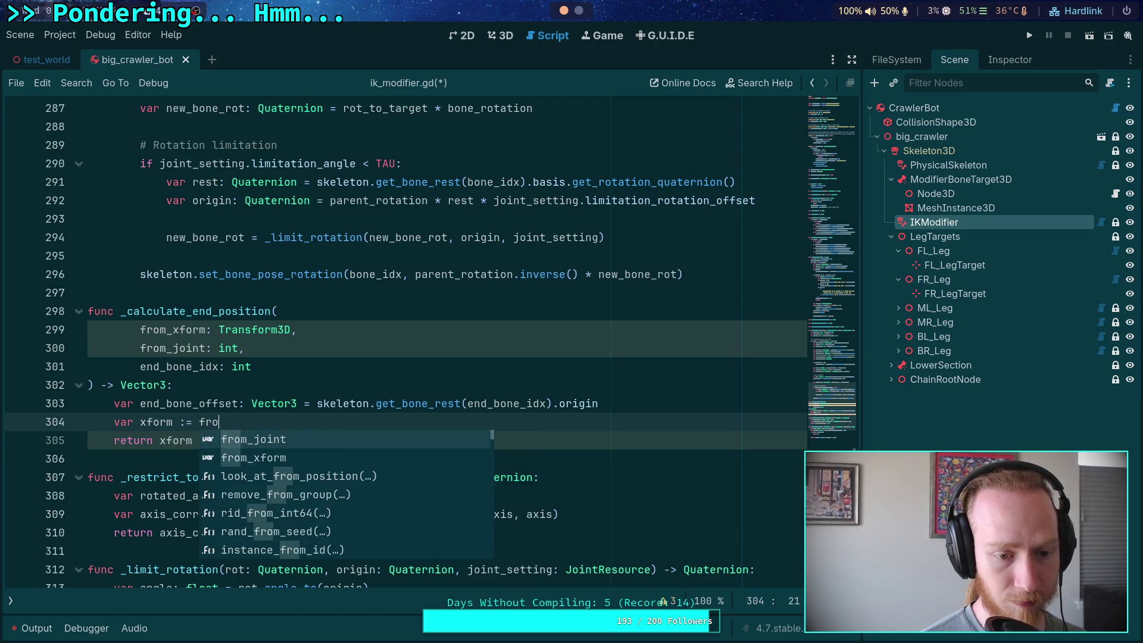
pyautogui.press('Return')
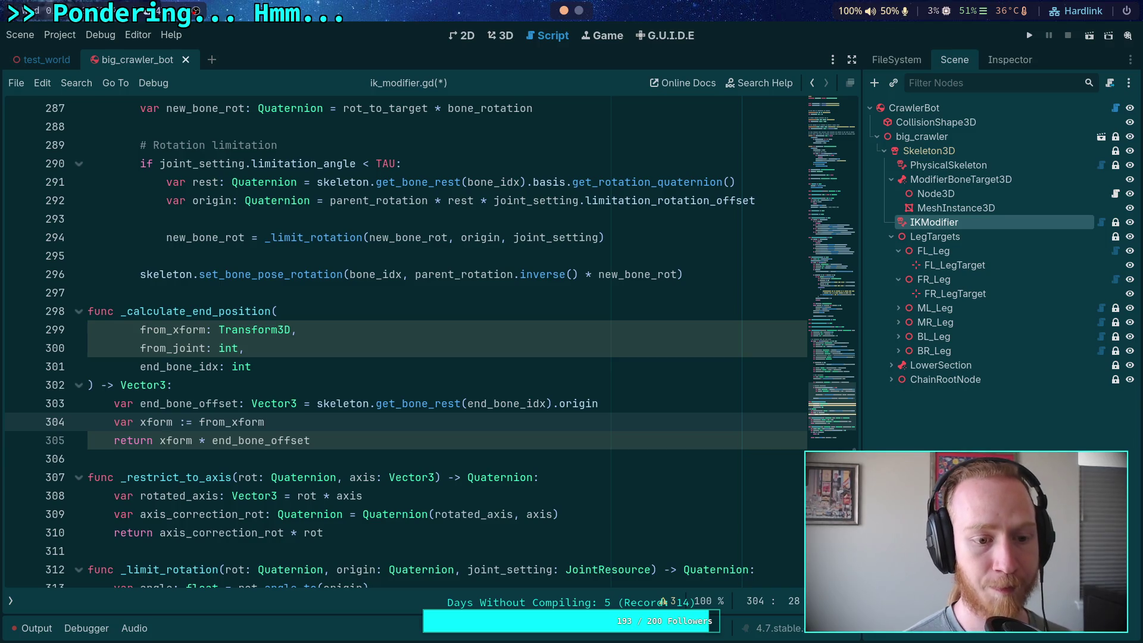
pyautogui.press('Return')
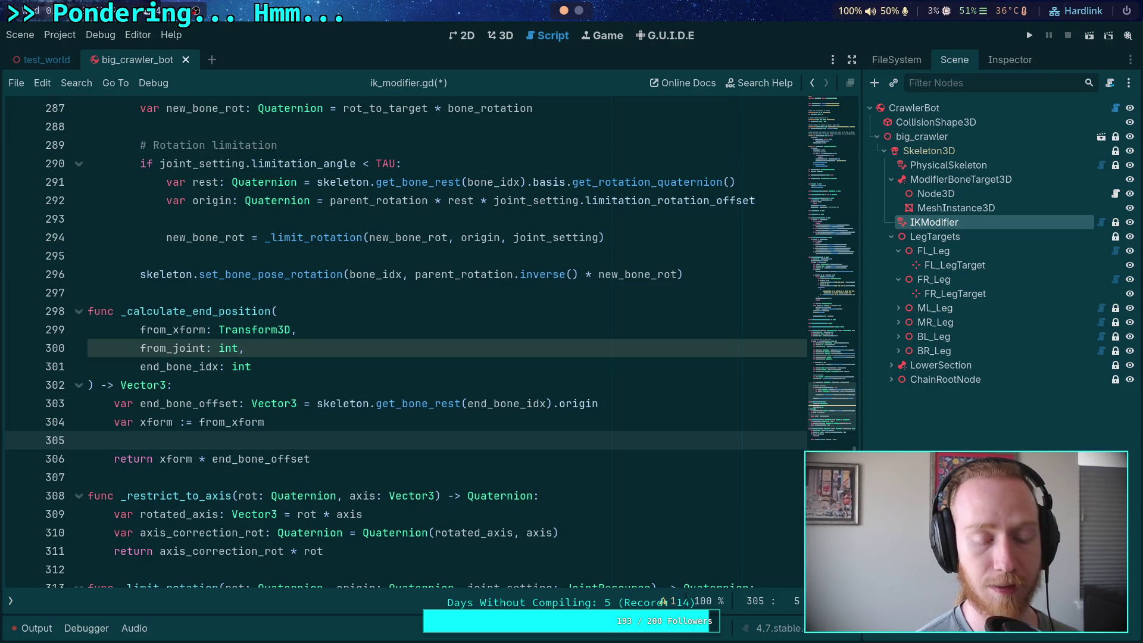
pyautogui.write('for joint in range(')
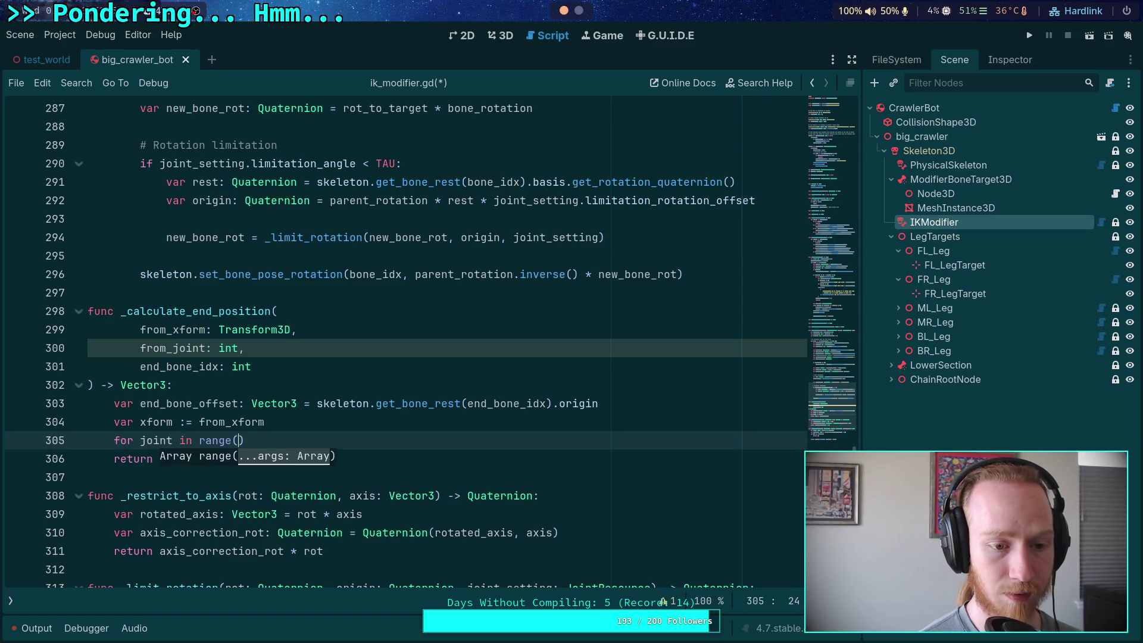
pyautogui.write('from_joint,')
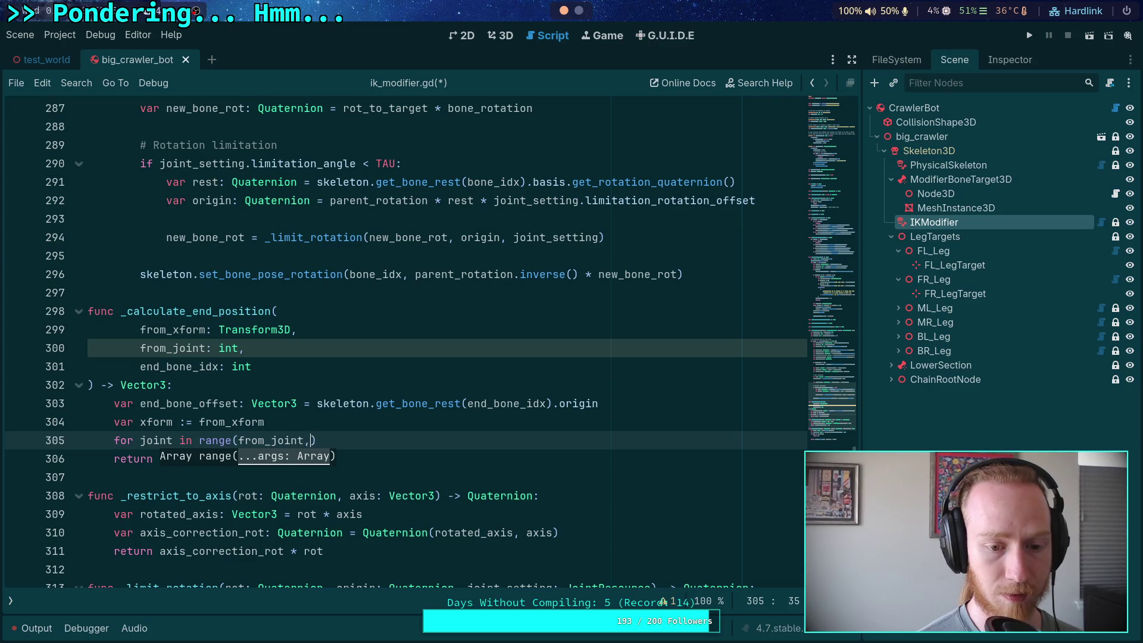
# Scroll up toward the _iterate_chain function.
pyautogui.scroll(12, 356, 316)
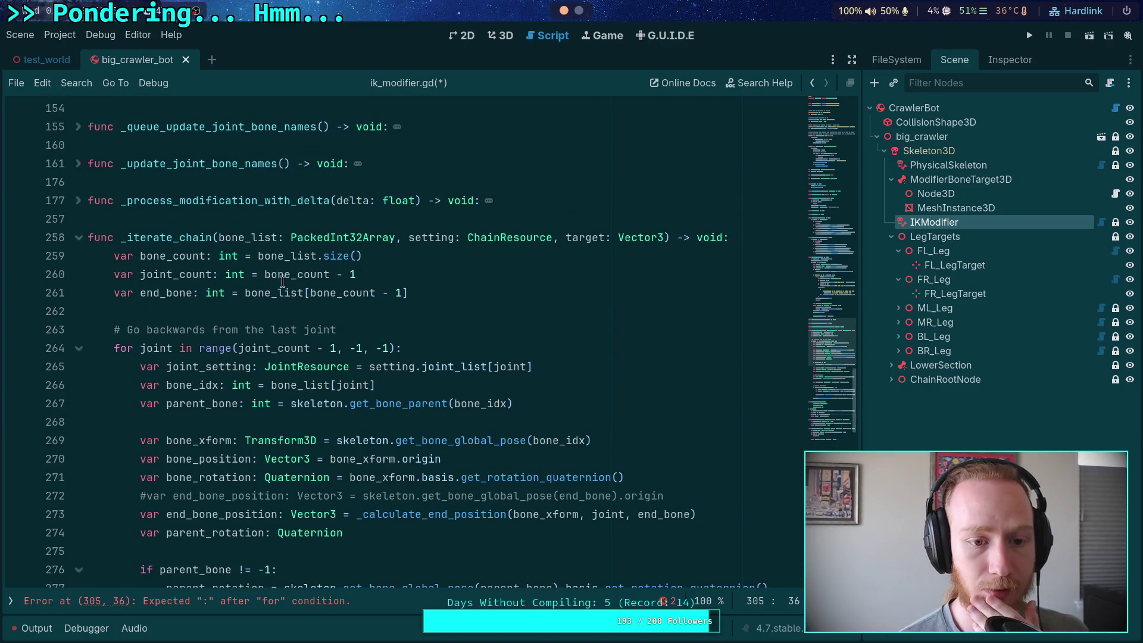
# Highlight every use of bone_count and joint_count in _iterate_chain.
pyautogui.doubleClick(312, 274)
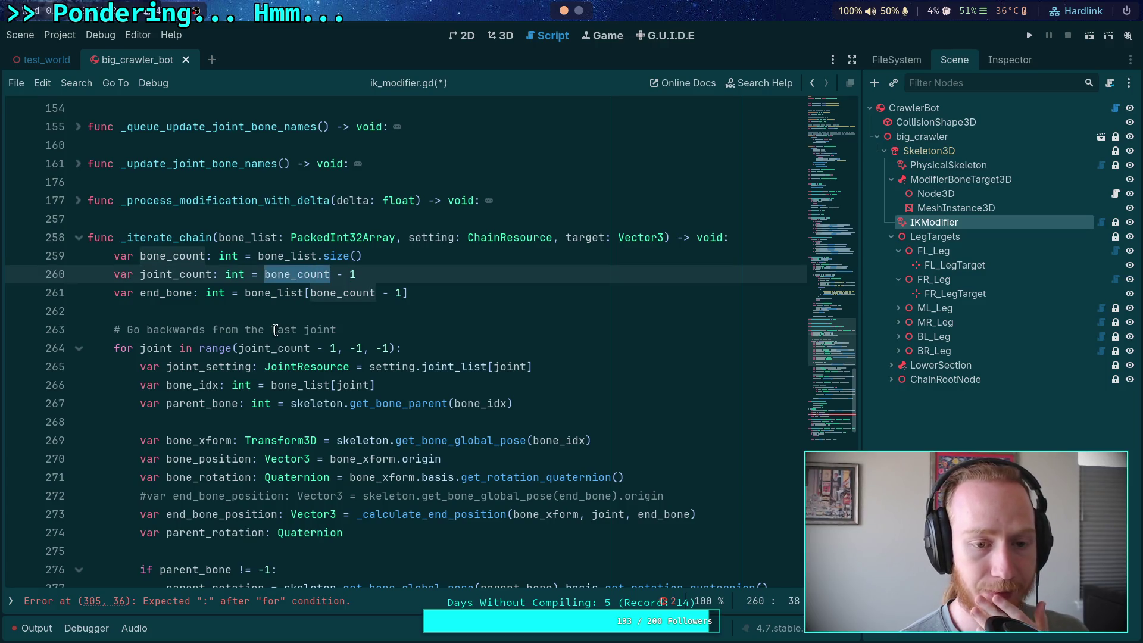
pyautogui.click(256, 347)
pyautogui.doubleClick(256, 348)
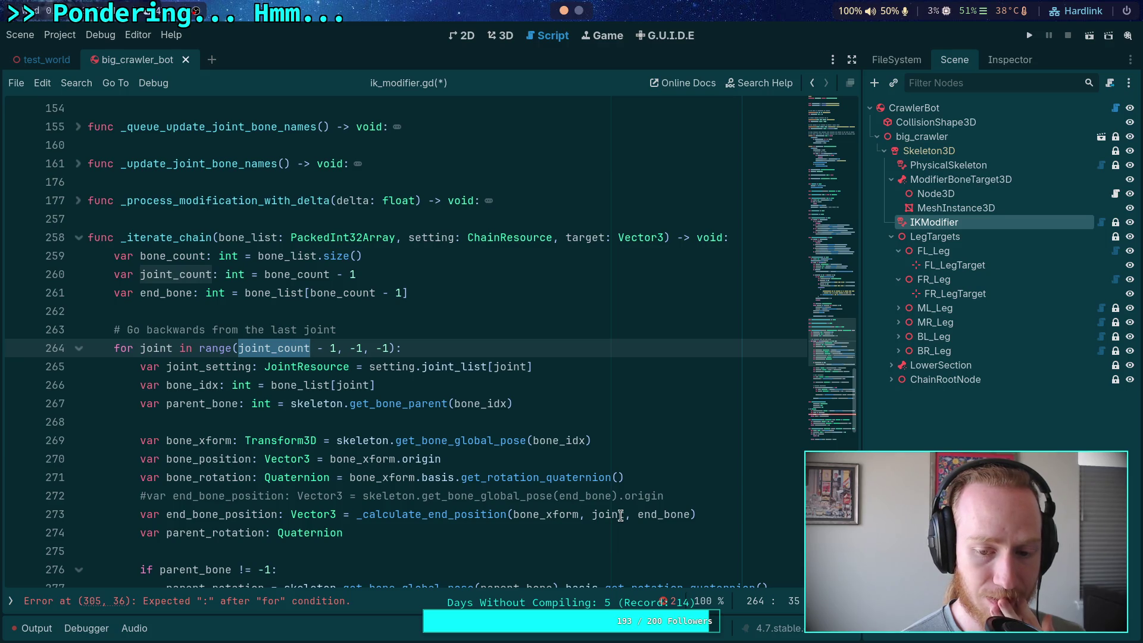
# Fix the spacing and add bone_list as an argument in the line-273 call.
pyautogui.click(587, 514)
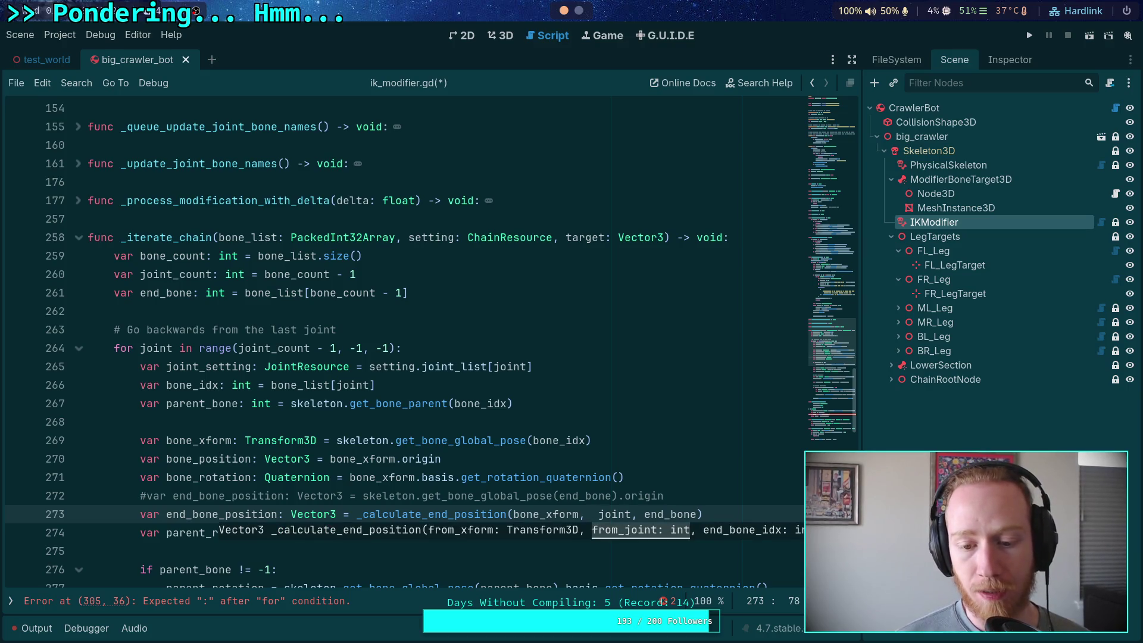
pyautogui.press('Delete')
pyautogui.press('Right')
pyautogui.press('Right')
pyautogui.press('Right')
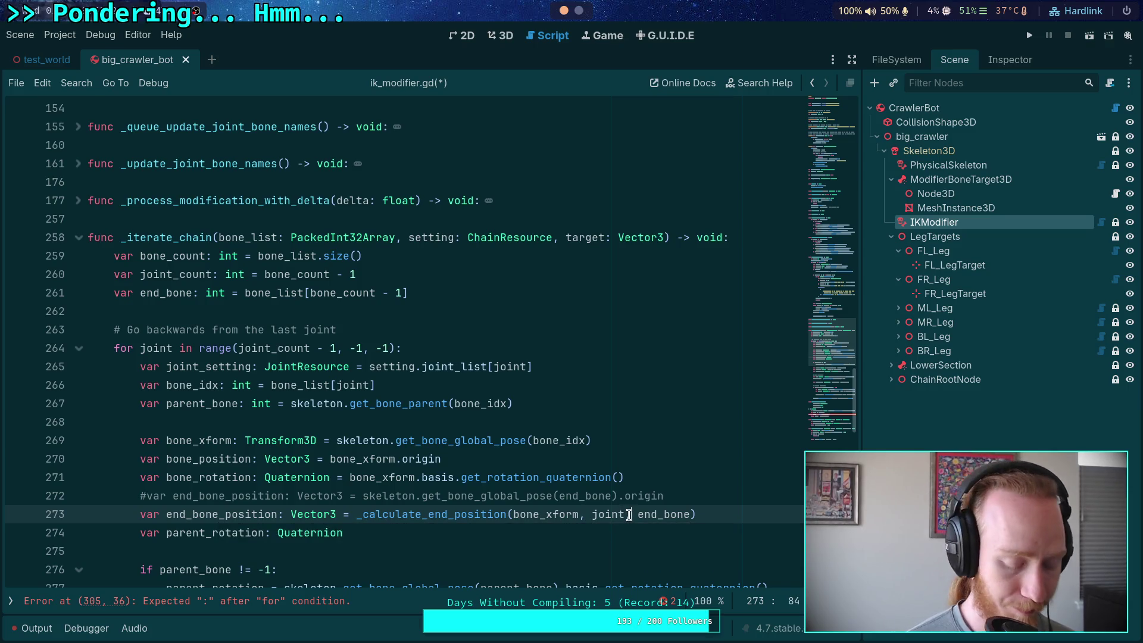
pyautogui.write('bone_list[')
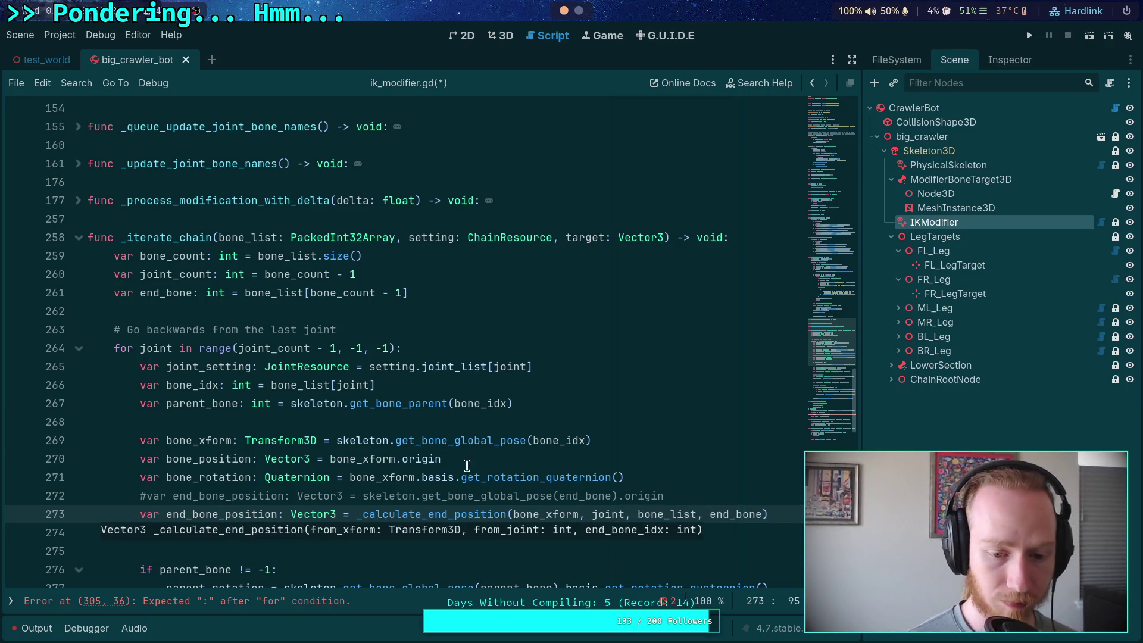
pyautogui.scroll(-5, 383, 411)
pyautogui.scroll(-5, 383, 411)
pyautogui.click(349, 182)
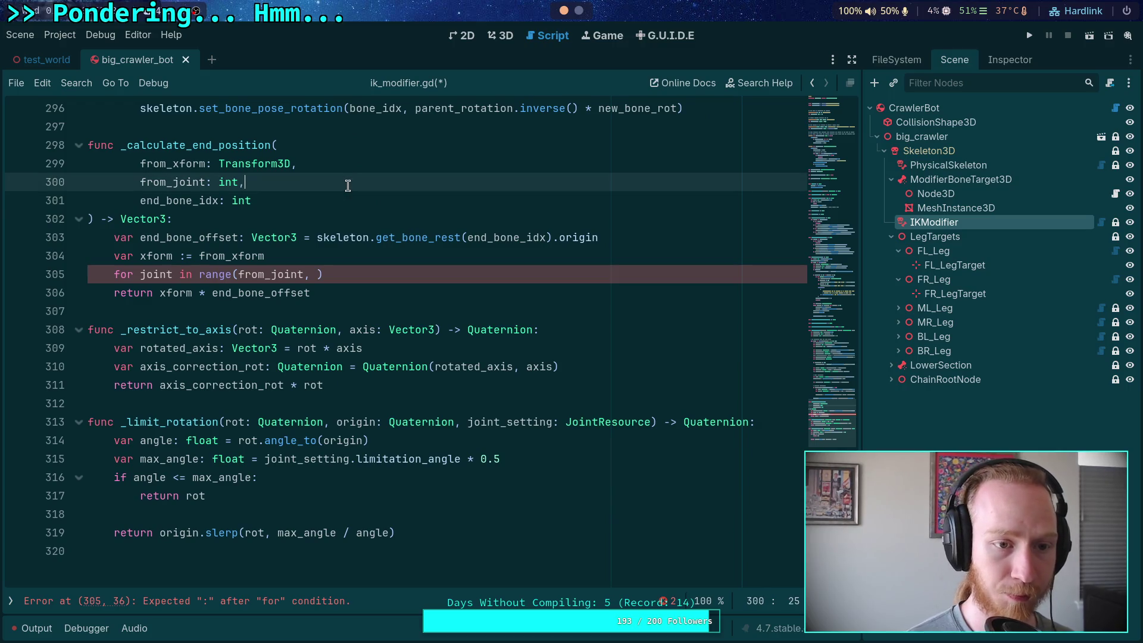
# Add a bone_list: PackedInt32Array parameter after from_joint.
pyautogui.press('Return')
pyautogui.write('bone_l')
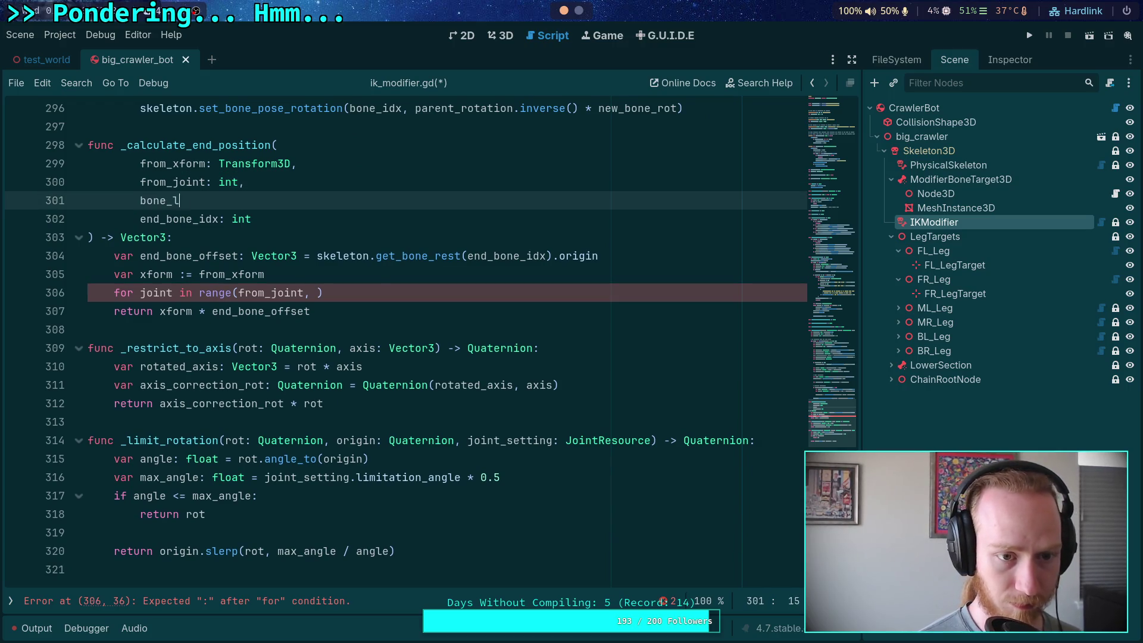
pyautogui.write('ist: PackedI')
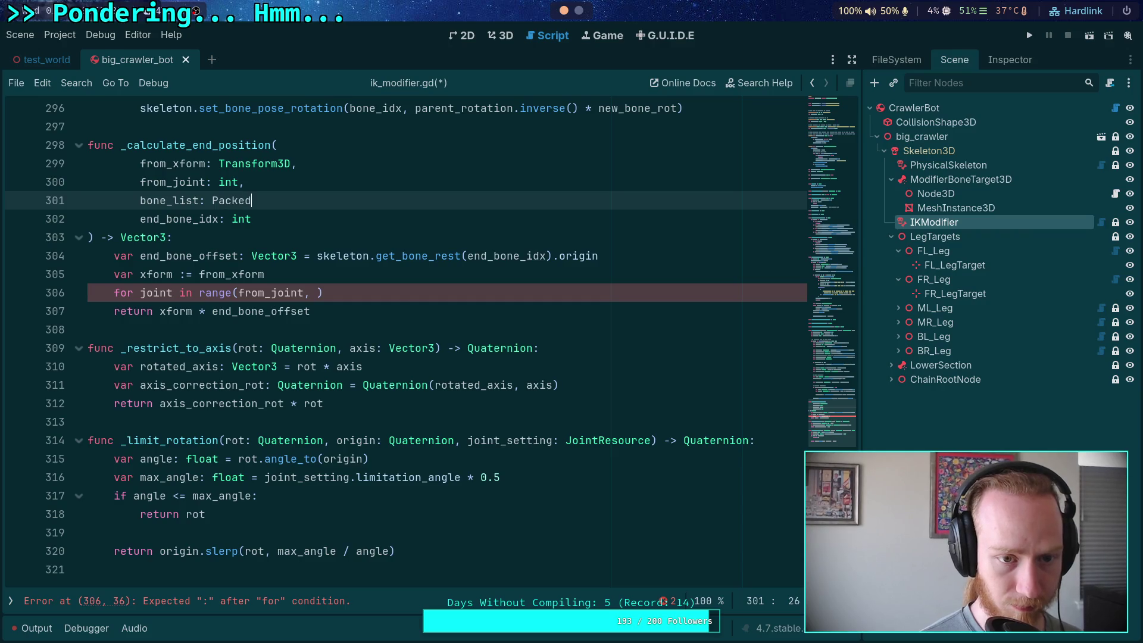
pyautogui.press('Return')
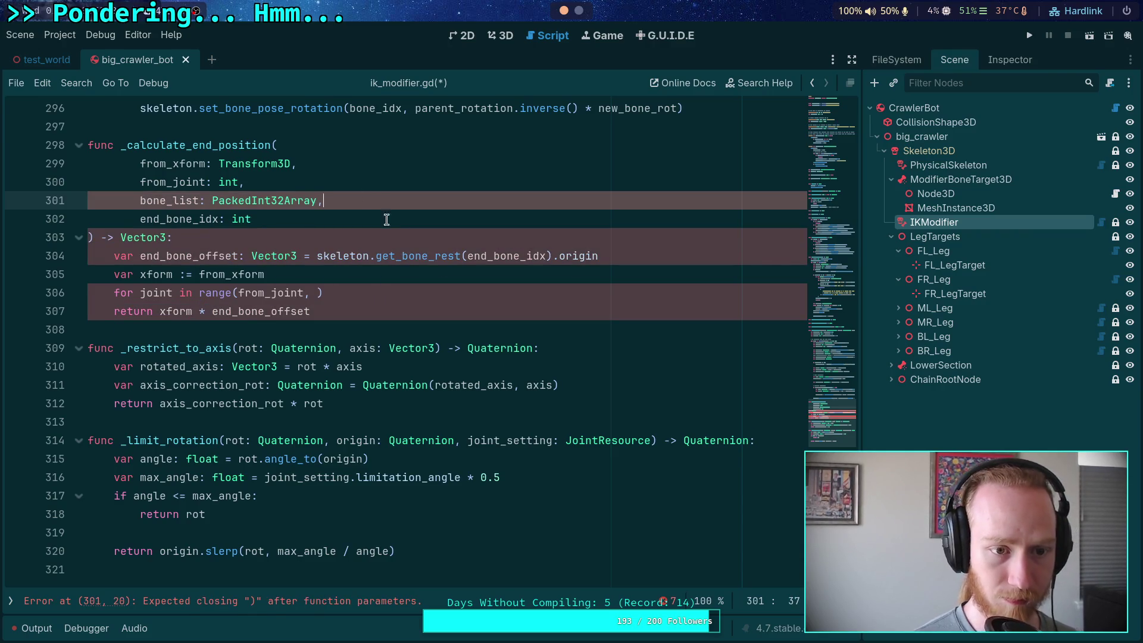
pyautogui.scroll(10, 357, 196)
pyautogui.scroll(-8, 417, 357)
# Complete the loop header as for joint in range(from_joint + 1, bone_list.size()):.
pyautogui.click(317, 404)
pyautogui.write('bone_list.size()')
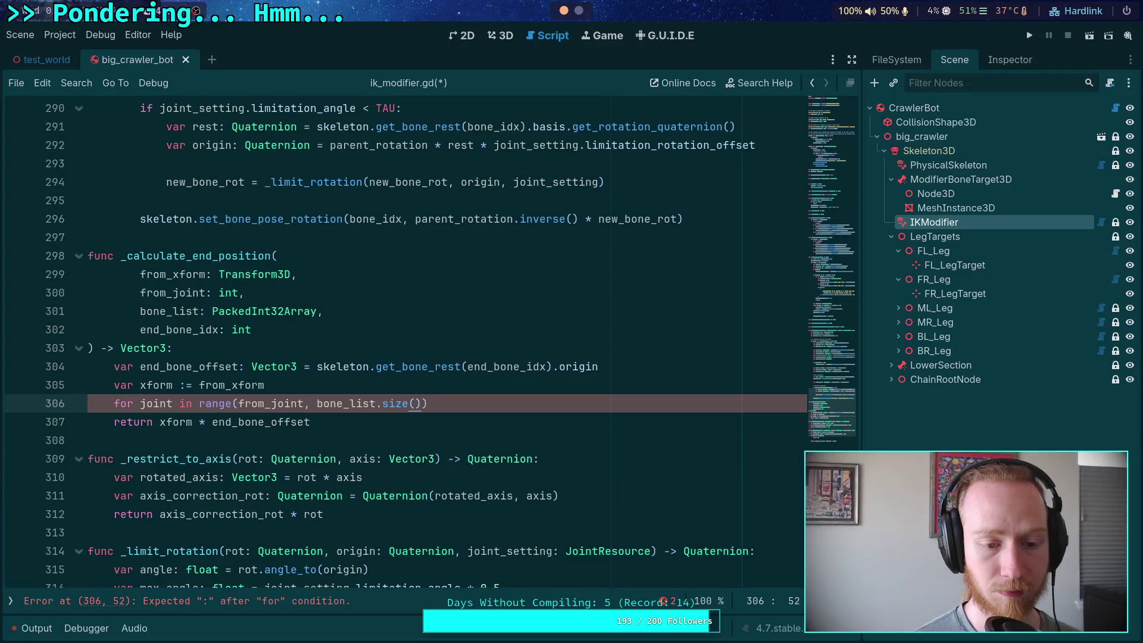
pyautogui.press('Return')
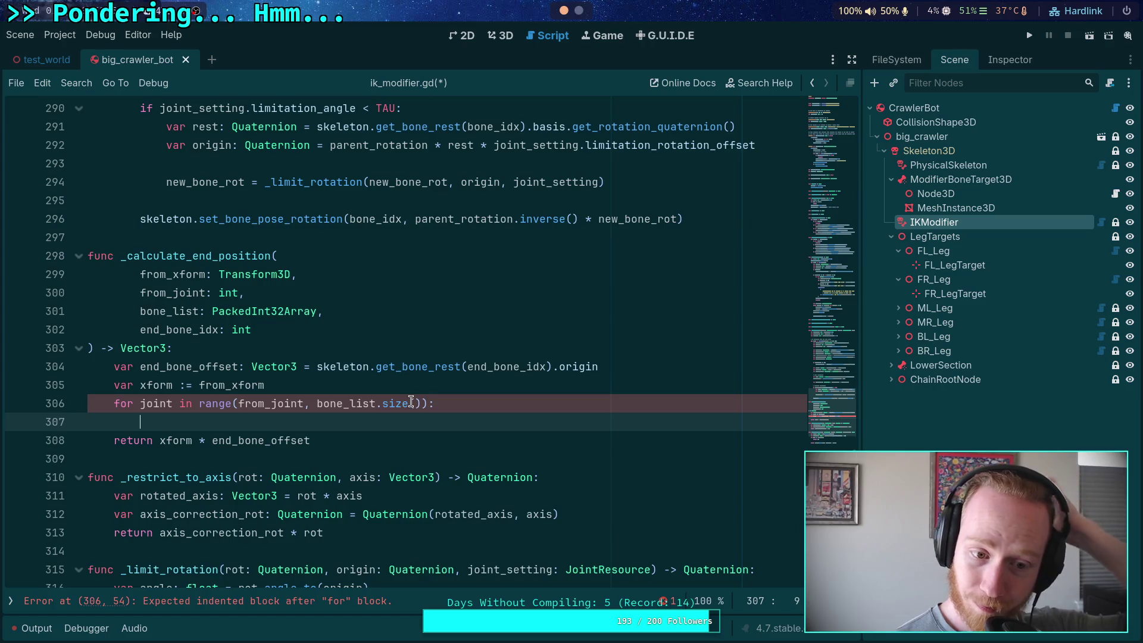
pyautogui.moveTo(411, 402)
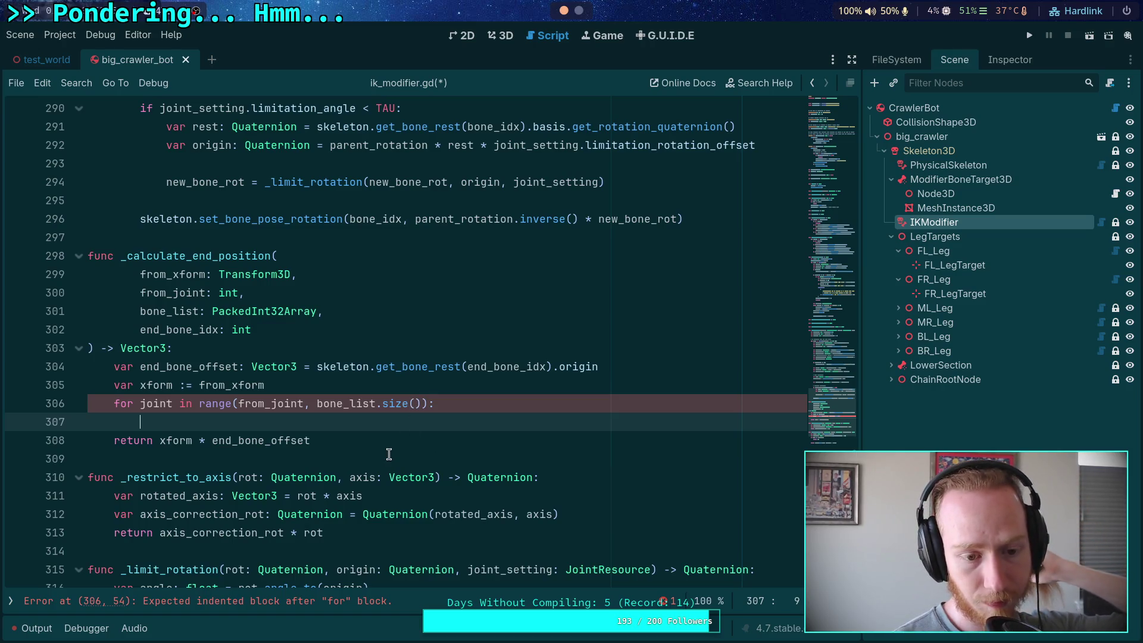
pyautogui.click(304, 403)
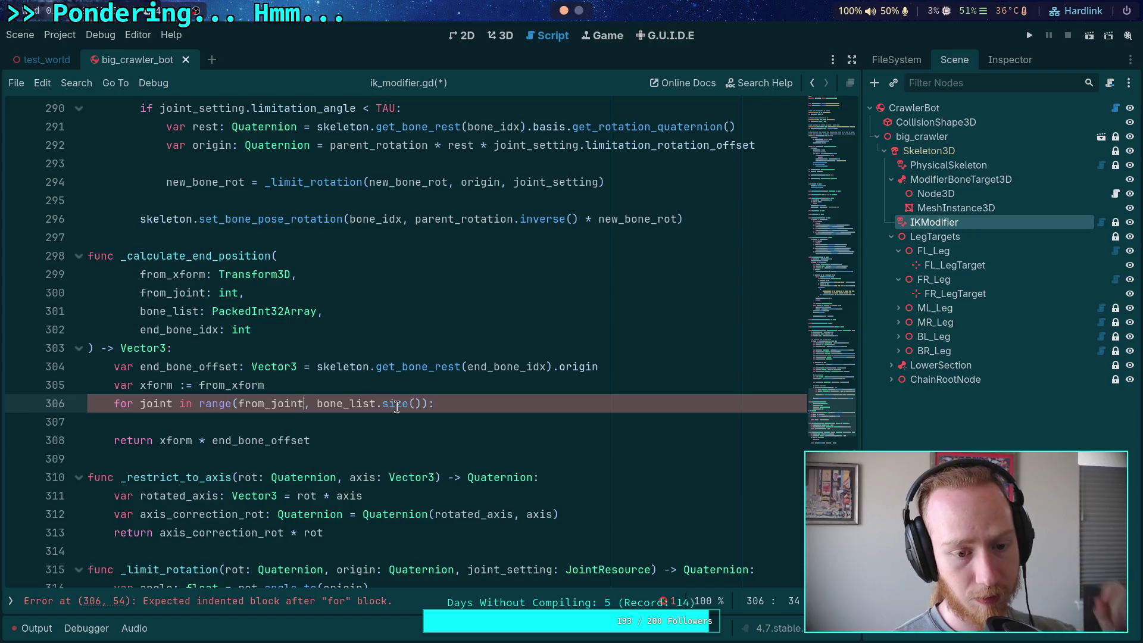
pyautogui.moveTo(397, 405)
pyautogui.write('+ 1')
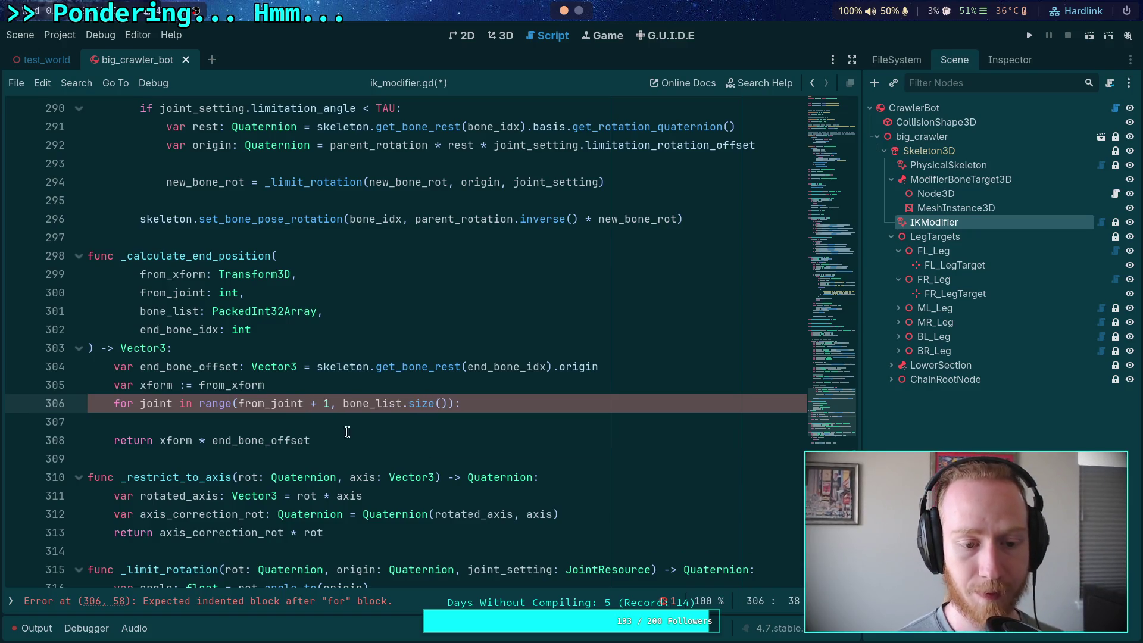
pyautogui.click(374, 419)
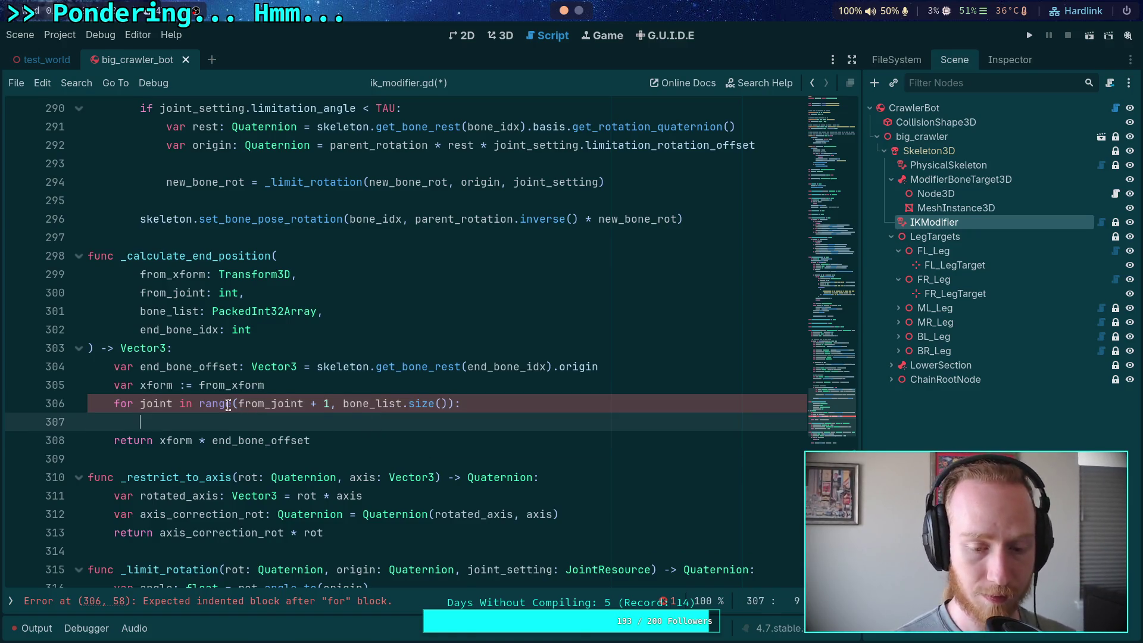
pyautogui.moveTo(228, 405)
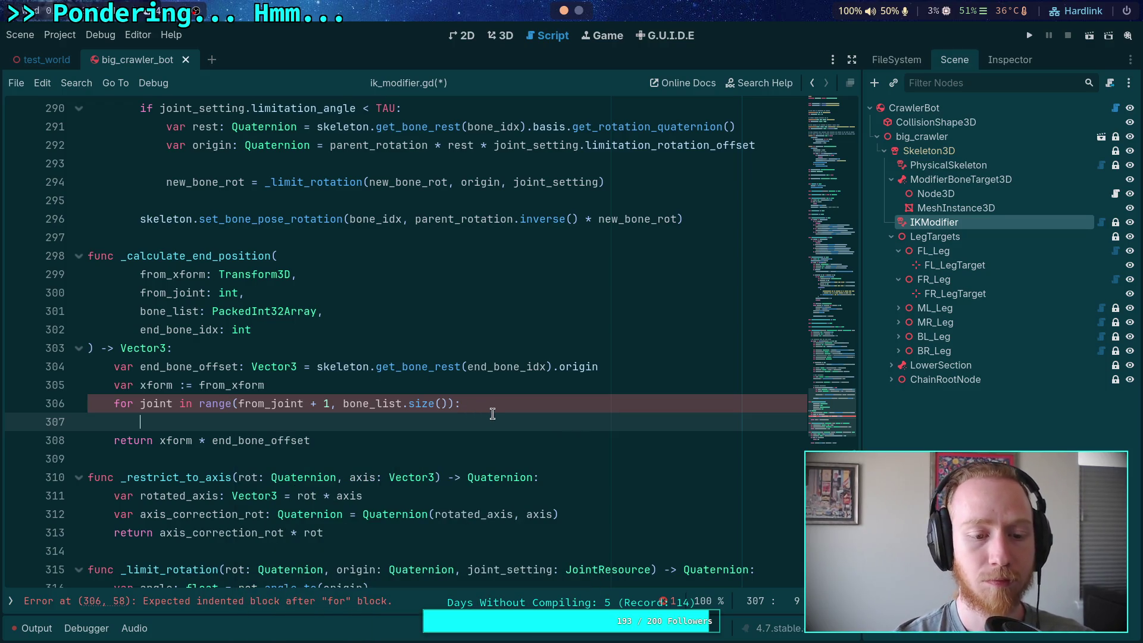
pyautogui.scroll(2, 493, 414)
pyautogui.scroll(1, 493, 414)
pyautogui.scroll(-2, 493, 414)
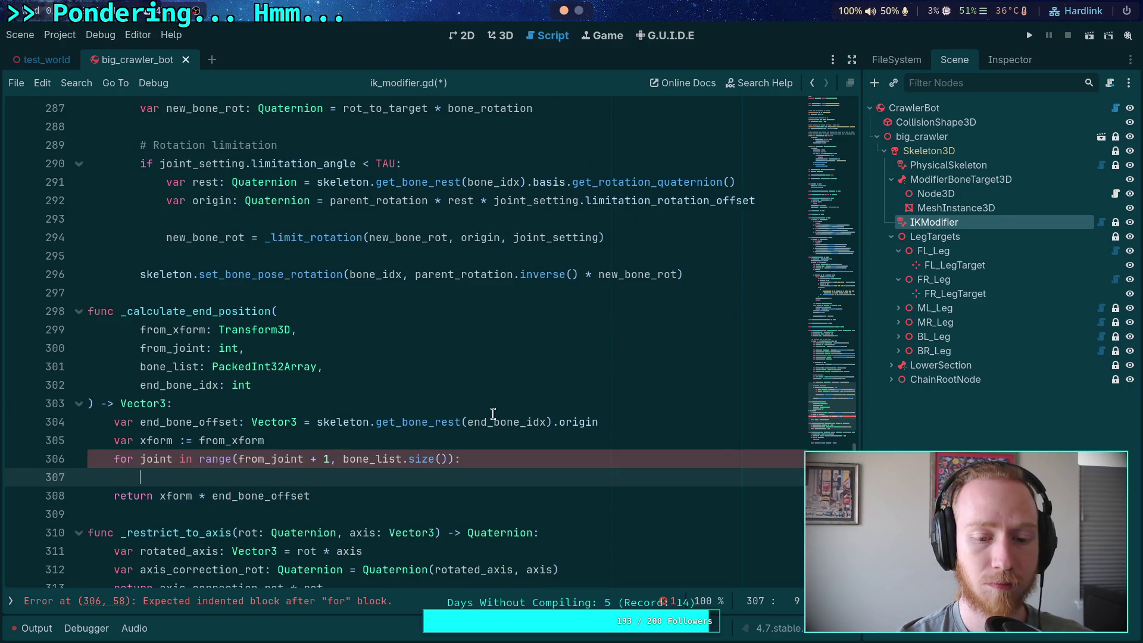
pyautogui.scroll(12, 493, 414)
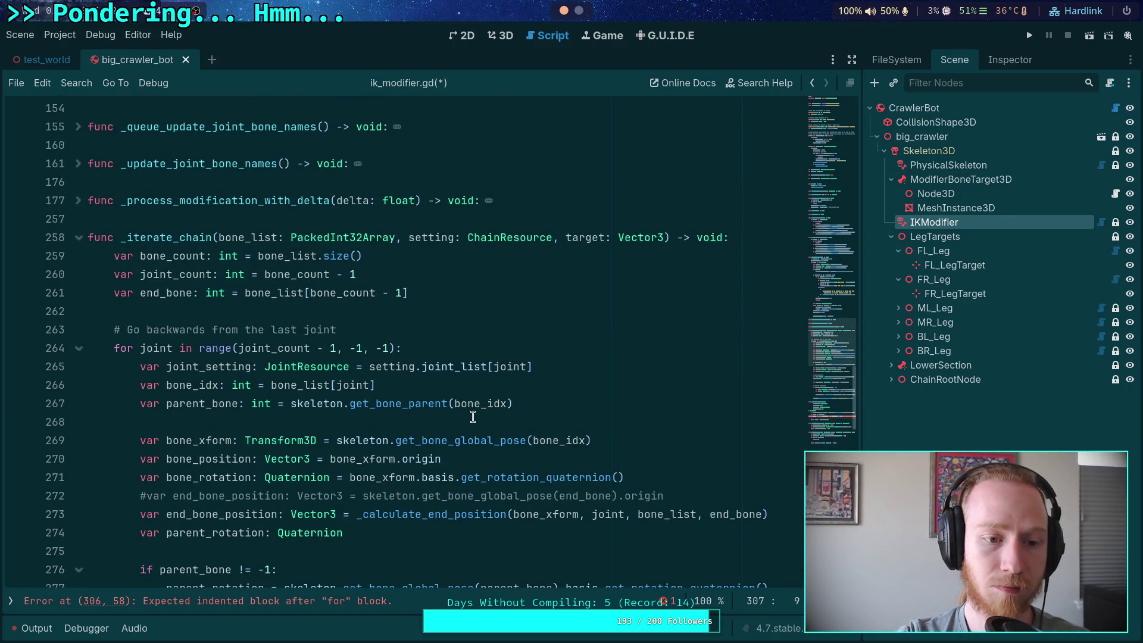
# Review bone_list uses and the line-273 call's bone_list and end_bone arguments.
pyautogui.doubleClick(244, 241)
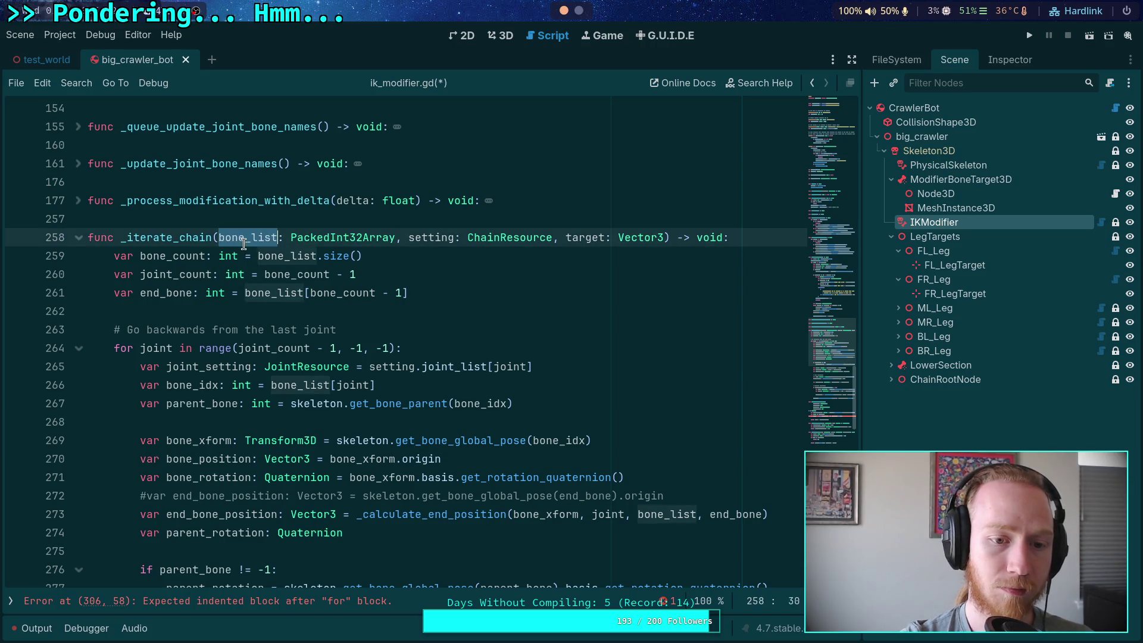
pyautogui.scroll(-2, 308, 366)
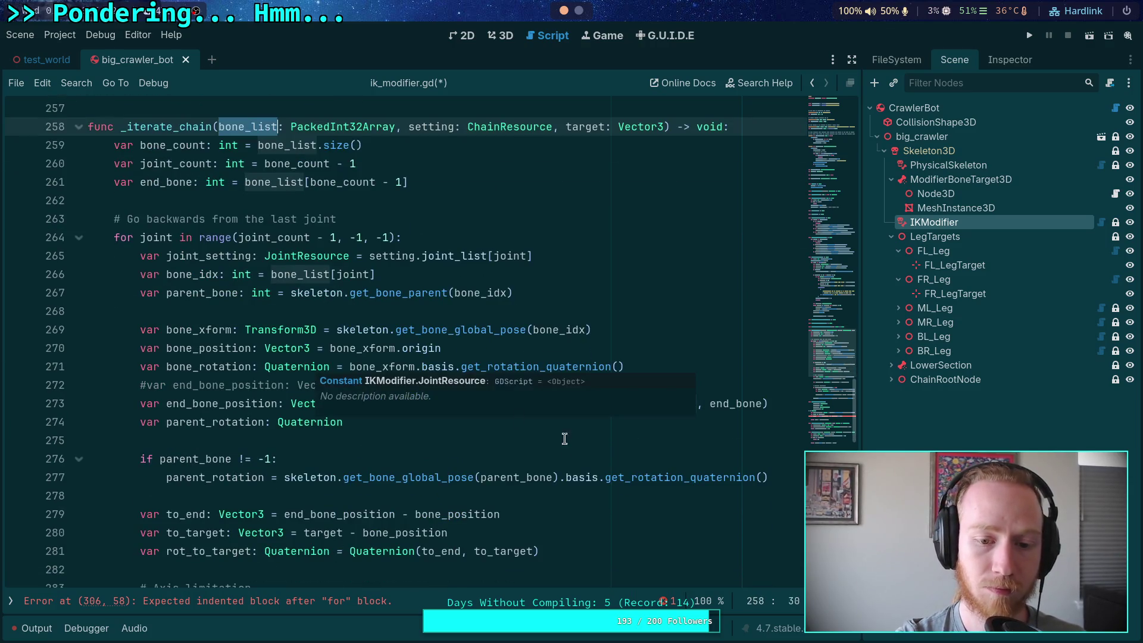
pyautogui.click(700, 405)
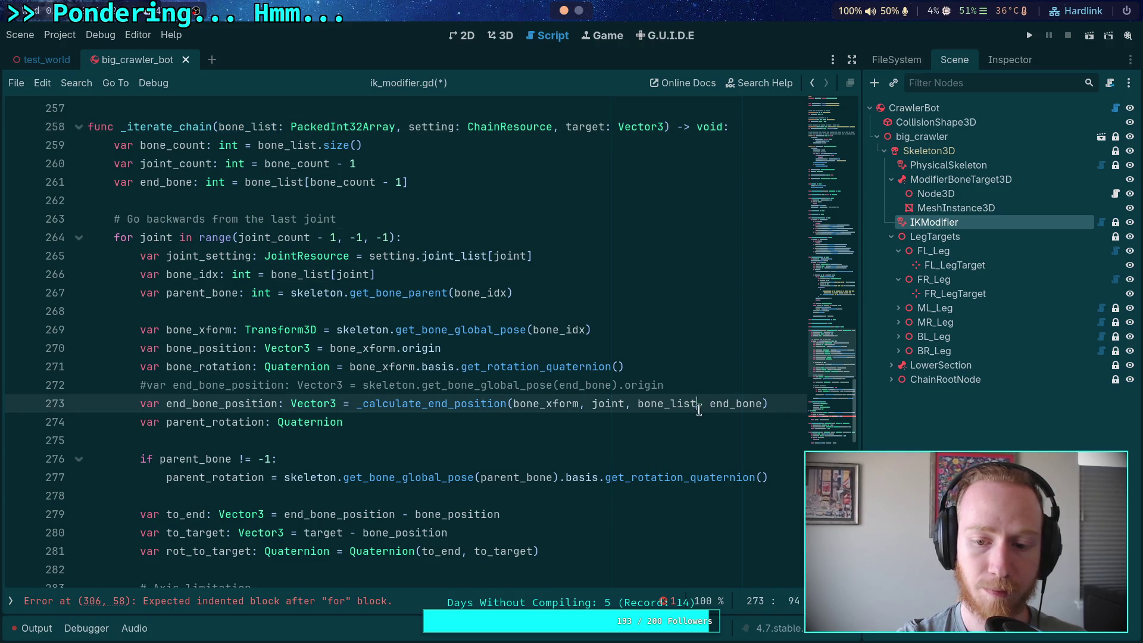
pyautogui.moveTo(698, 405); pyautogui.dragTo(764, 405)
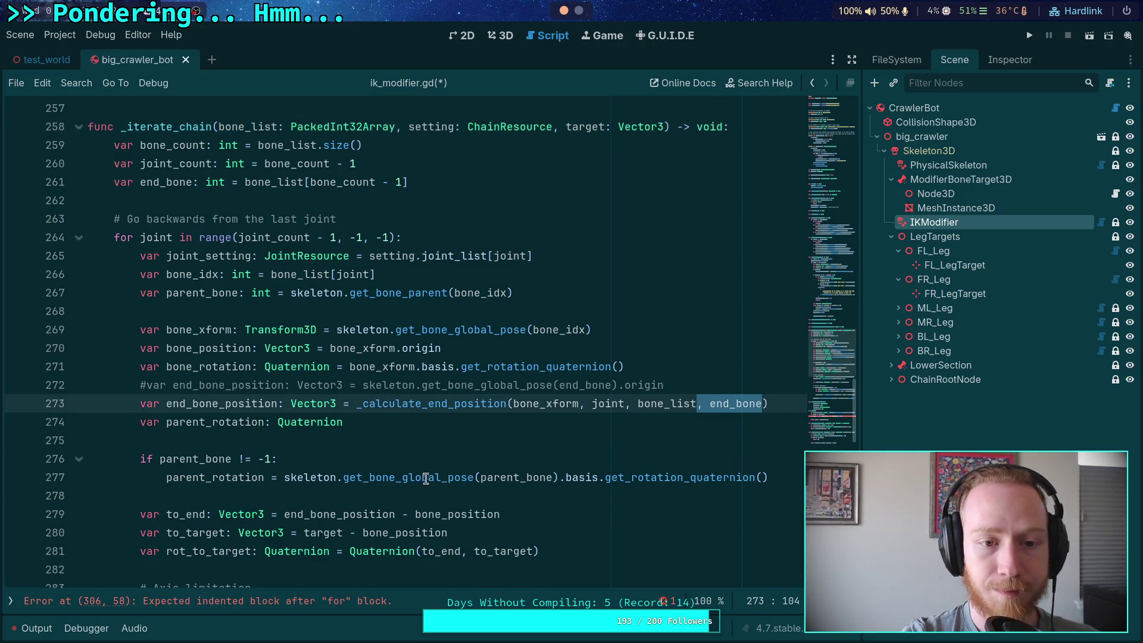
pyautogui.click(446, 438)
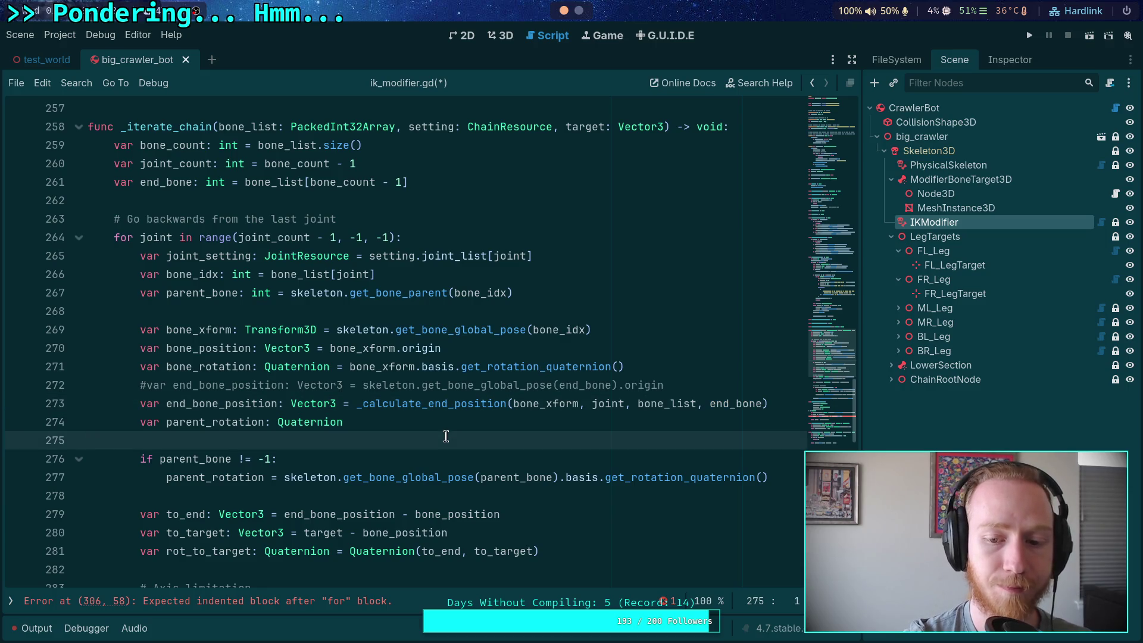
pyautogui.scroll(-11, 349, 436)
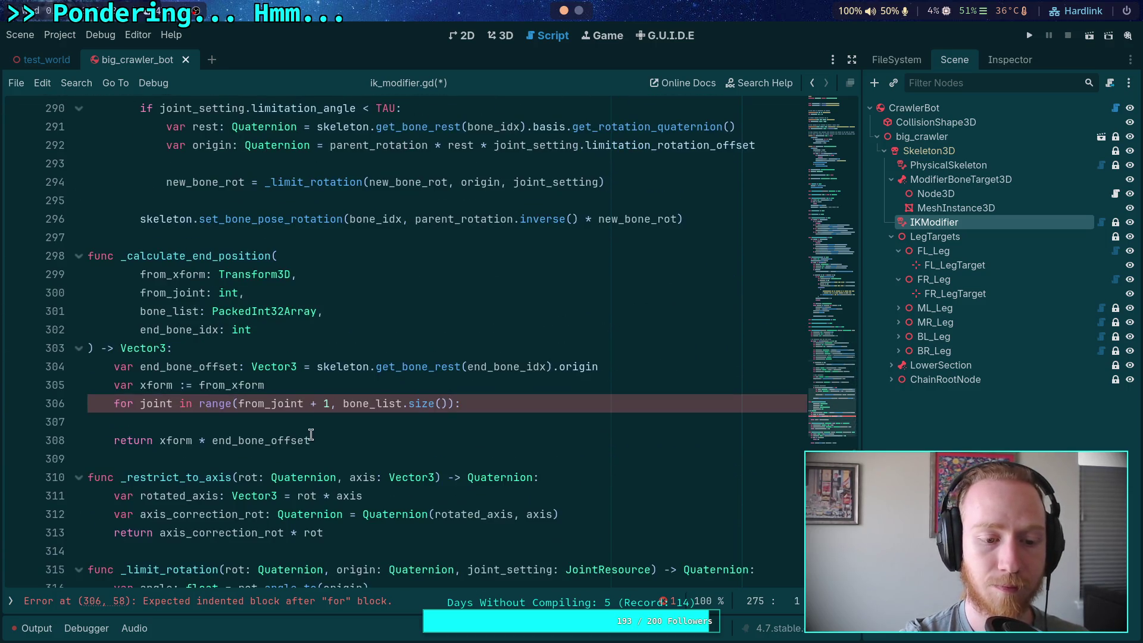
# In the loop, set var bone_idx: int = bone_list[joint] and open an if bone_idx == end_bone_idx: block.
pyautogui.click(354, 416)
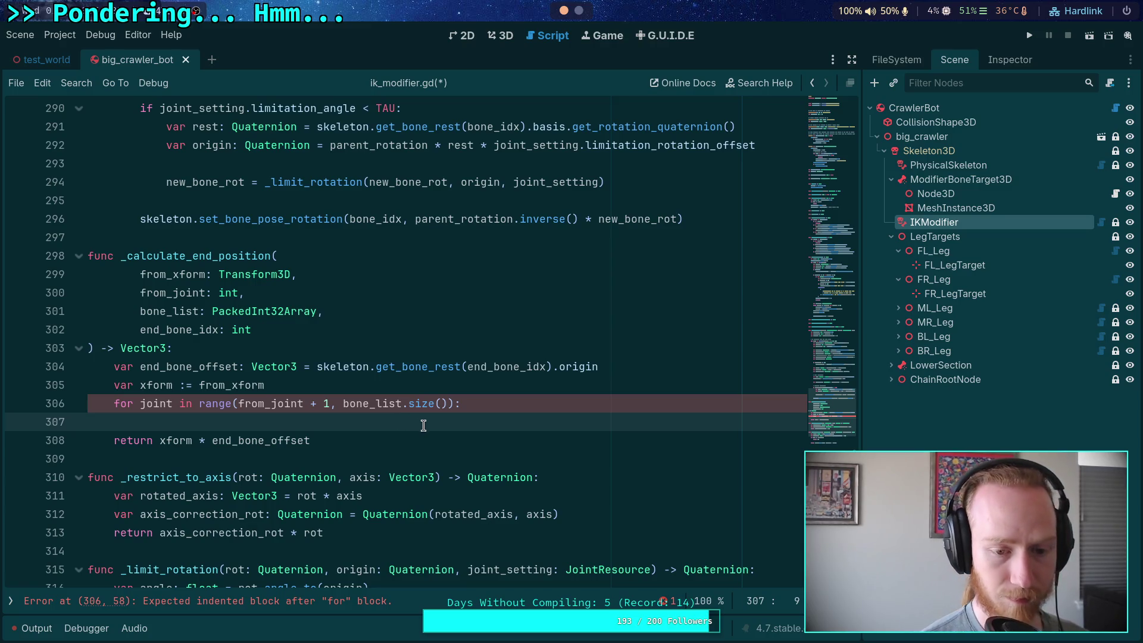
pyautogui.write('var bone_')
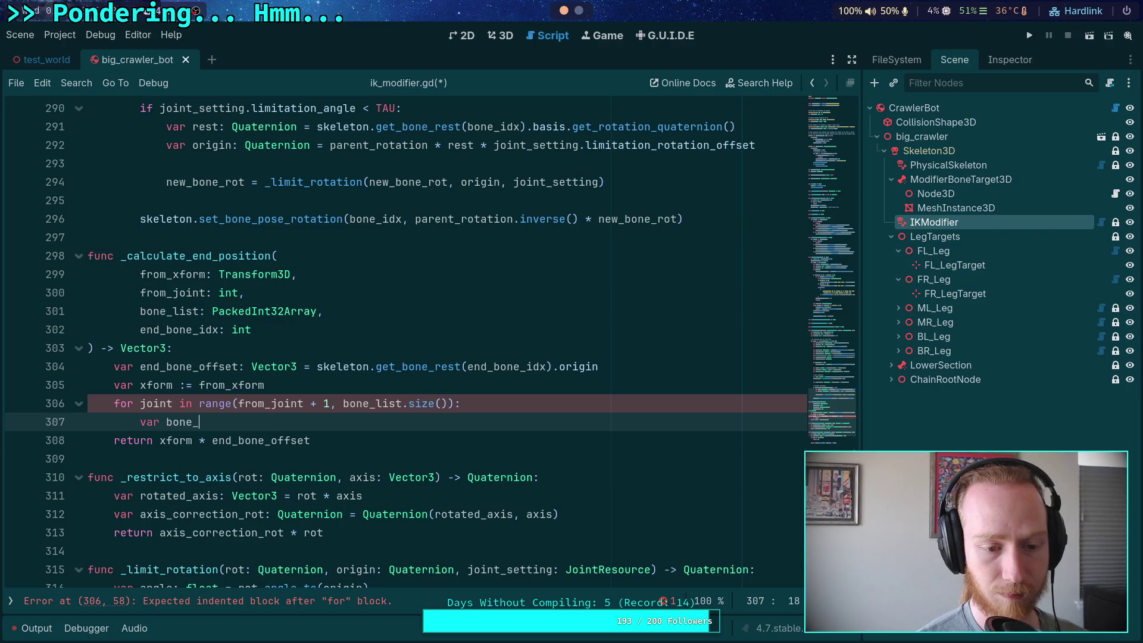
pyautogui.write('idx: int = ')
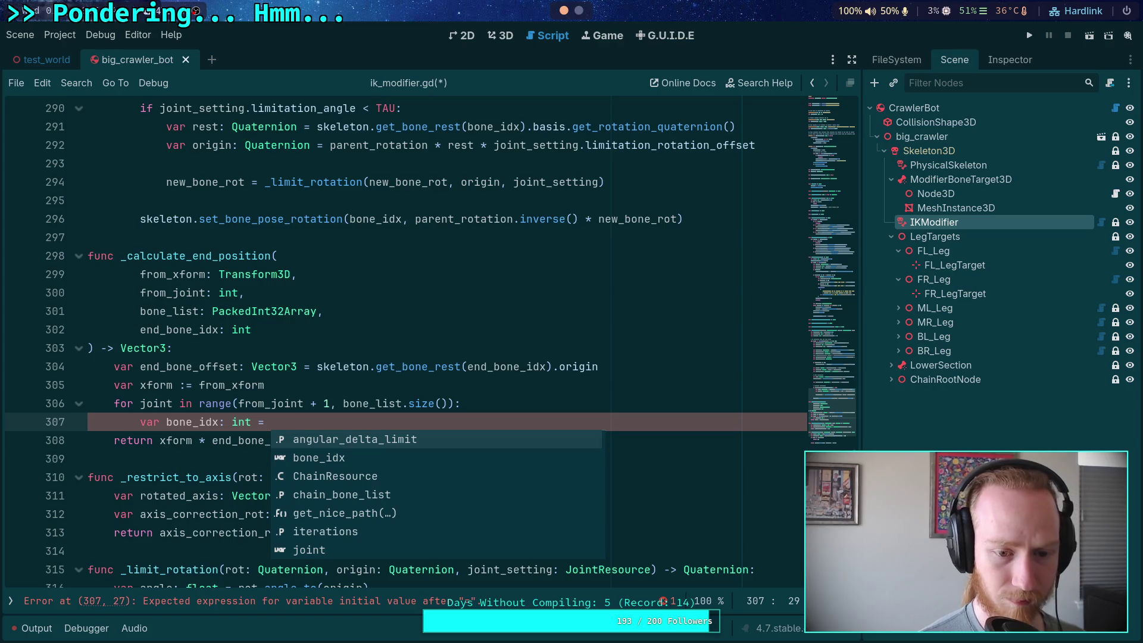
pyautogui.write('bone_list[')
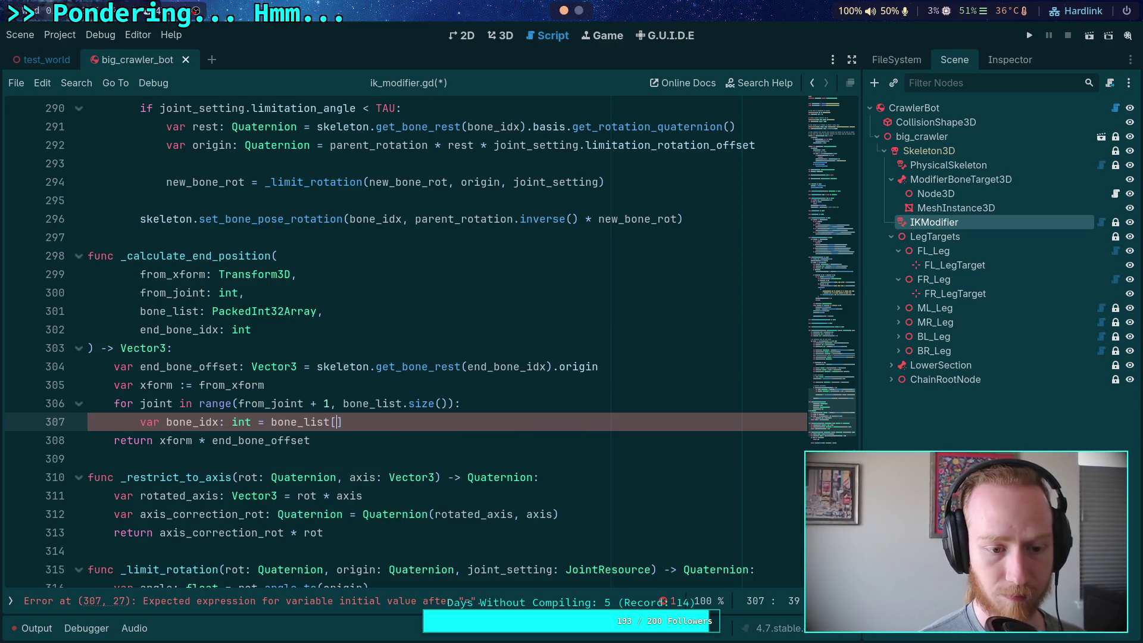
pyautogui.write('joint]')
pyautogui.press('Return')
pyautogui.write('if bone_idx == end_')
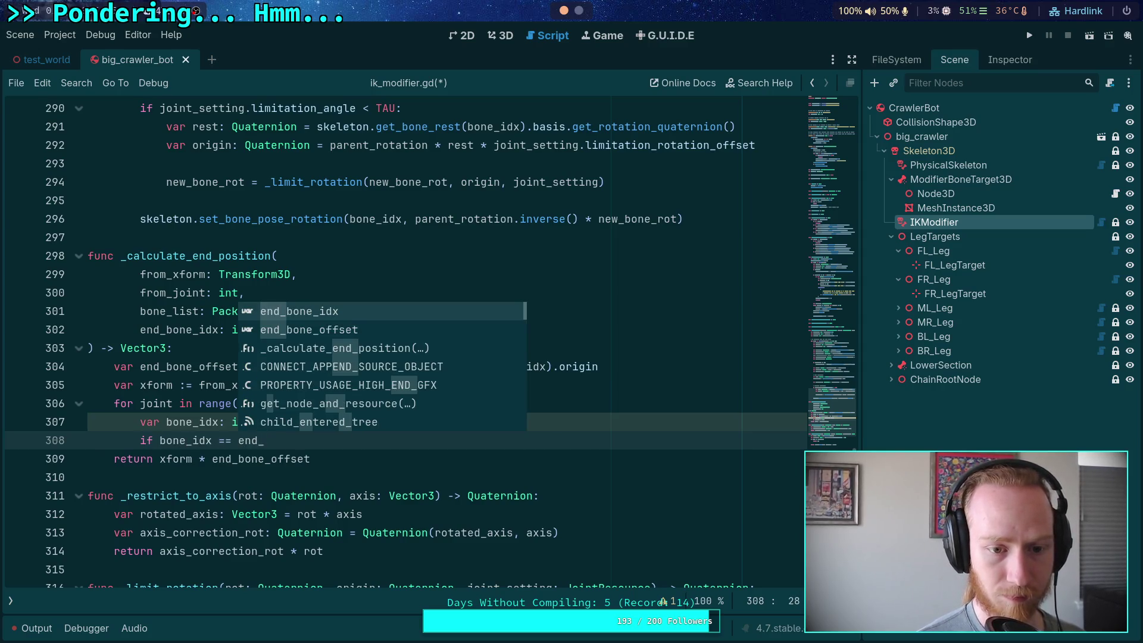
pyautogui.press('Return')
pyautogui.write(':')
pyautogui.press('Return')
pyautogui.press('Return')
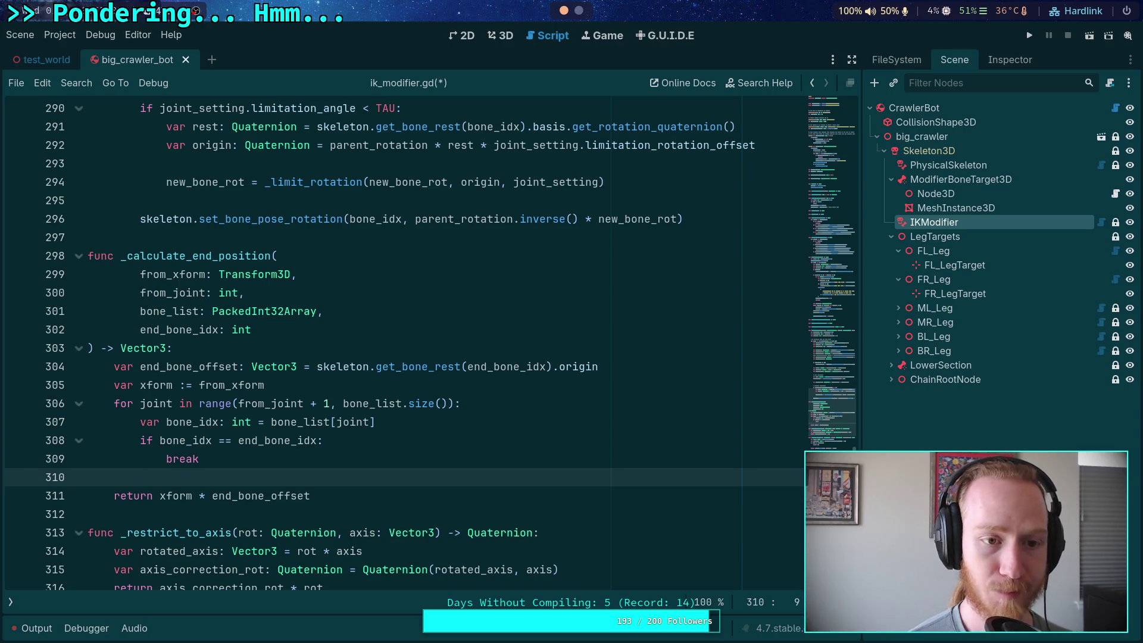
pyautogui.scroll(5, 403, 445)
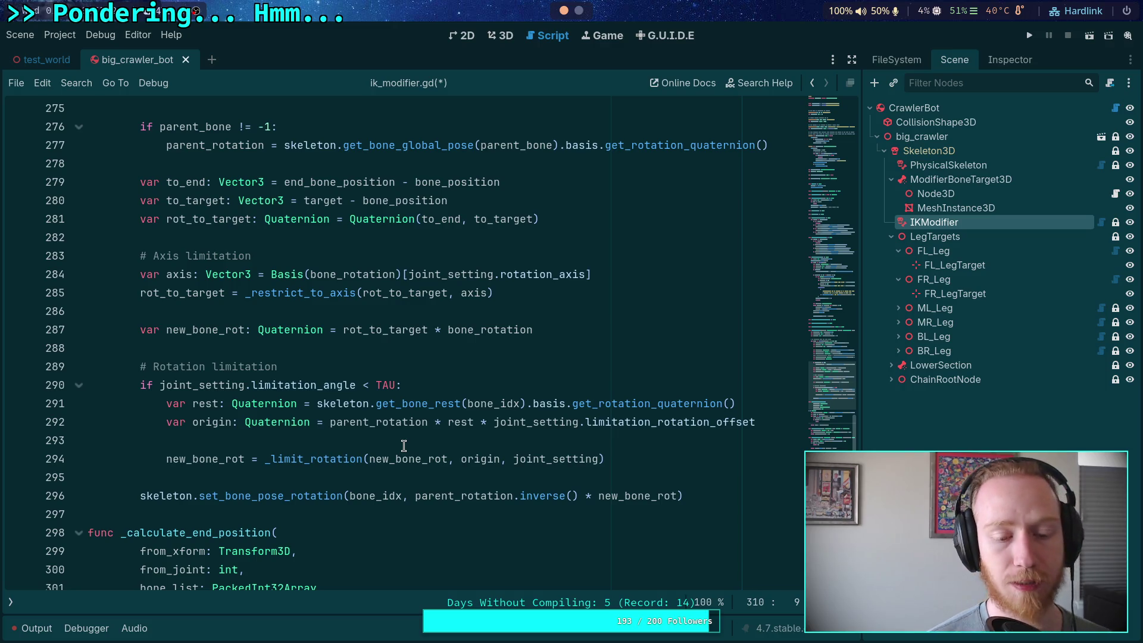
pyautogui.scroll(3, 406, 436)
pyautogui.scroll(-10, 407, 436)
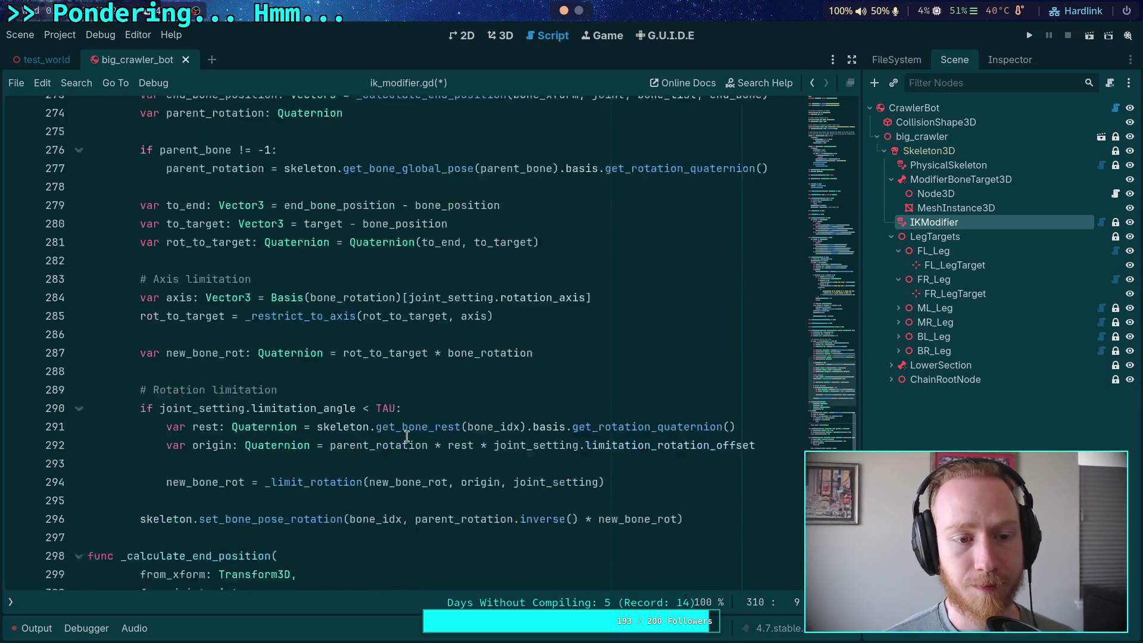
pyautogui.scroll(1, 406, 436)
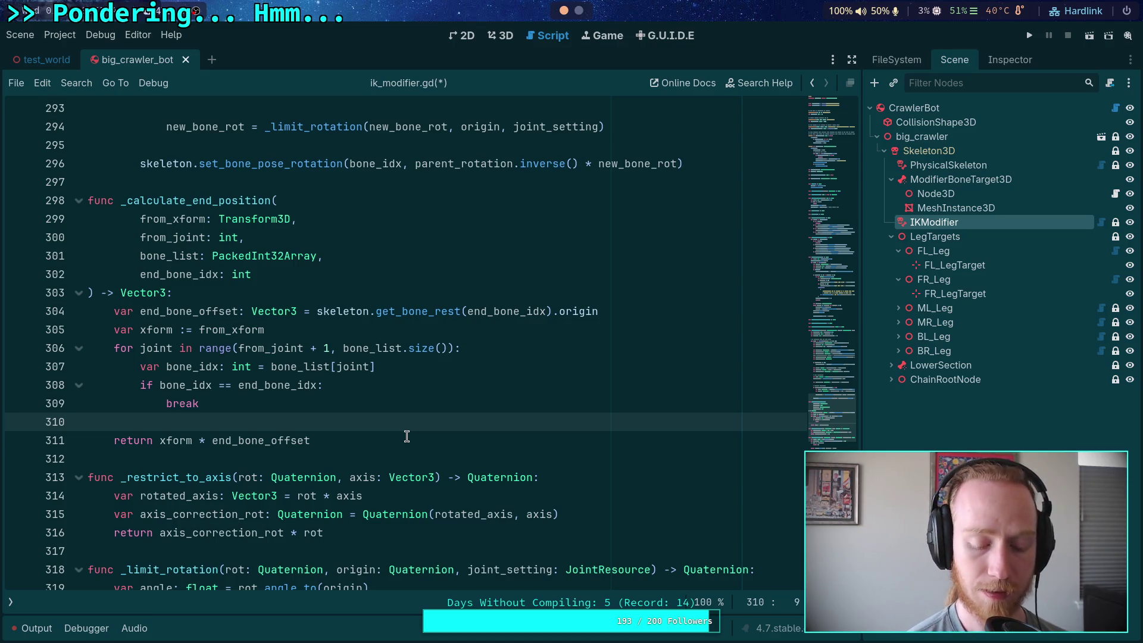
# Declare bone_offset: Vector3 = skeleton.get_bone_rest(bone_idx).origin, then start a bone_rest: Transform3D line above it.
pyautogui.write('var pose: ')
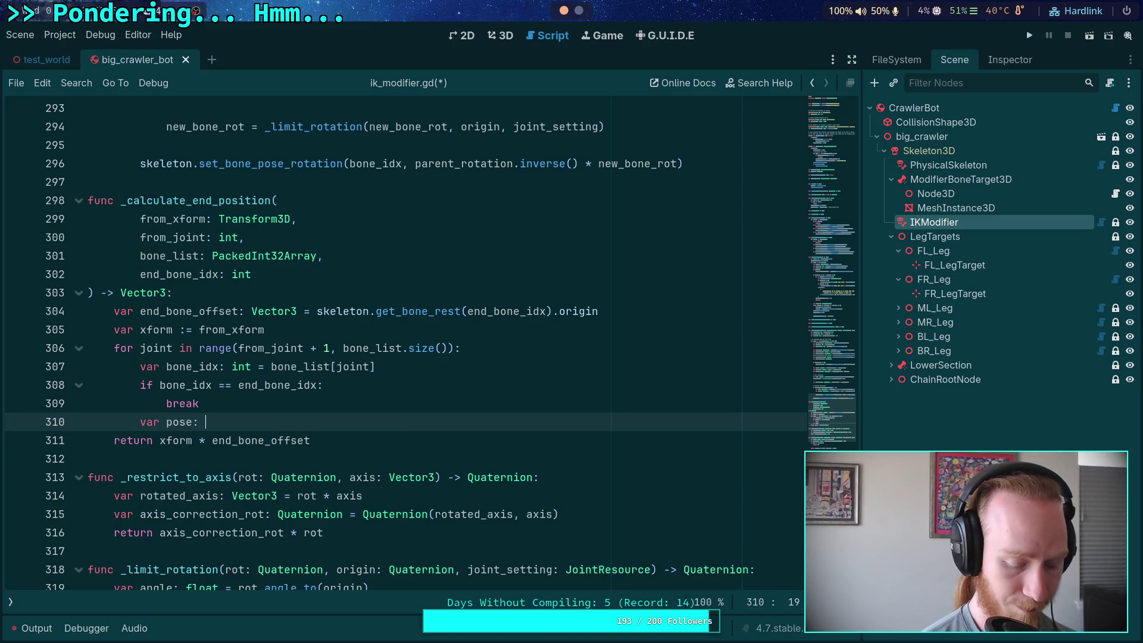
pyautogui.write('Trans')
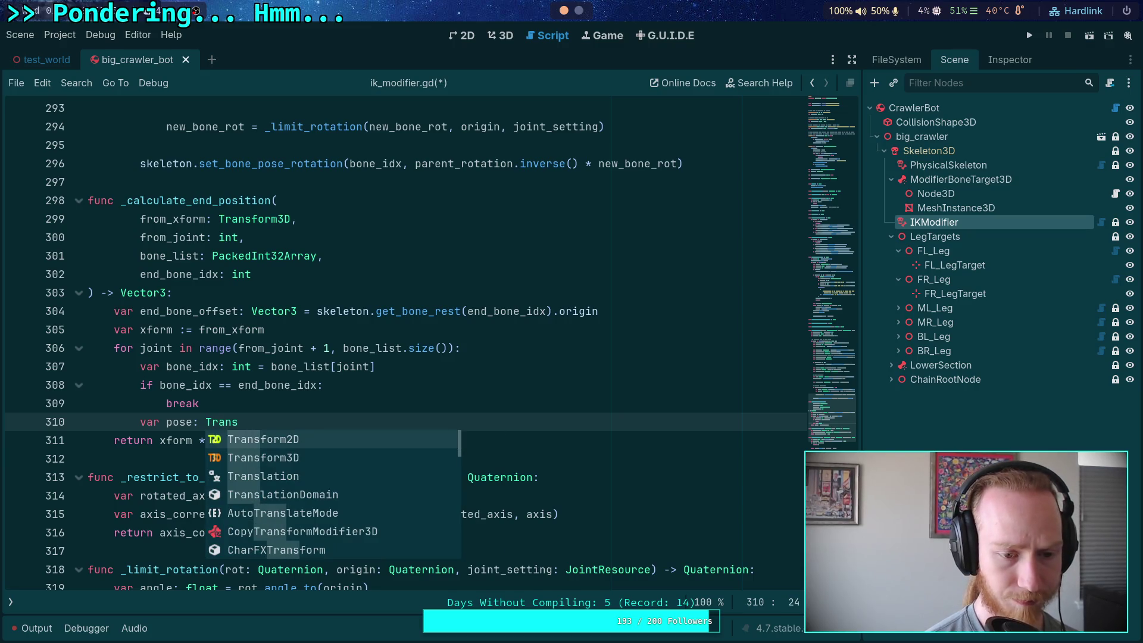
pyautogui.press('BackSpace')
pyautogui.press('BackSpace')
pyautogui.press('BackSpace')
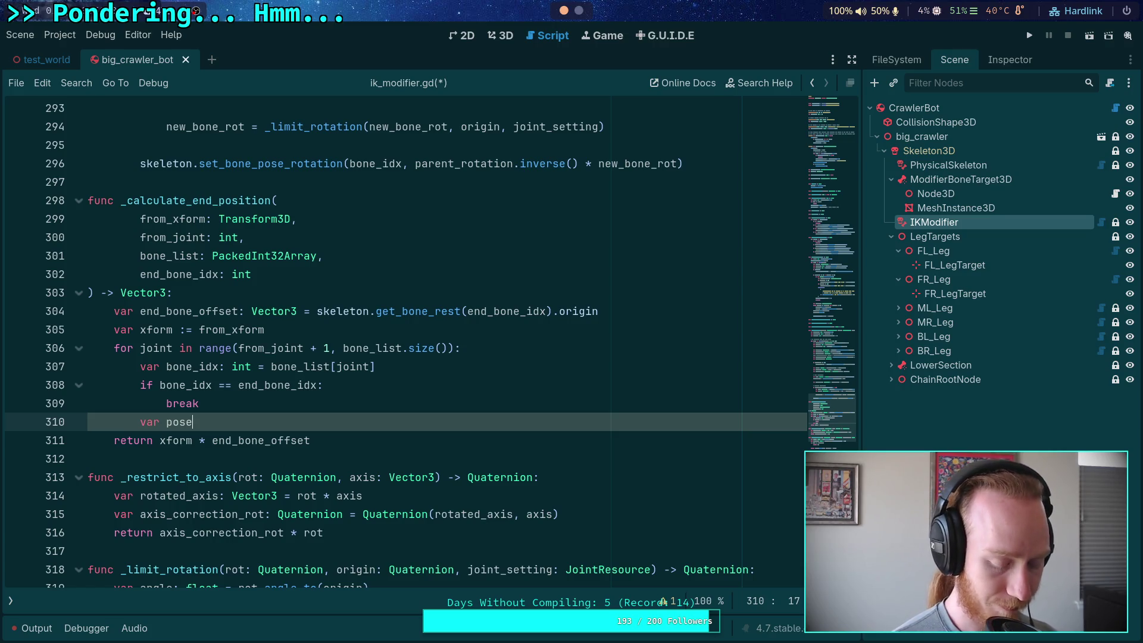
pyautogui.write('_off')
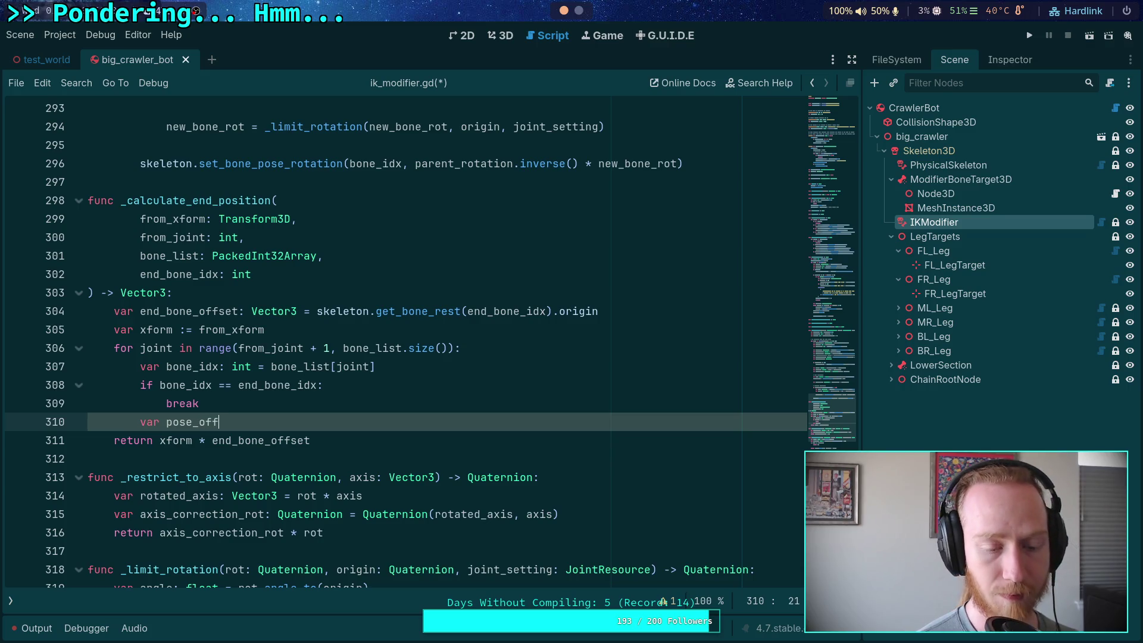
pyautogui.press('BackSpace')
pyautogui.press('BackSpace')
pyautogui.press('BackSpace')
pyautogui.press('BackSpace')
pyautogui.press('BackSpace')
pyautogui.press('BackSpace')
pyautogui.press('BackSpace')
pyautogui.press('BackSpace')
pyautogui.write('bone_offset: ')
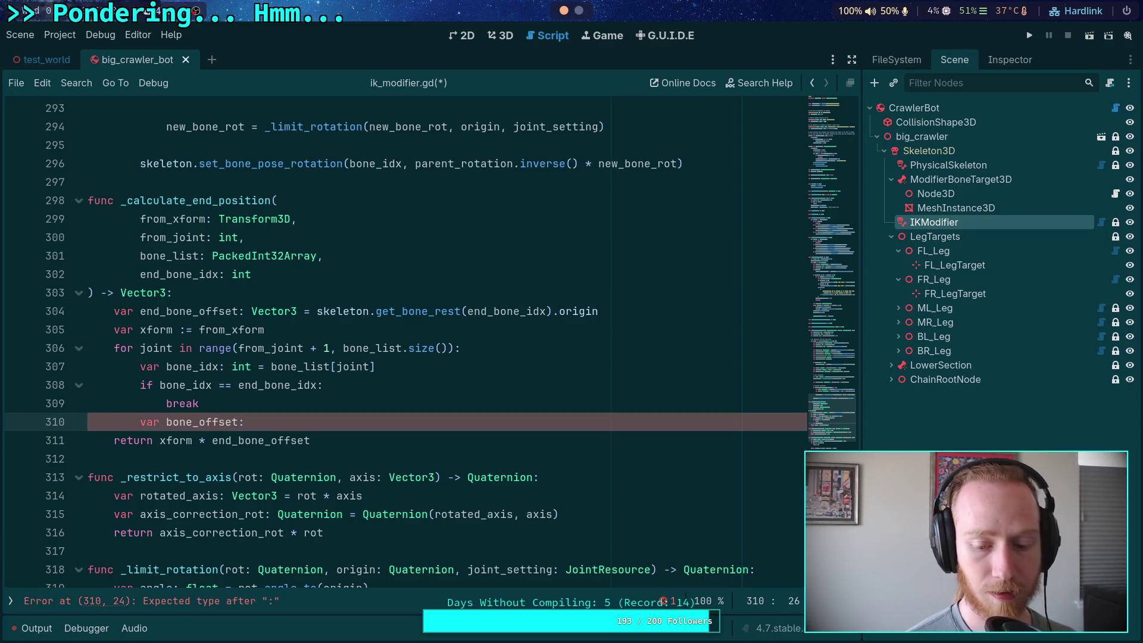
pyautogui.write('Vector3 = skeleton.get-b')
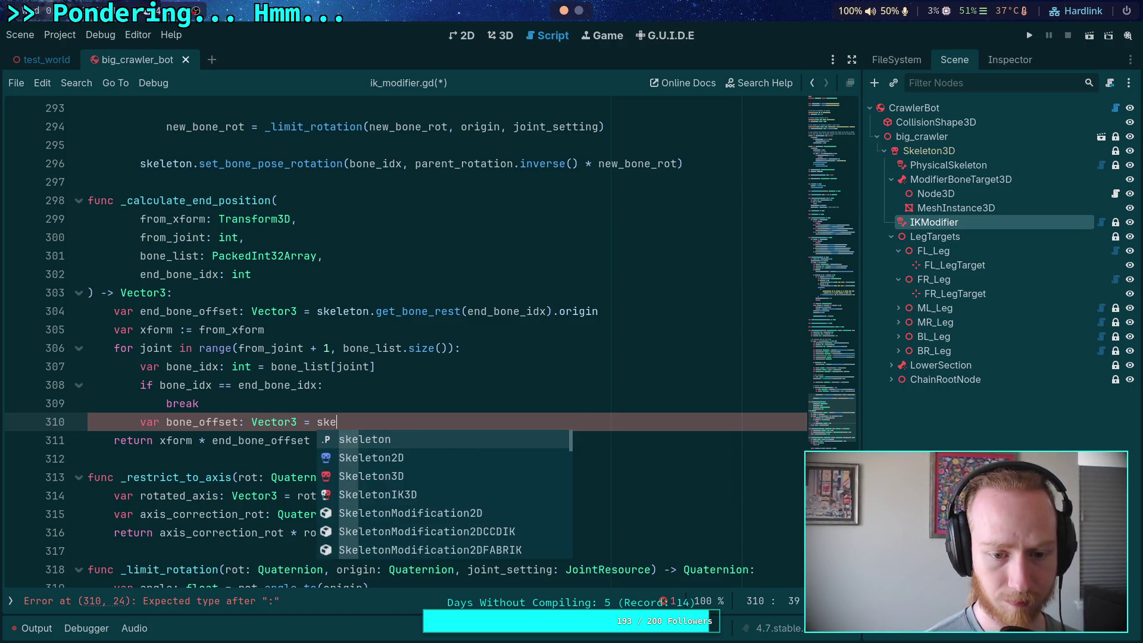
pyautogui.press('BackSpace')
pyautogui.press('BackSpace')
pyautogui.write('_bon')
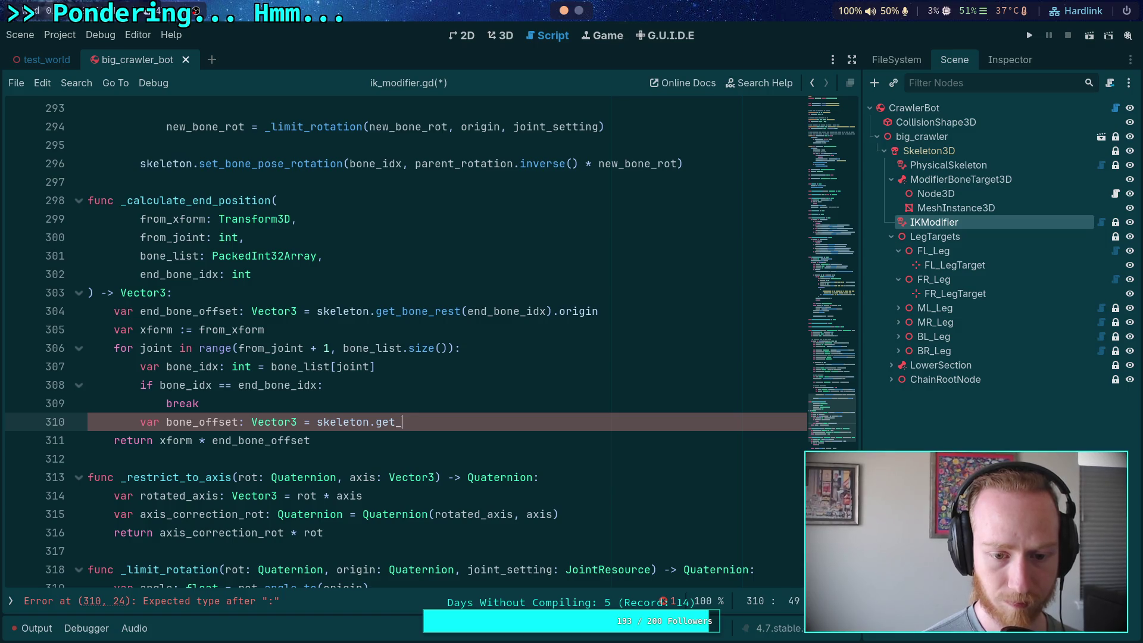
pyautogui.press('Down')
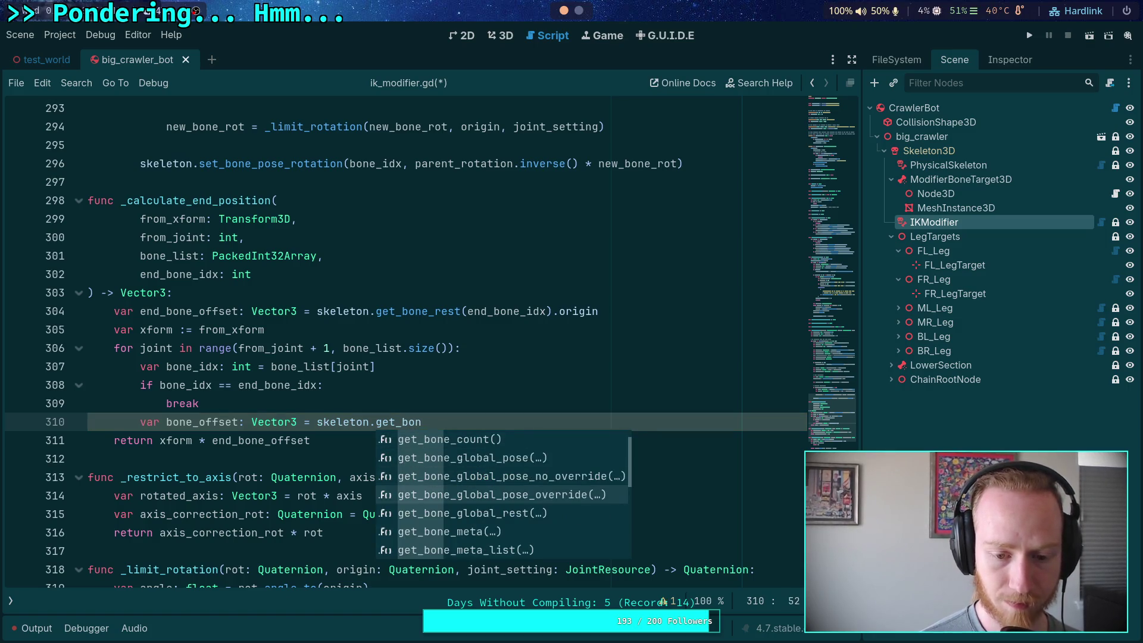
pyautogui.write('e_re')
pyautogui.press('Return')
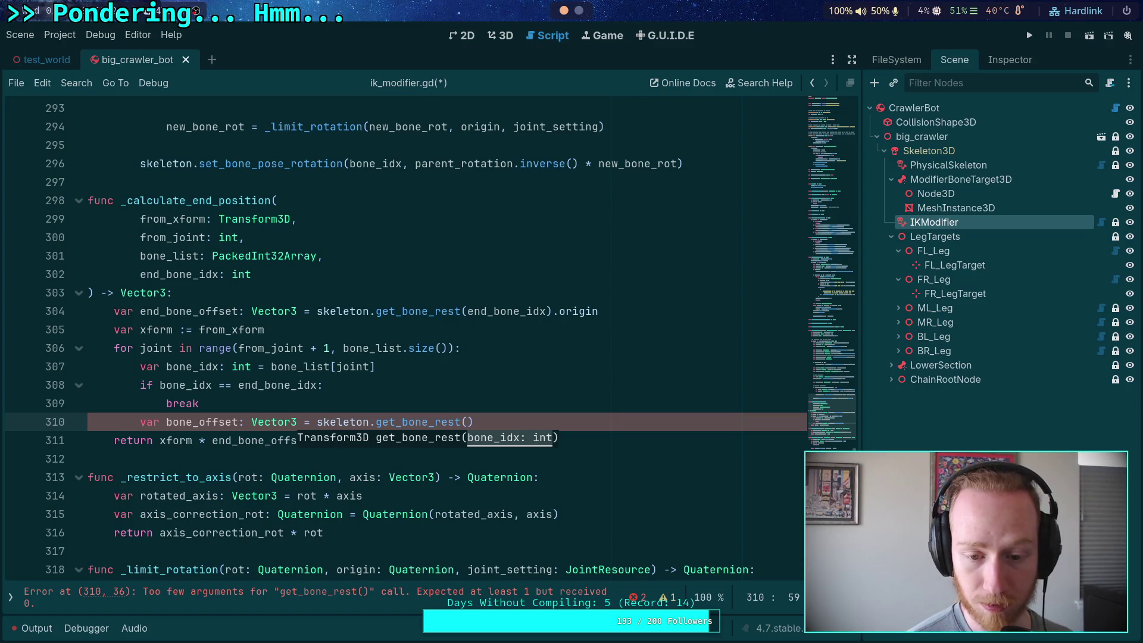
pyautogui.write('bone_idx')
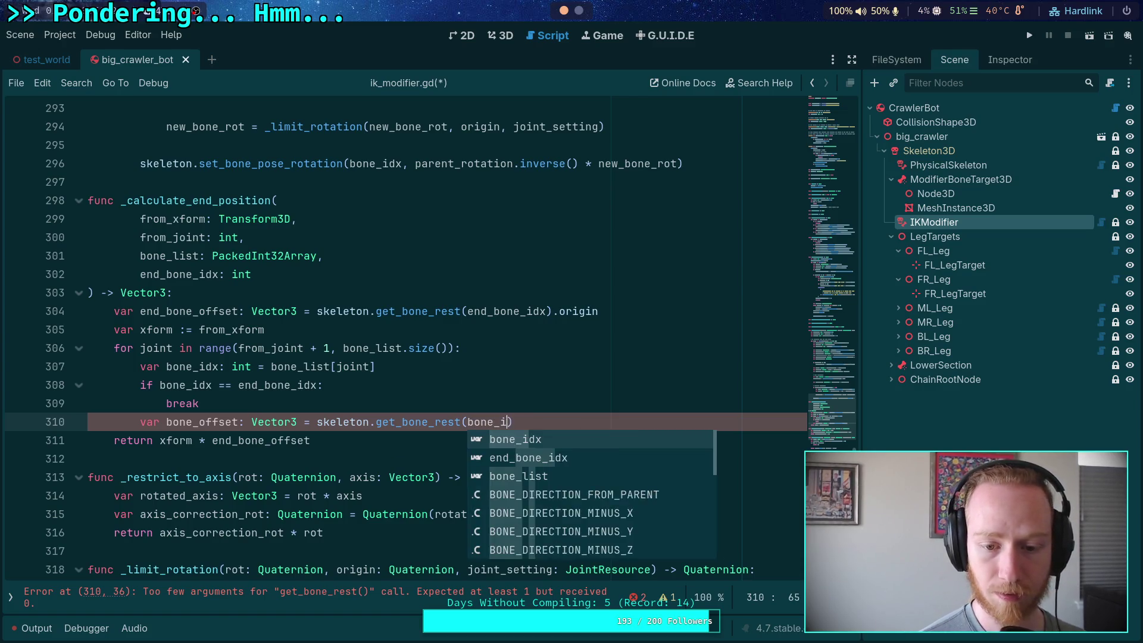
pyautogui.write(').origin')
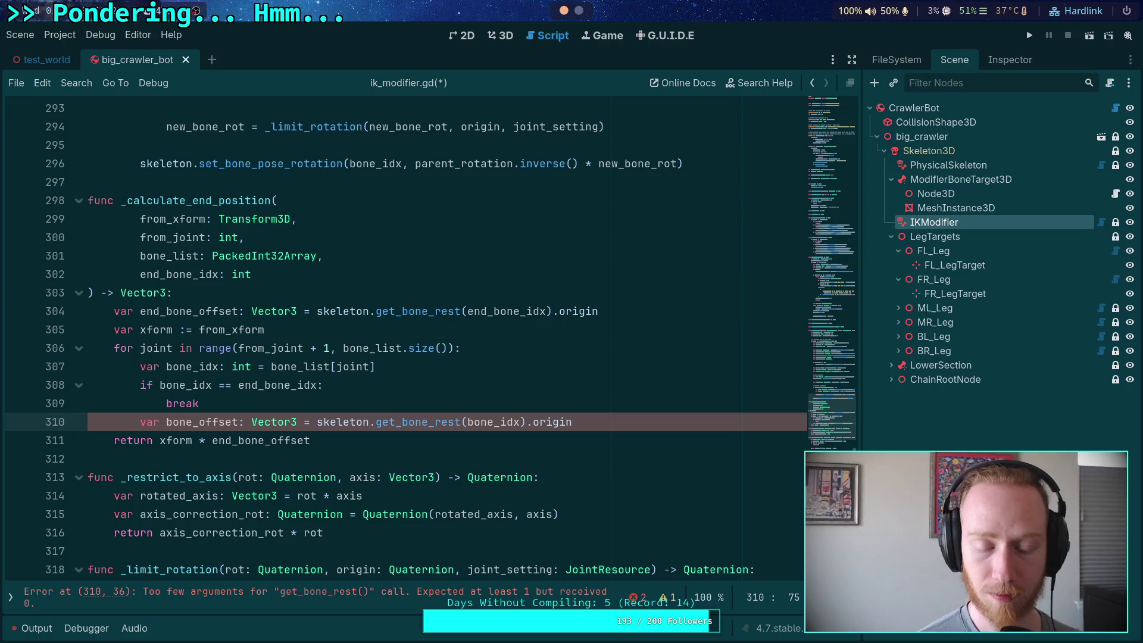
pyautogui.hotkey('ctrl', 'shift', 'Return')
pyautogui.write('var bone_re')
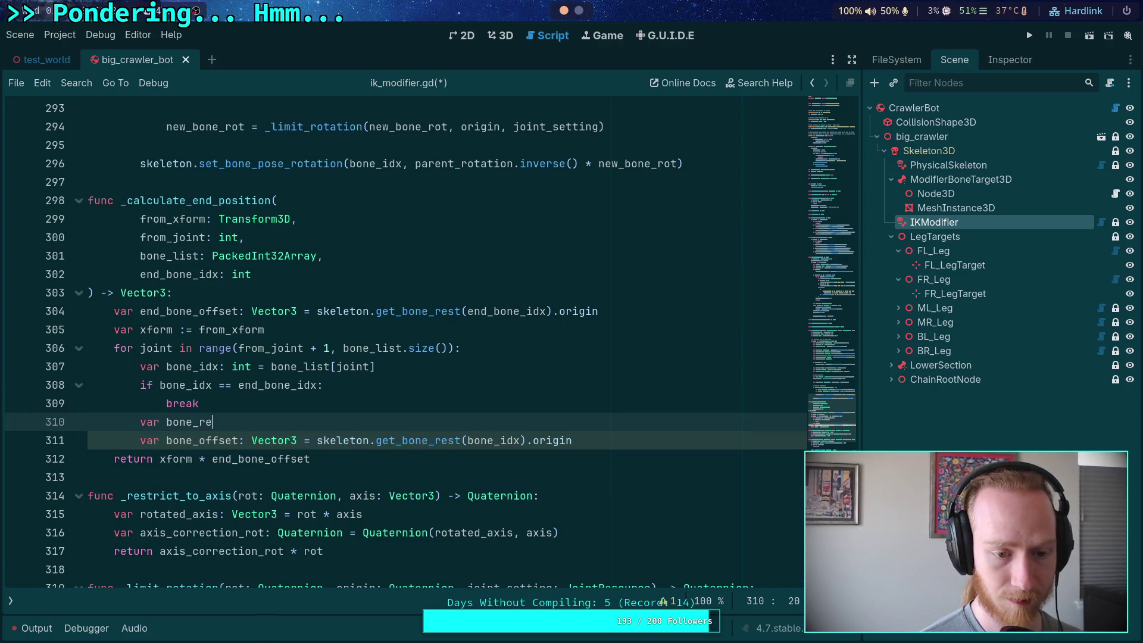
pyautogui.write('st: Transform3D = ')
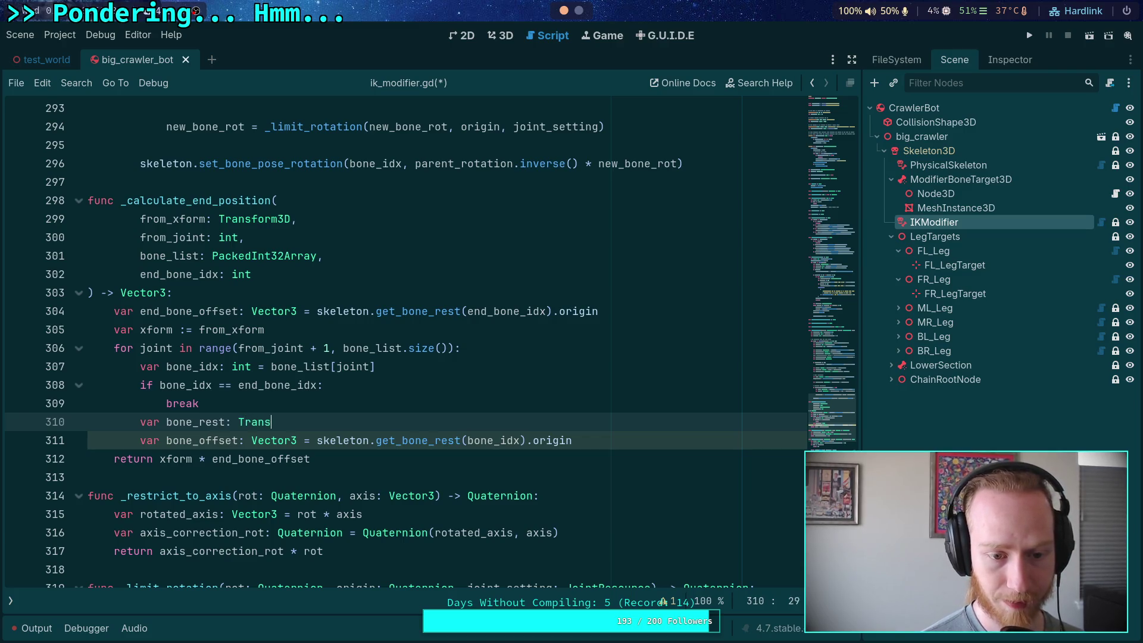
pyautogui.write('sk')
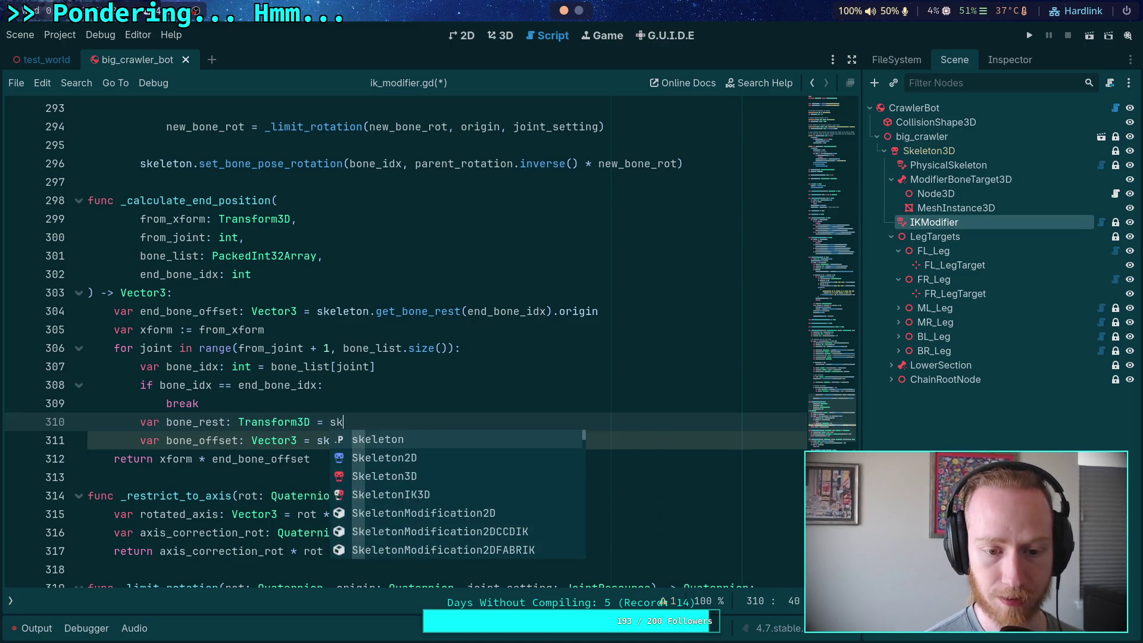
pyautogui.write('eleton.get_bone_re')
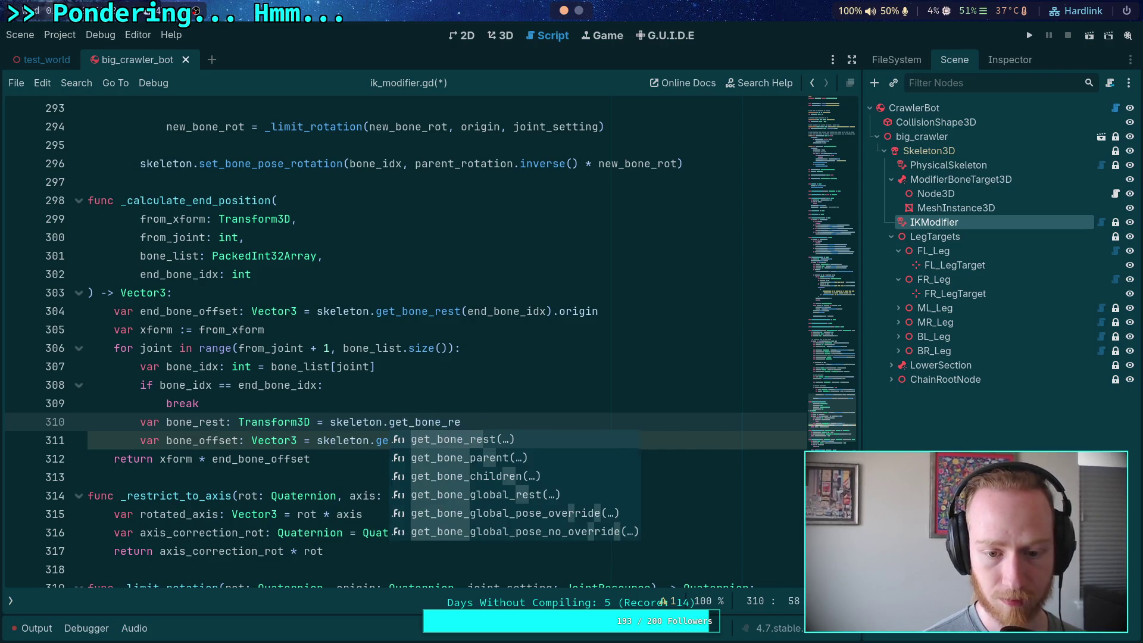
# Finish bone_rest as skeleton.get_bone_rest(bone_idx), reduce bone_offset to bone_rest.origin, and start another var line.
pyautogui.press('Return')
pyautogui.write('bone_idx')
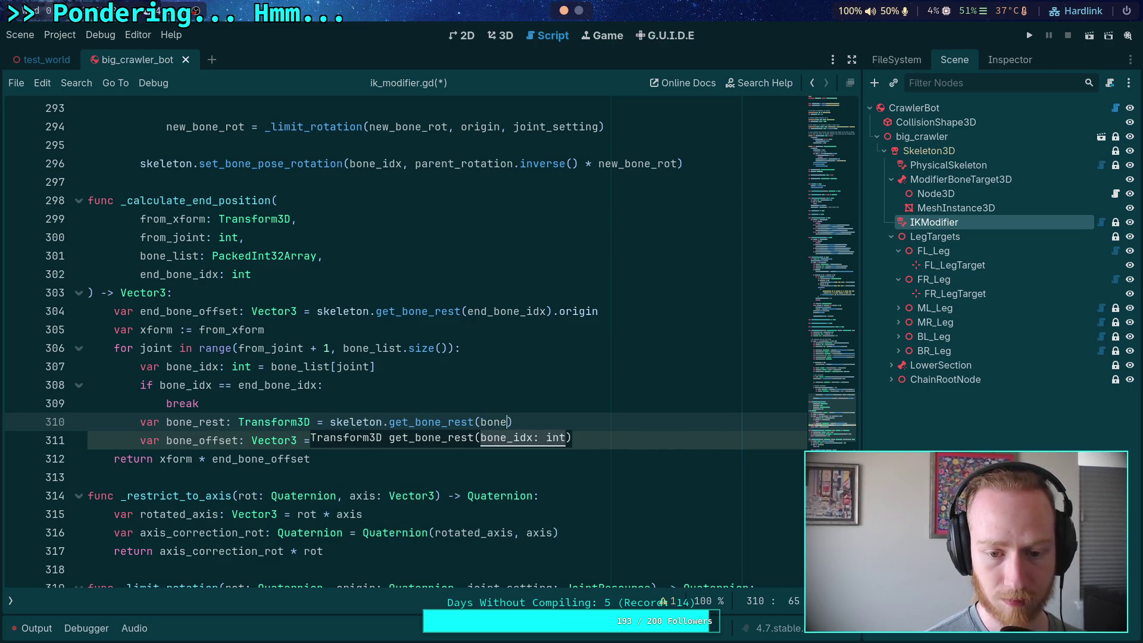
pyautogui.press('Down')
pyautogui.press('Left')
pyautogui.hotkey('shift', 'Left')
pyautogui.hotkey('shift', 'Left')
pyautogui.hotkey('shift', 'Left')
pyautogui.press('Left')
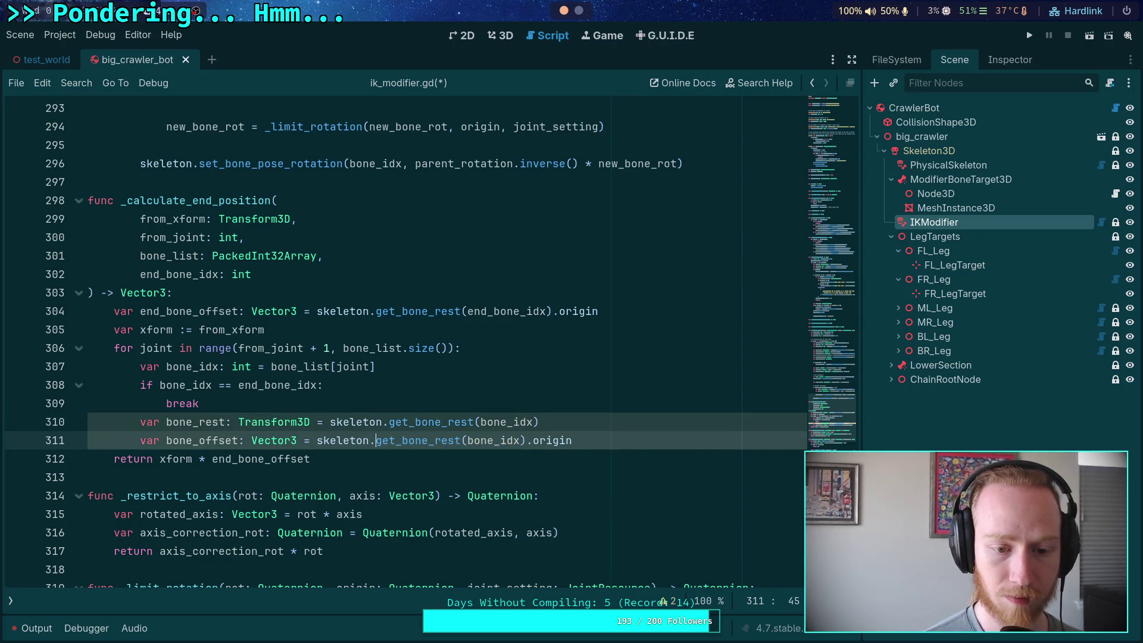
pyautogui.hotkey('shift', 'Right')
pyautogui.hotkey('shift', 'Right')
pyautogui.hotkey('shift', 'Right')
pyautogui.press('Delete')
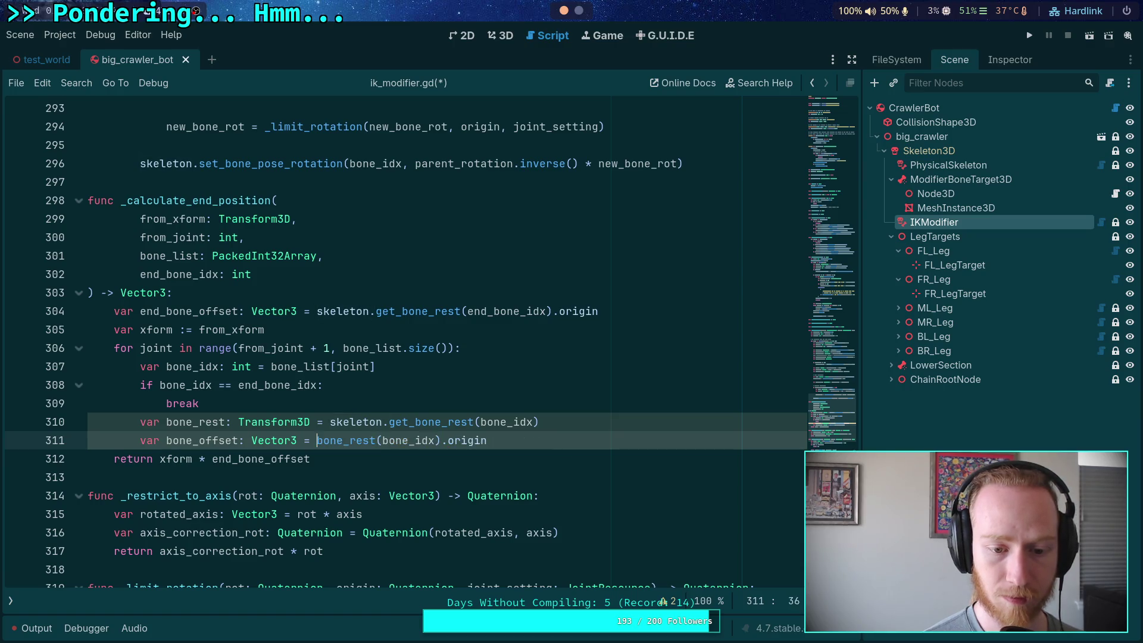
pyautogui.hotkey('ctrl', 'Right')
pyautogui.hotkey('shift', 'Right')
pyautogui.hotkey('shift', 'Right')
pyautogui.hotkey('shift', 'Right')
pyautogui.press('Delete')
pyautogui.press('Right')
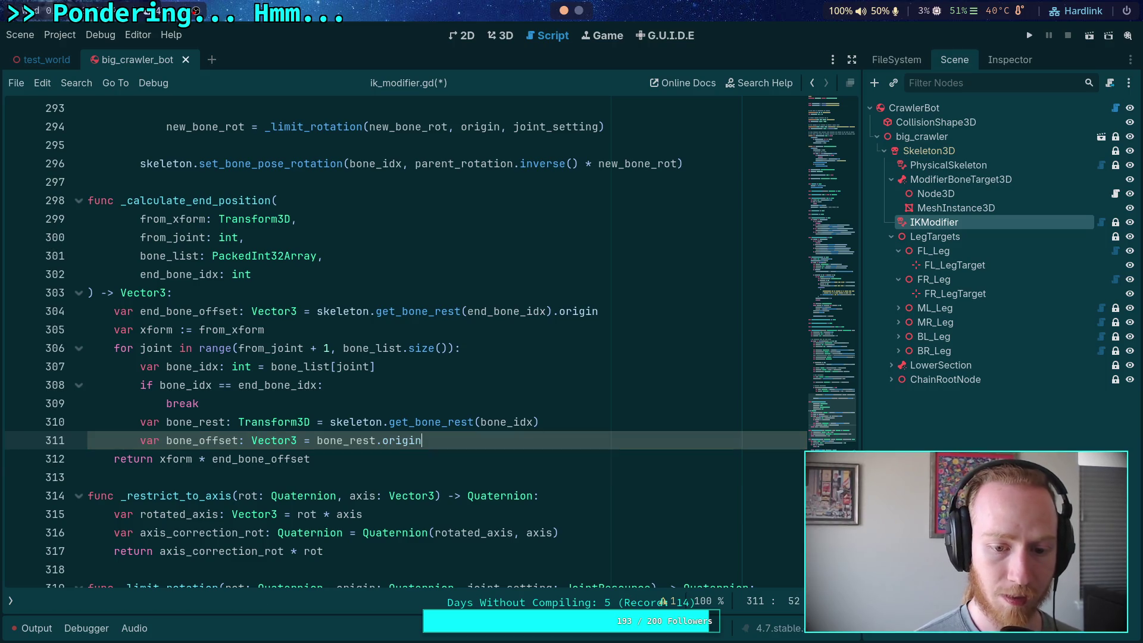
pyautogui.press('Return')
pyautogui.write('var')
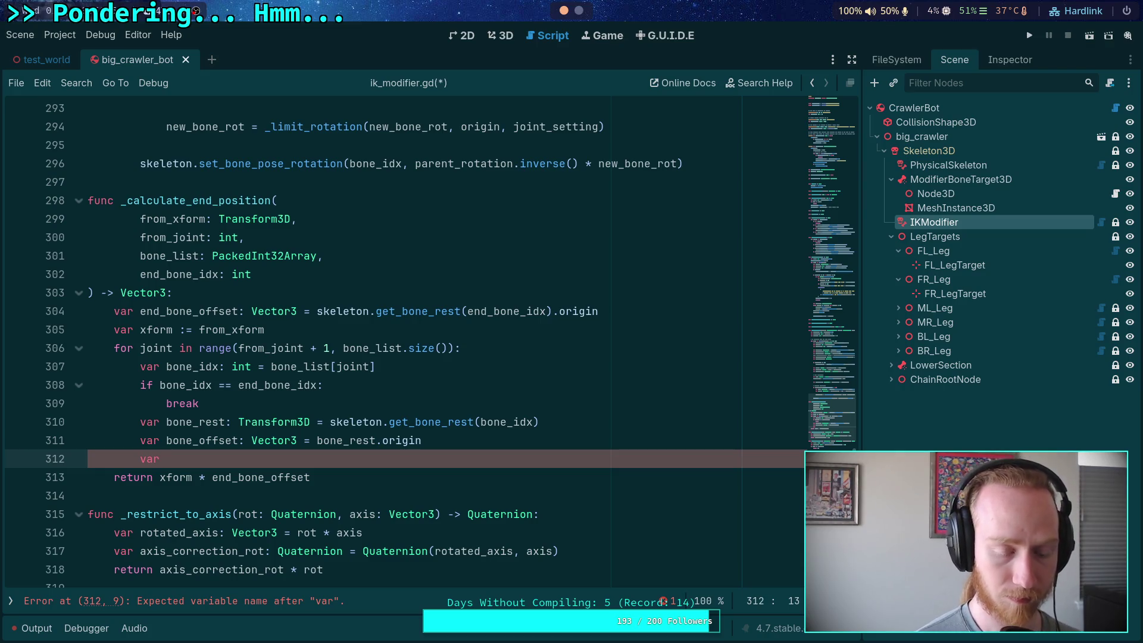
# Write bone_rotation: Basis = _restrict_to_axis(skeleton.get_bone_pose_rotation(bone_idx), bone_rest) on line 312.
pyautogui.write('bone_rotation: Quaternio')
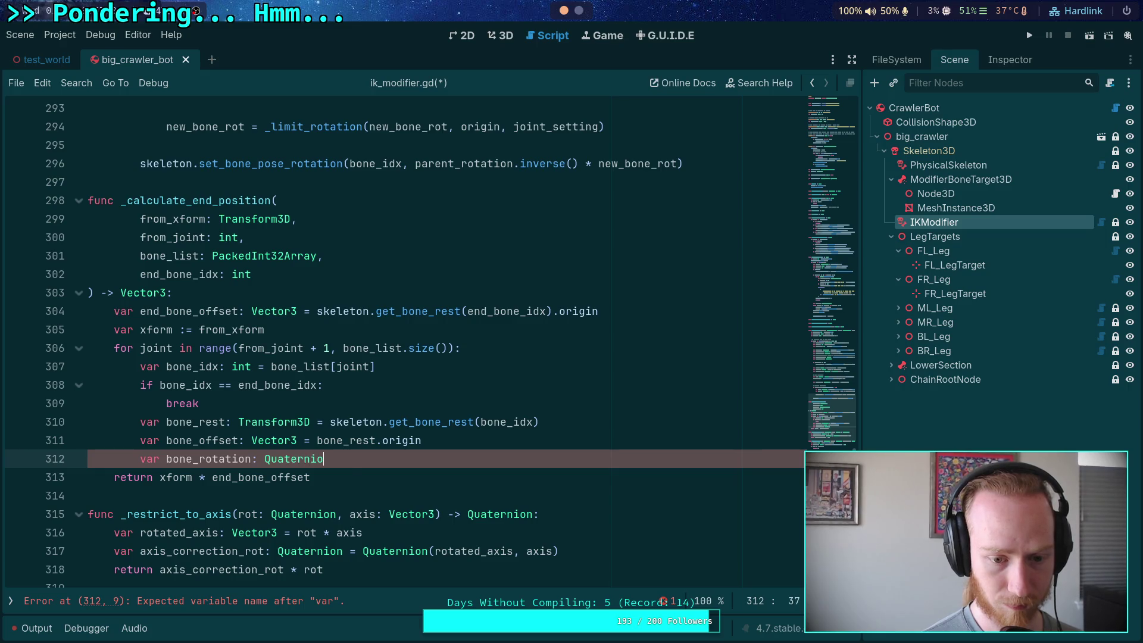
pyautogui.press('BackSpace')
pyautogui.press('BackSpace')
pyautogui.press('BackSpace')
pyautogui.write('Basis')
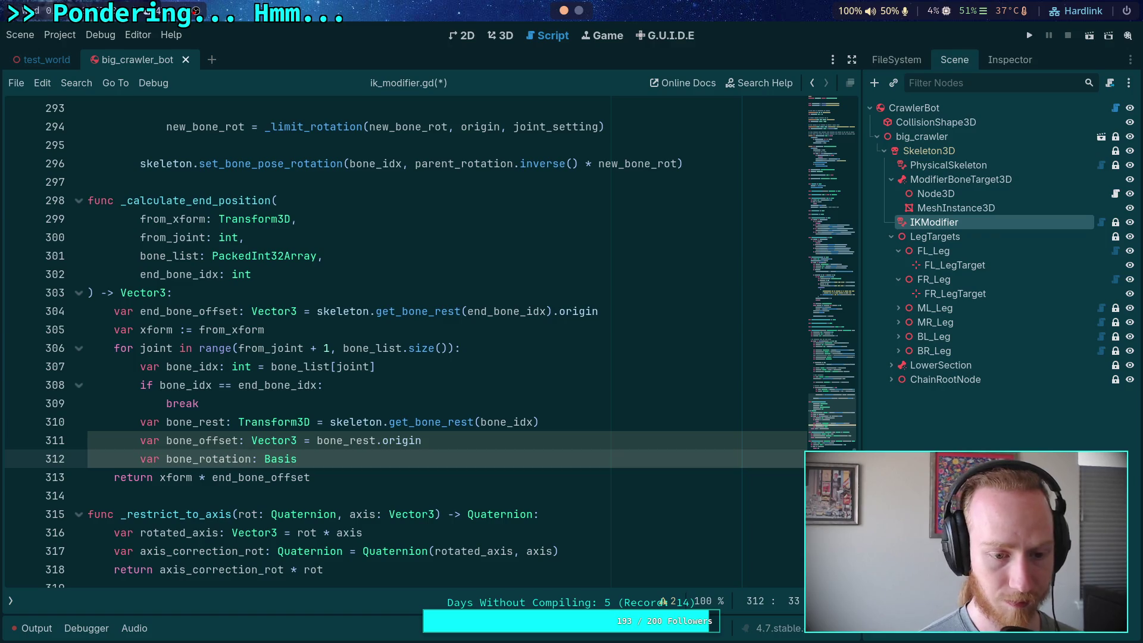
pyautogui.write(' = ')
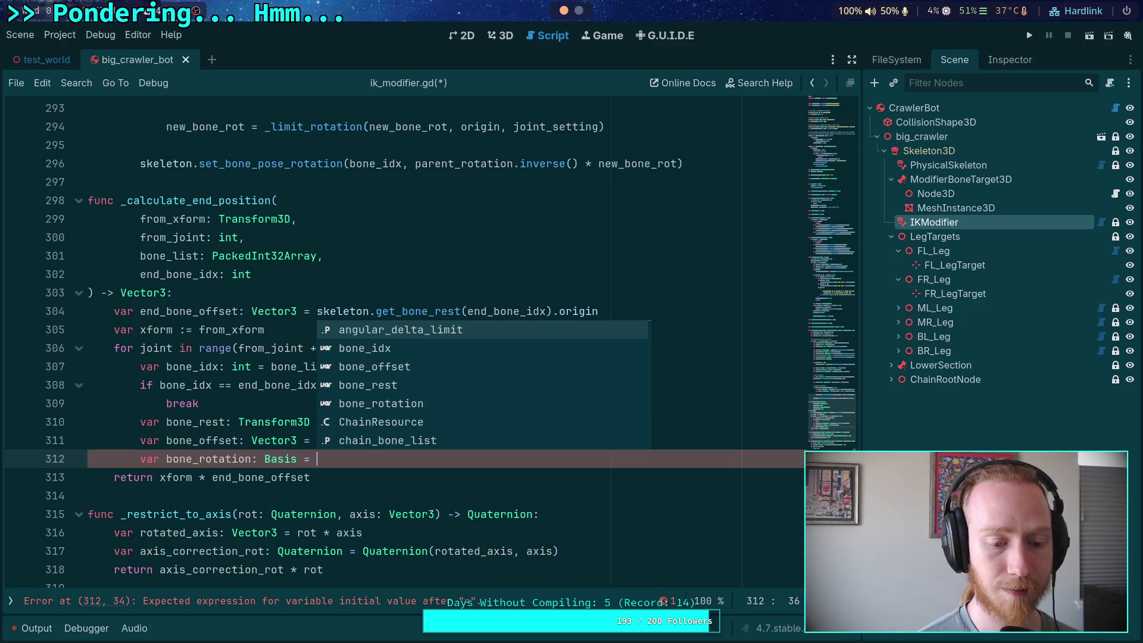
pyautogui.write('_rest')
pyautogui.press('Return')
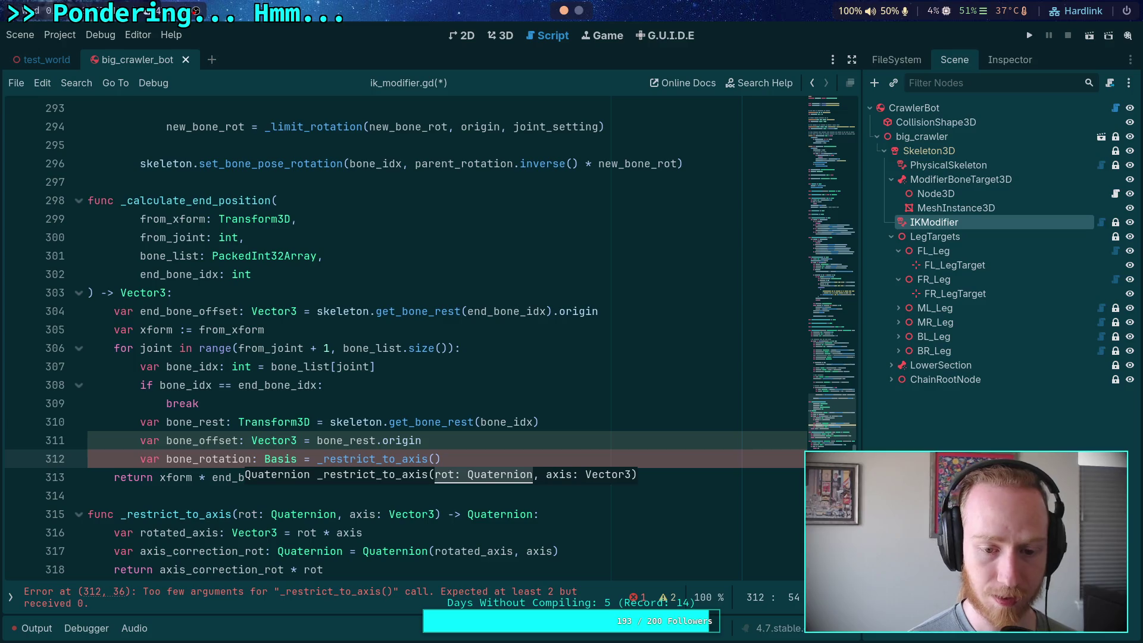
pyautogui.write('skeleton.get_bone_pos')
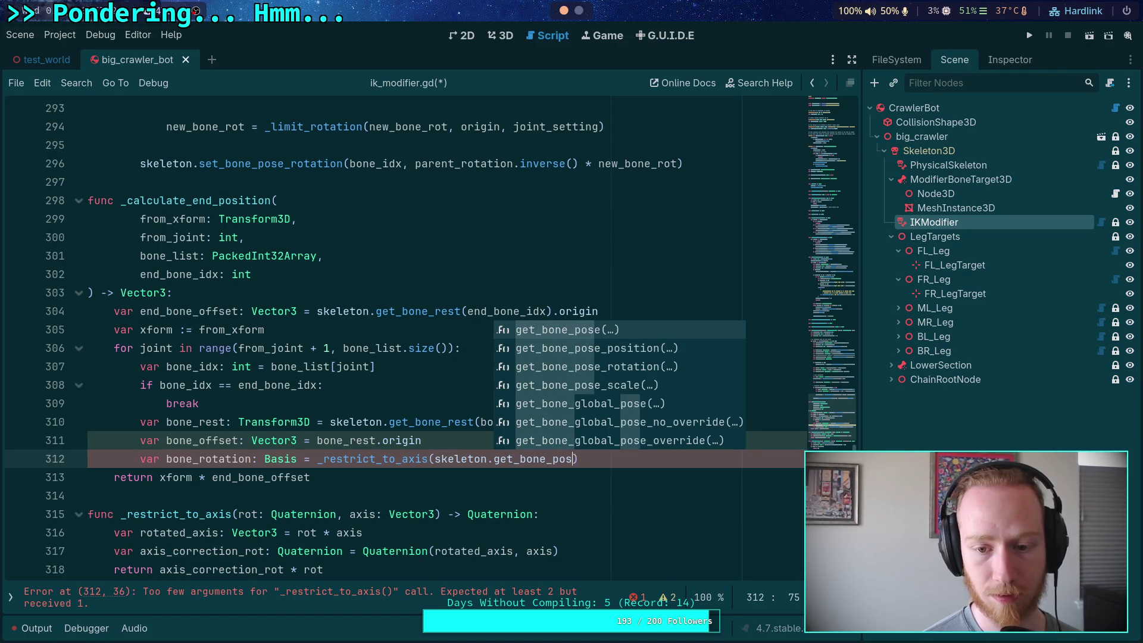
pyautogui.press('Down')
pyautogui.press('Down')
pyautogui.press('Return')
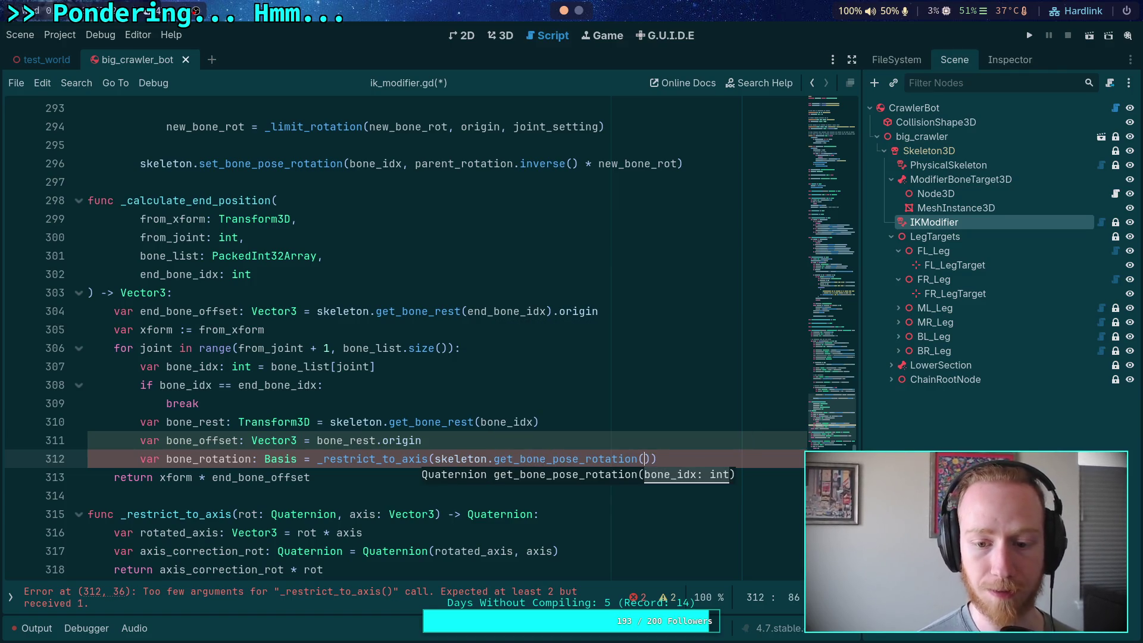
pyautogui.write('bone_')
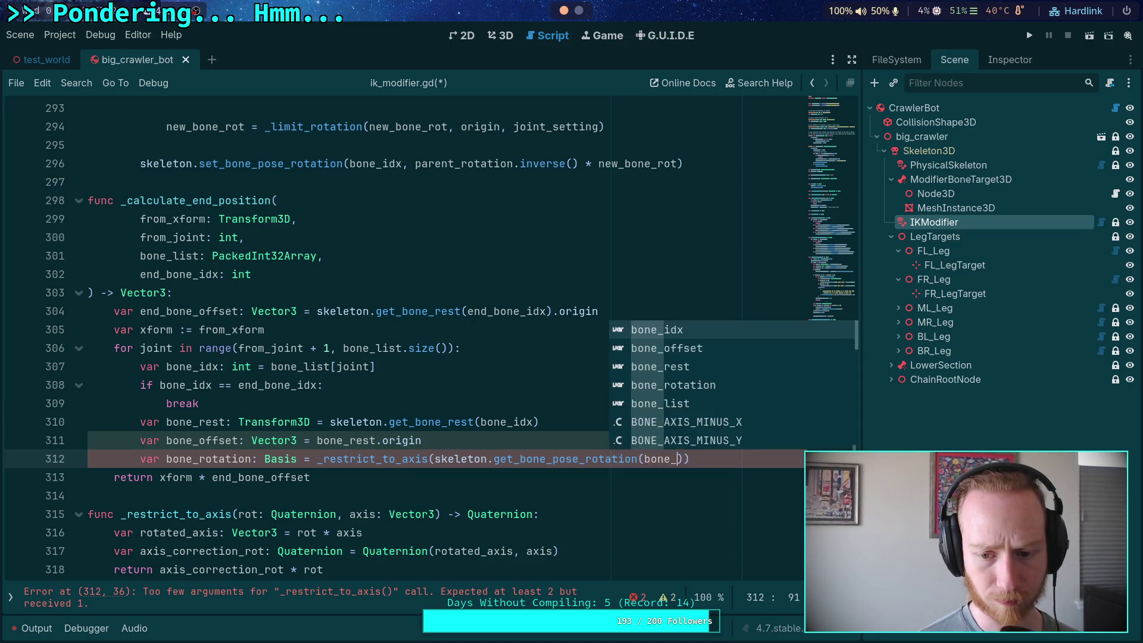
pyautogui.write('idx),')
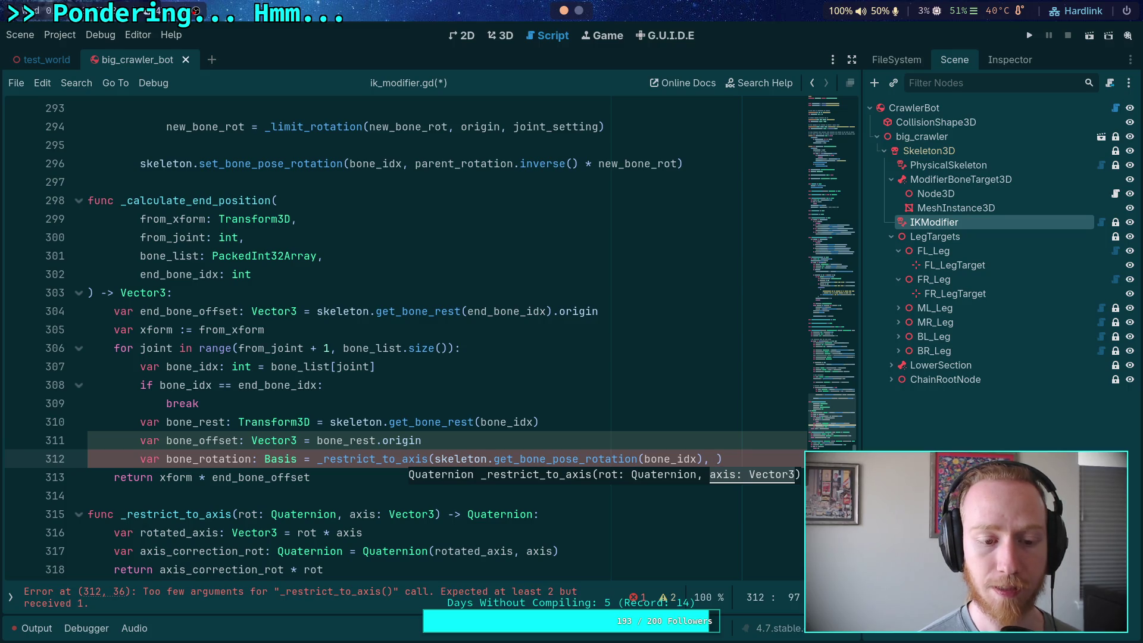
pyautogui.write('bone_rest')
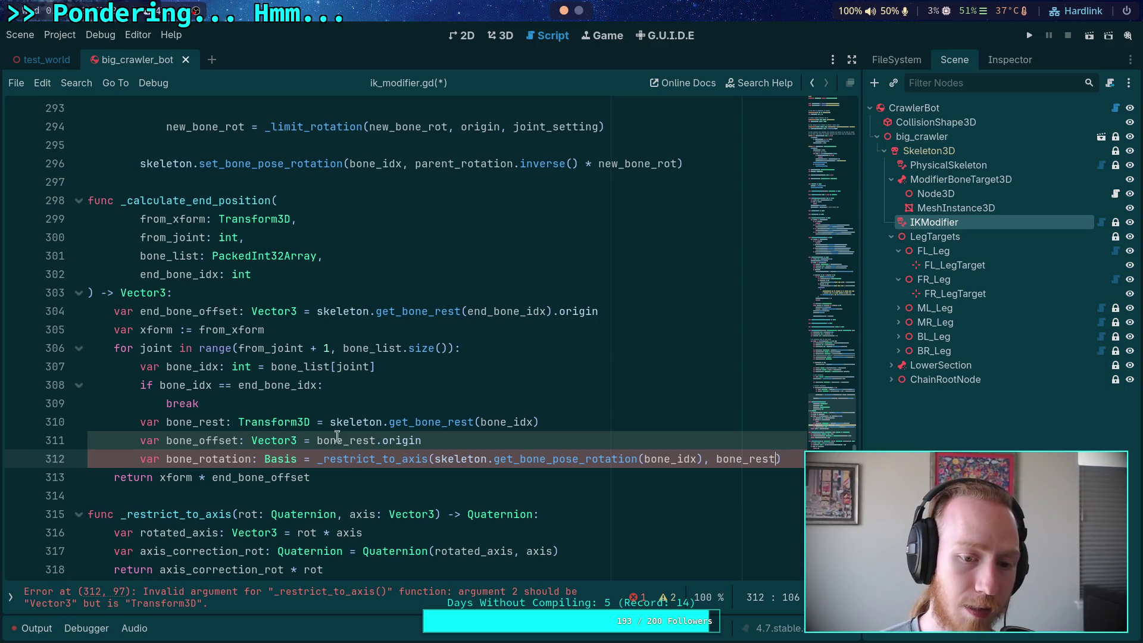
pyautogui.scroll(5, 338, 369)
pyautogui.scroll(3, 336, 371)
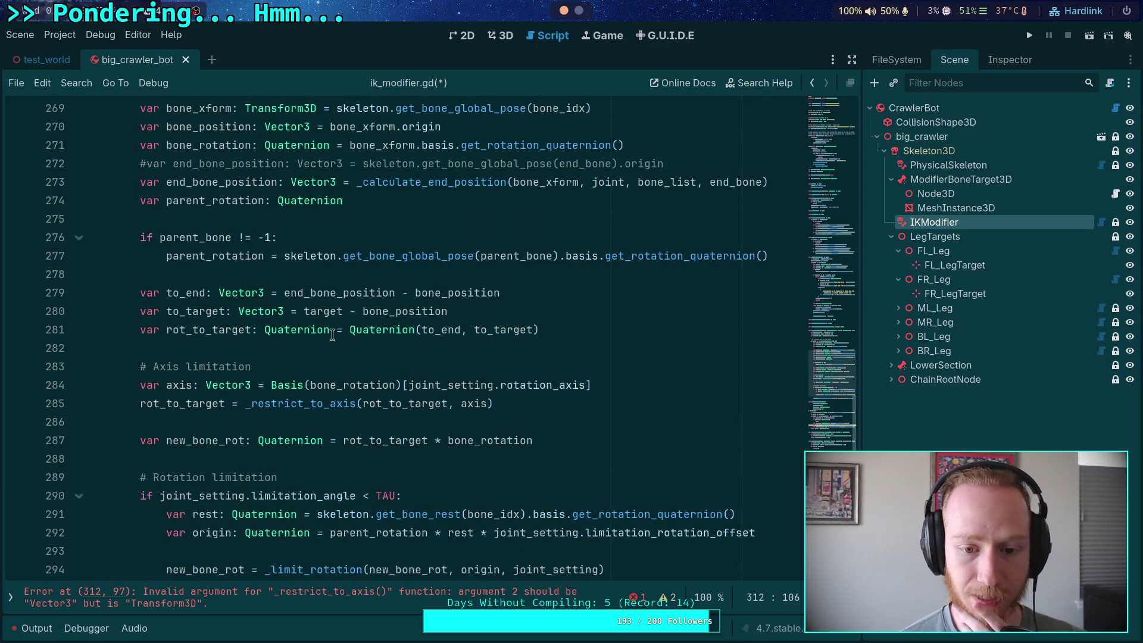
# Copy the joint_setting declaration from line 265 and paste it after the loop's break.
pyautogui.doubleClick(448, 385)
pyautogui.scroll(4, 363, 404)
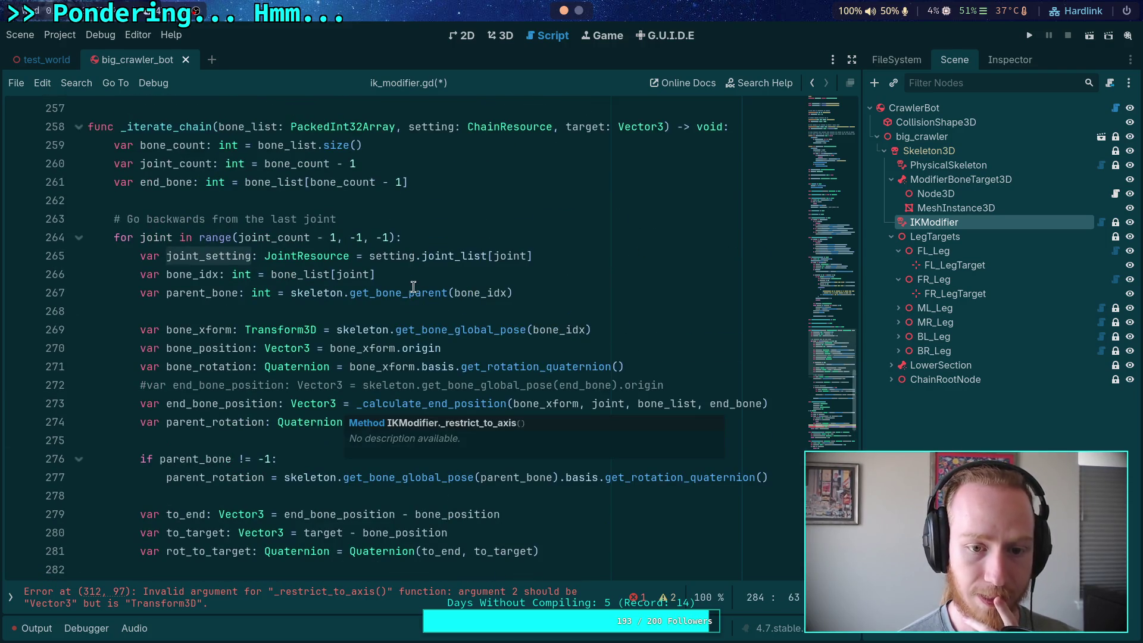
pyautogui.moveTo(544, 256); pyautogui.dragTo(370, 255)
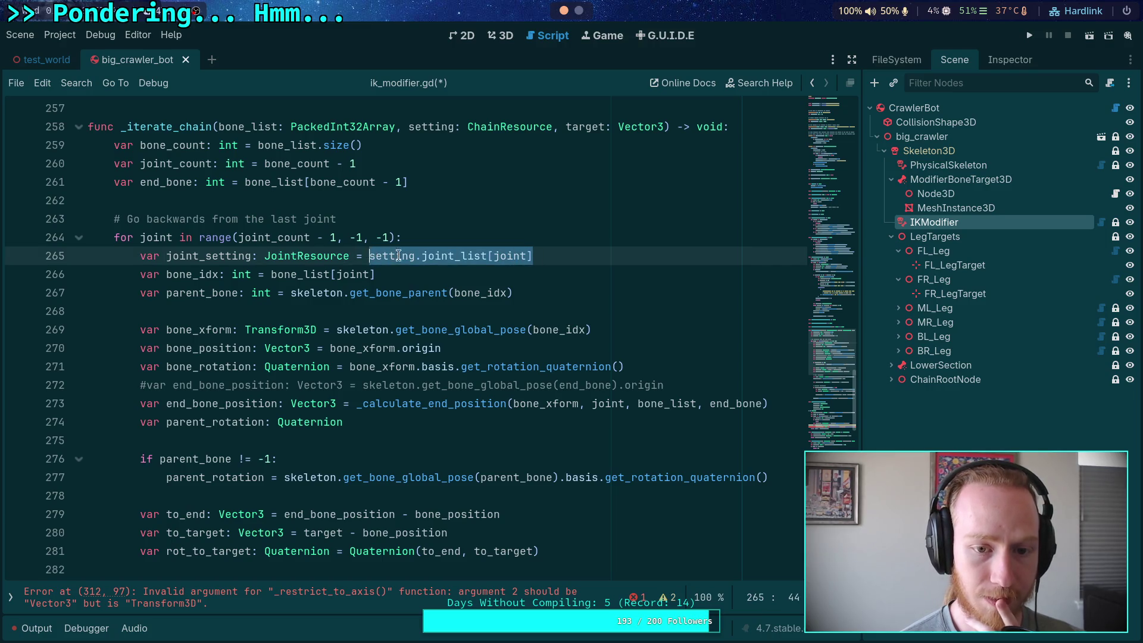
pyautogui.moveTo(141, 255); pyautogui.dragTo(532, 255)
pyautogui.hotkey('ctrl', 'c')
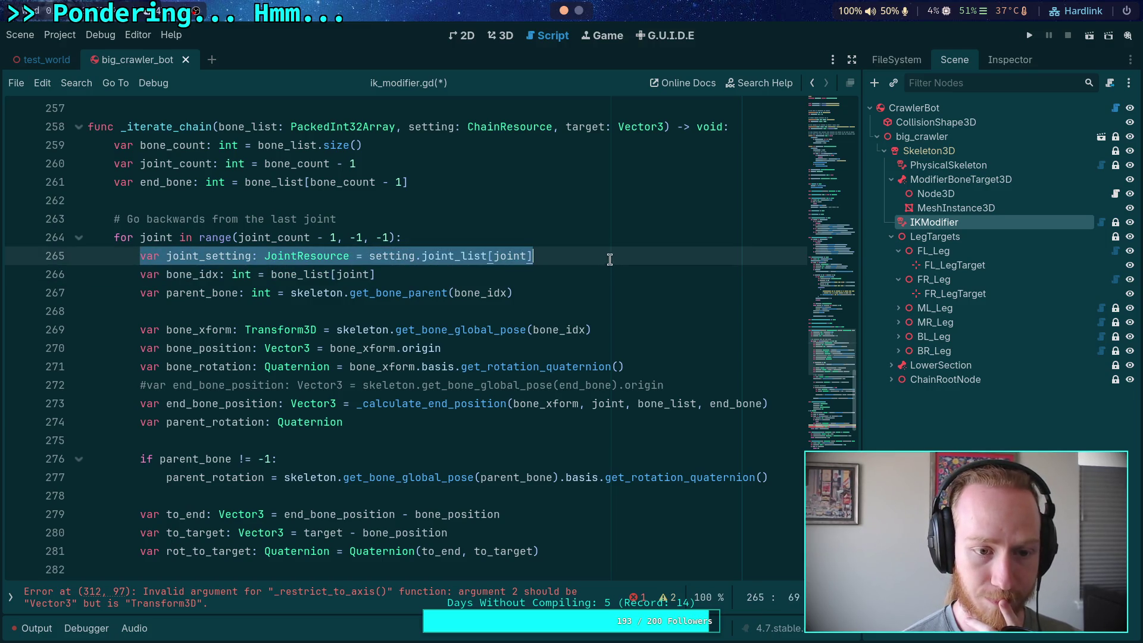
pyautogui.rightClick(341, 263)
pyautogui.press('Escape')
pyautogui.scroll(-14, 400, 333)
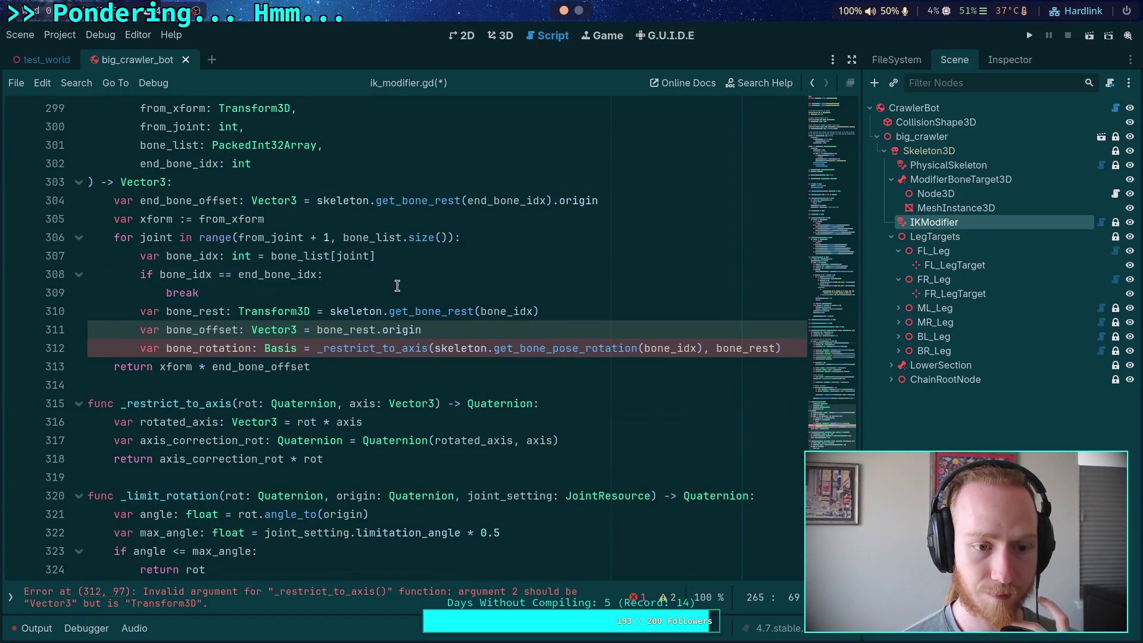
pyautogui.click(472, 293)
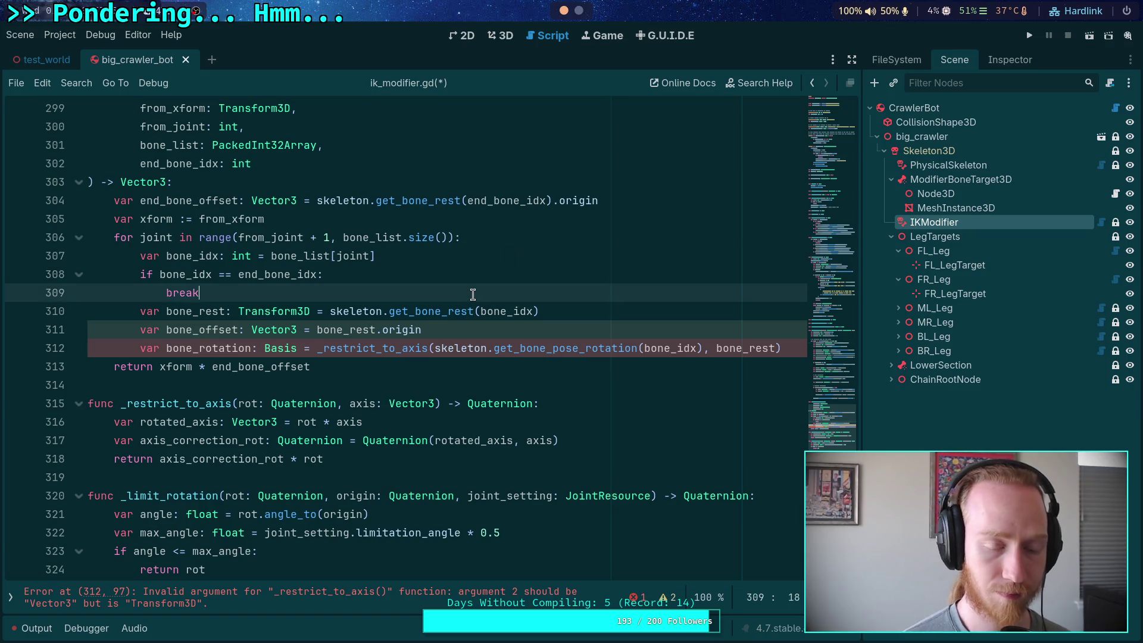
pyautogui.hotkey('ctrl', 'v')
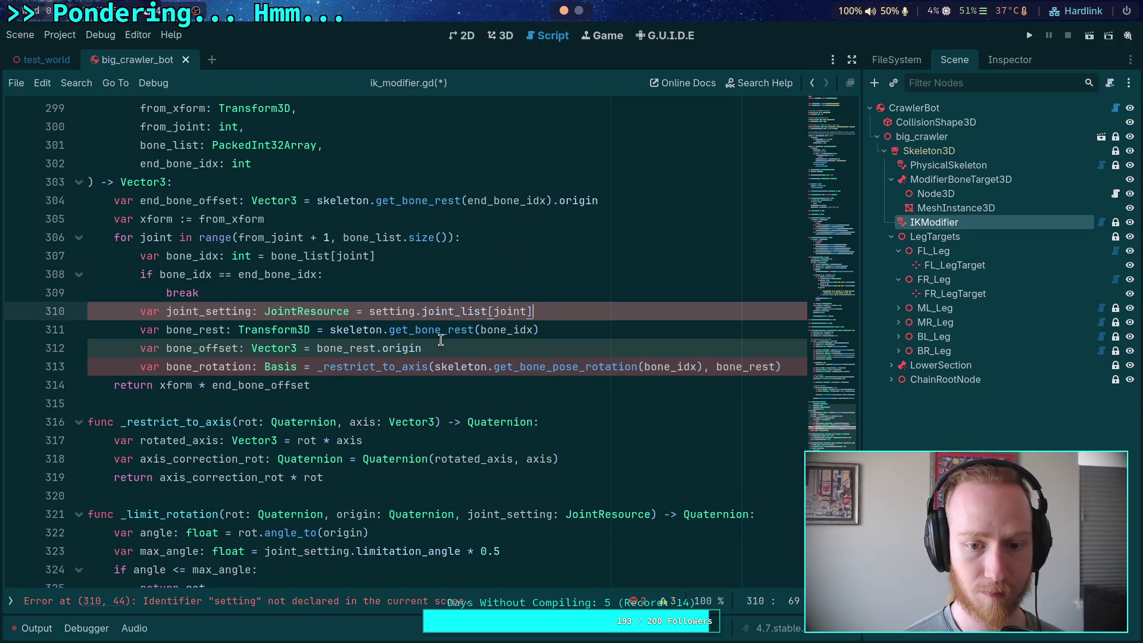
pyautogui.scroll(2, 443, 372)
pyautogui.press('Left')
pyautogui.press('Left')
pyautogui.press('Left')
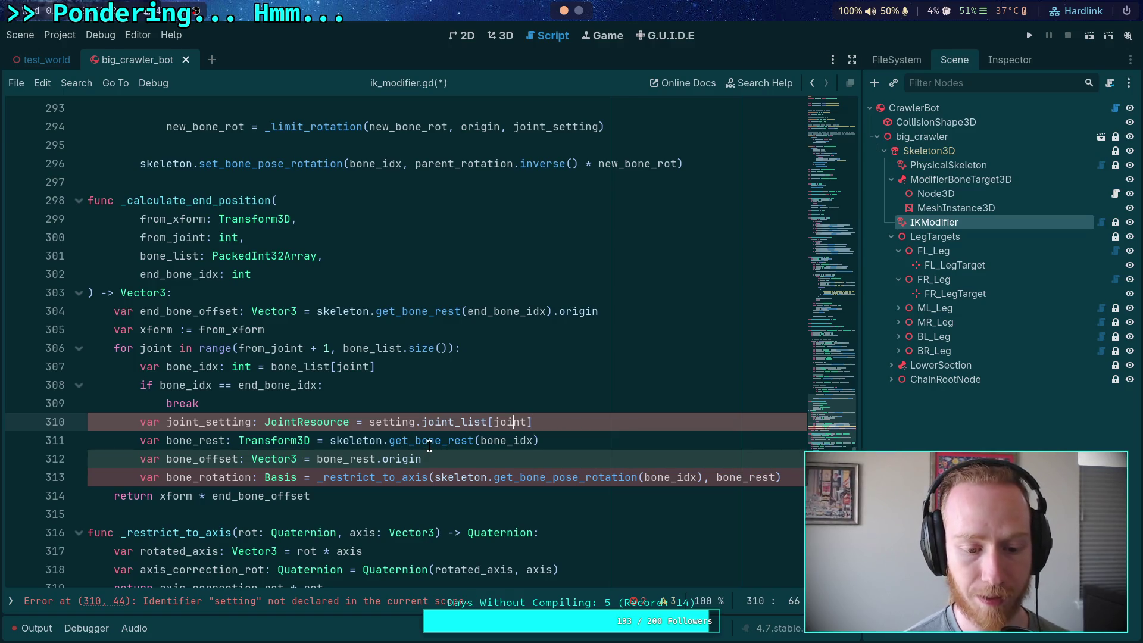
# Check where the undeclared setting identifier and bone_xform are used.
pyautogui.doubleClick(386, 421)
pyautogui.scroll(15, 394, 411)
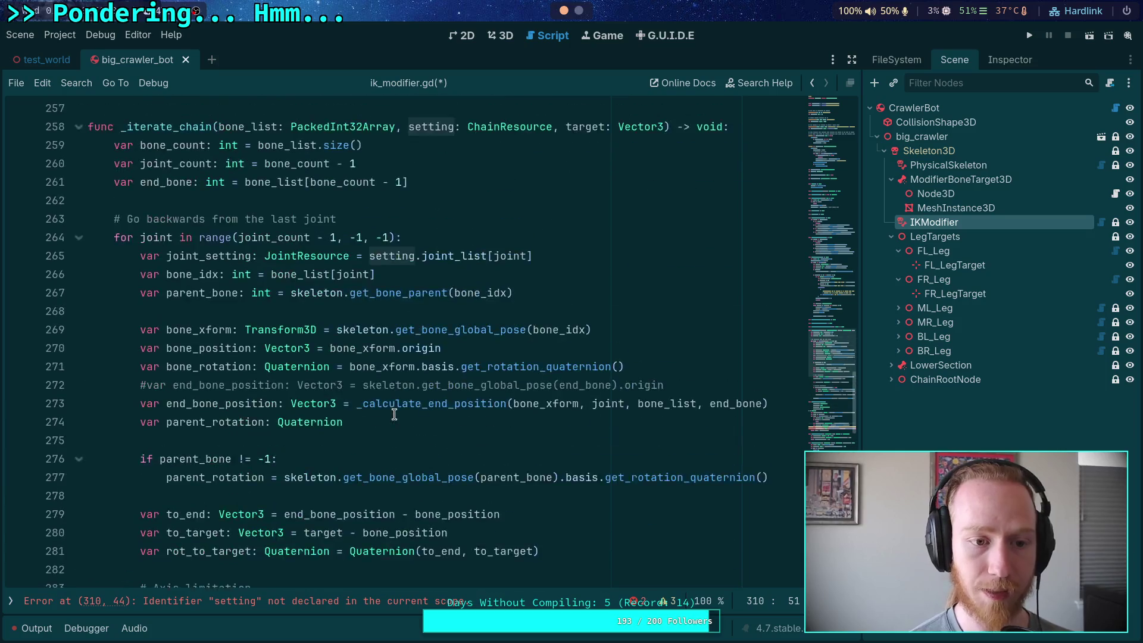
pyautogui.scroll(-4, 395, 412)
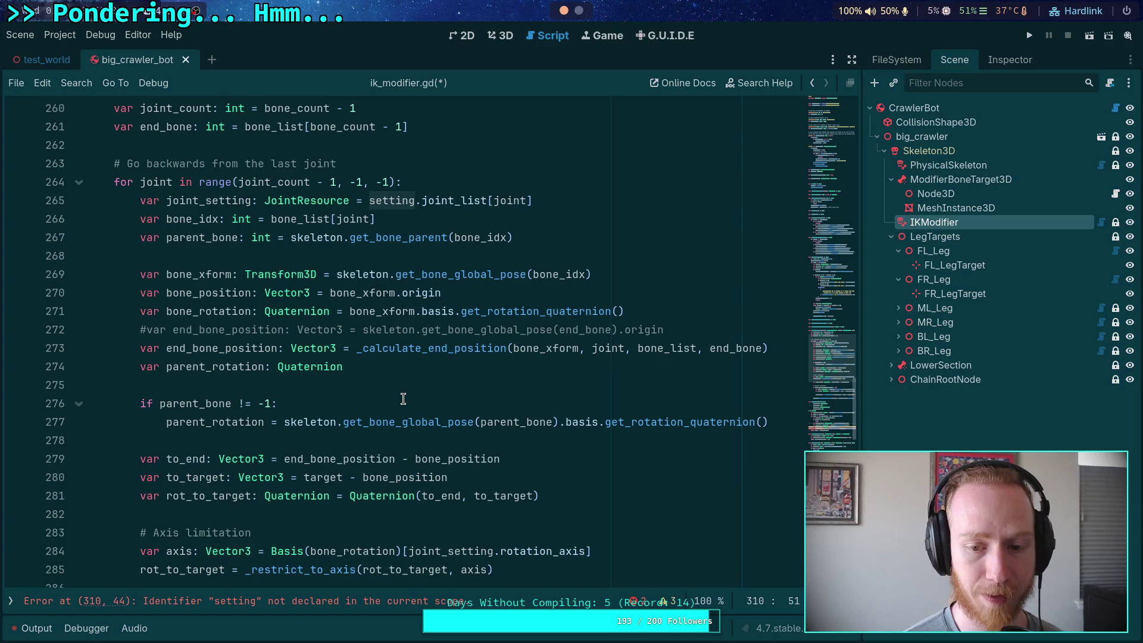
pyautogui.scroll(1, 403, 399)
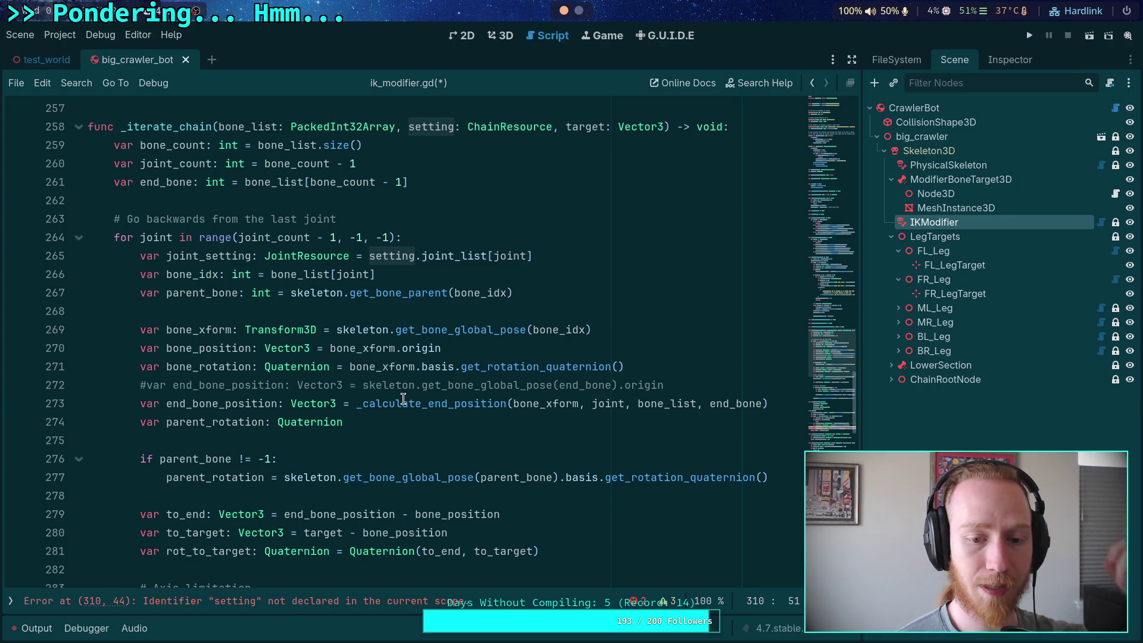
pyautogui.doubleClick(213, 331)
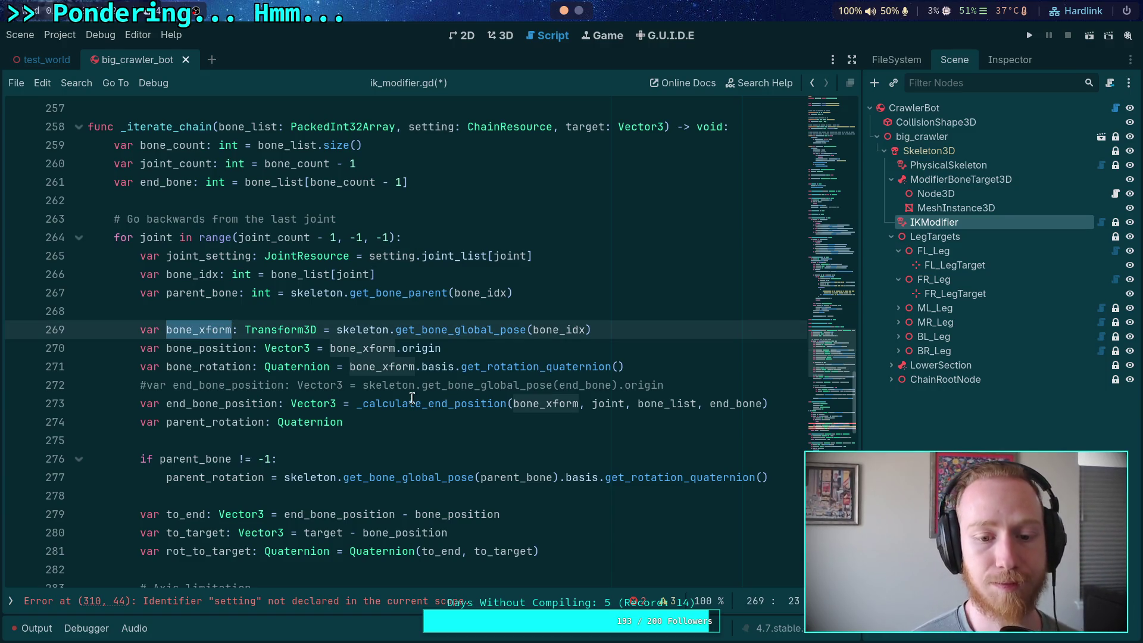
pyautogui.moveTo(412, 398)
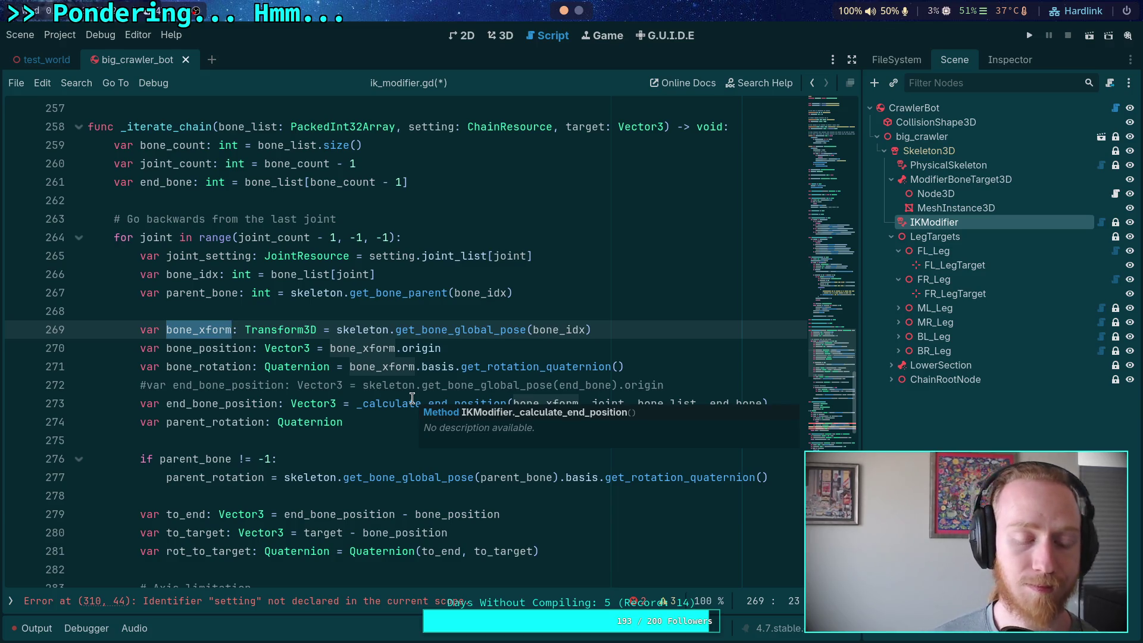
pyautogui.scroll(-10, 300, 351)
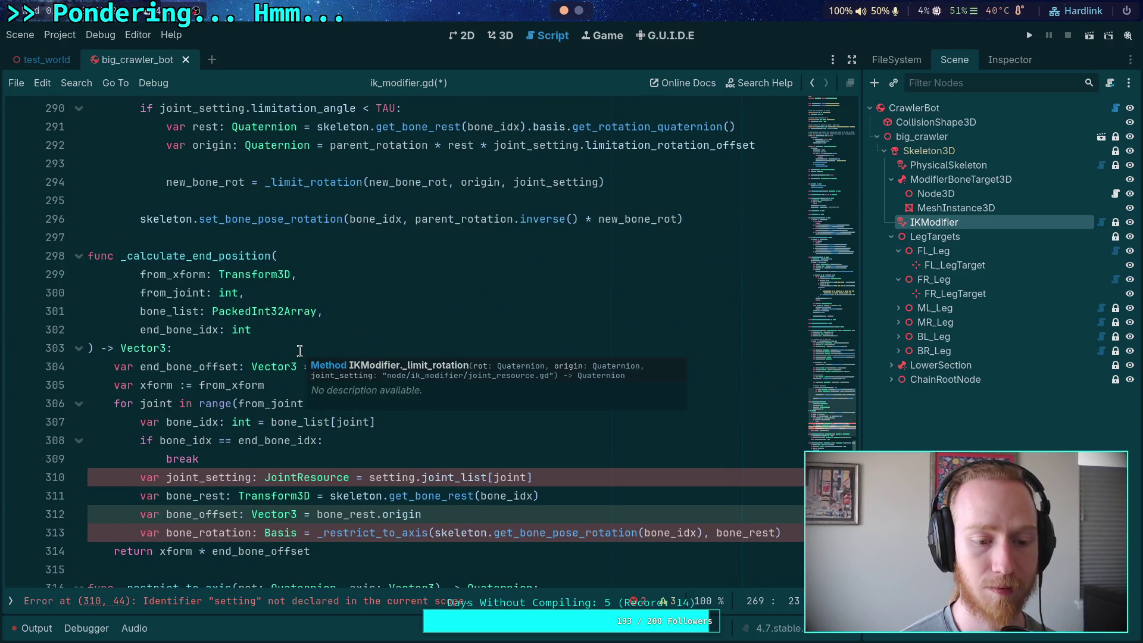
pyautogui.scroll(-3, 300, 351)
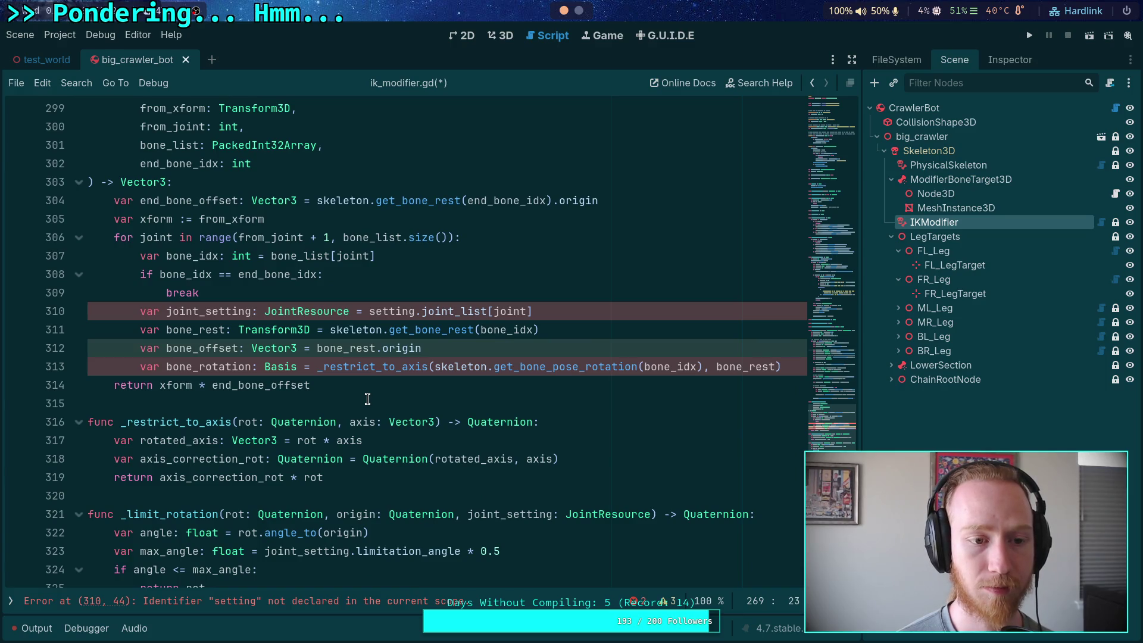
pyautogui.scroll(3, 368, 399)
pyautogui.scroll(-2, 367, 398)
# Select and delete the body of _calculate_end_position.
pyautogui.click(334, 435)
pyautogui.moveTo(334, 435)
pyautogui.mouseDown()
pyautogui.moveTo(203, 366)
pyautogui.moveTo(27, 157)
pyautogui.mouseUp()
pyautogui.press('Delete')
pyautogui.press('Delete')
# Replace the end_bone_position call in _iterate_chain with the former helper body, indented one level.
pyautogui.press('BackSpace')
pyautogui.press('BackSpace')
pyautogui.scroll(13, 335, 364)
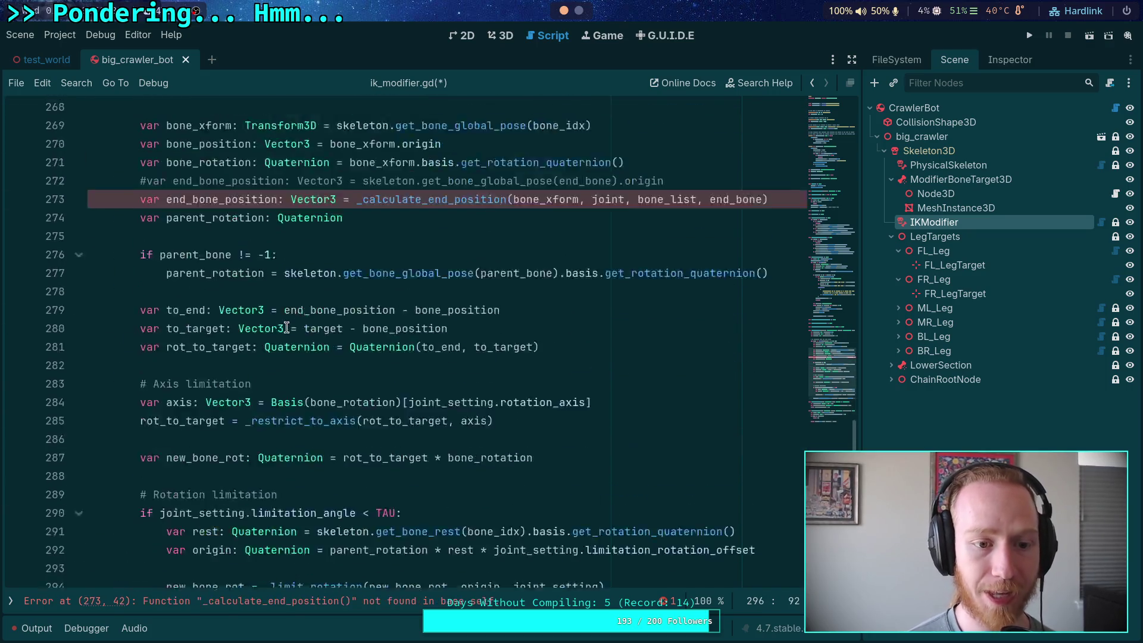
pyautogui.click(780, 406)
pyautogui.hotkey('shift', 'Home')
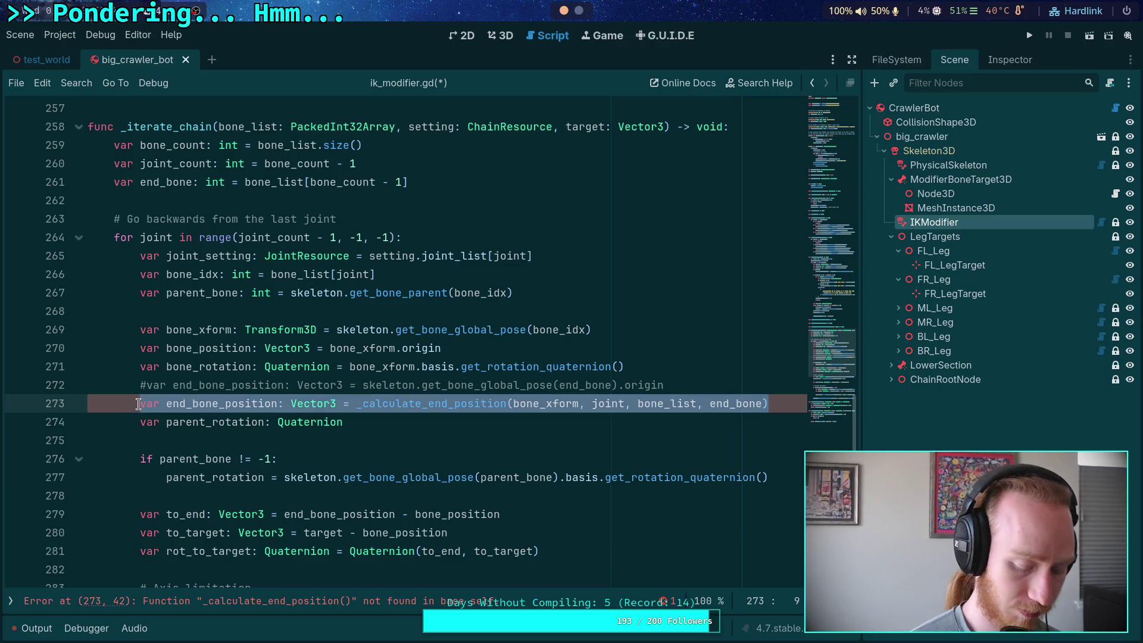
pyautogui.hotkey('ctrl', 'v')
pyautogui.scroll(-3, 152, 281)
pyautogui.moveTo(159, 243); pyautogui.dragTo(190, 410)
pyautogui.press('Tab')
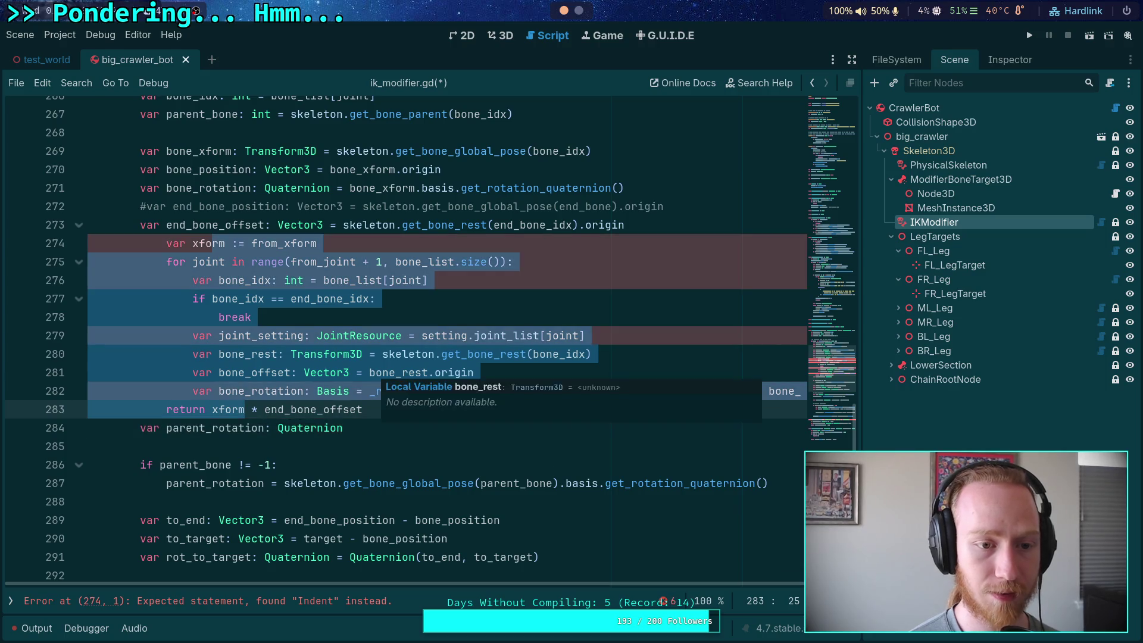
pyautogui.scroll(2, 367, 374)
# Rename the inner loop variable to end_joint and use it as the bone_list index.
pyautogui.click(185, 372)
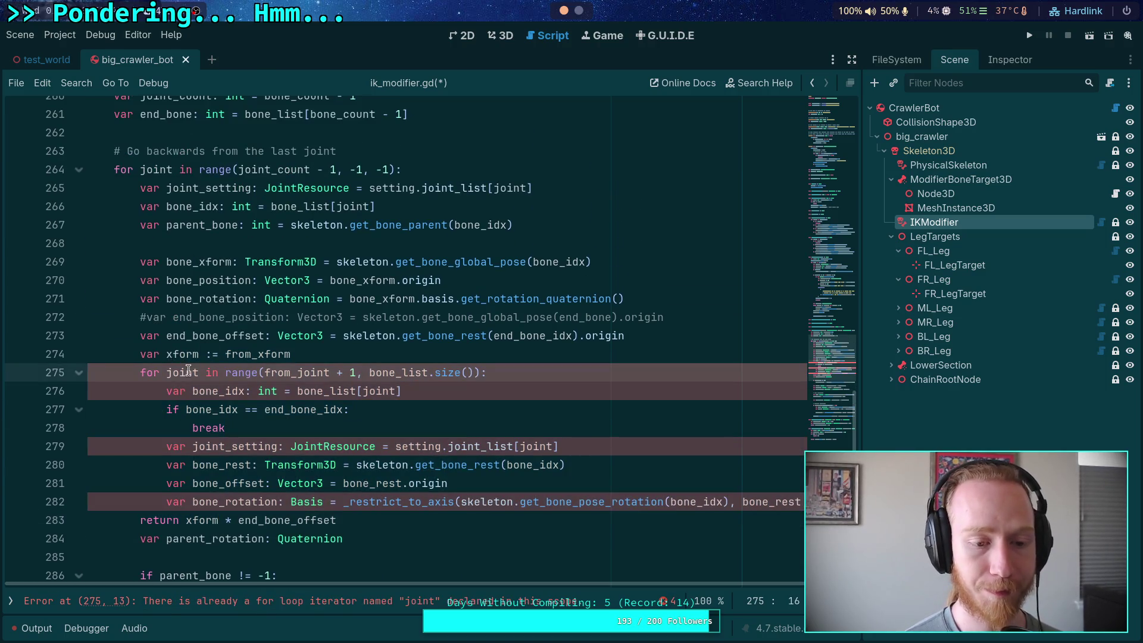
pyautogui.click(165, 355)
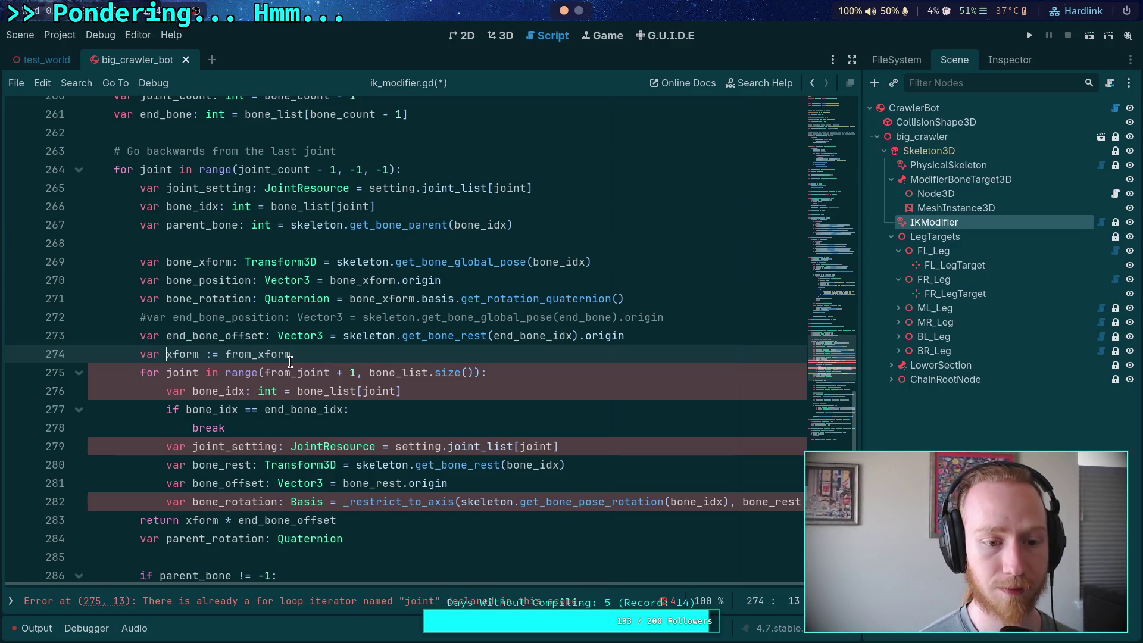
pyautogui.doubleClick(186, 374)
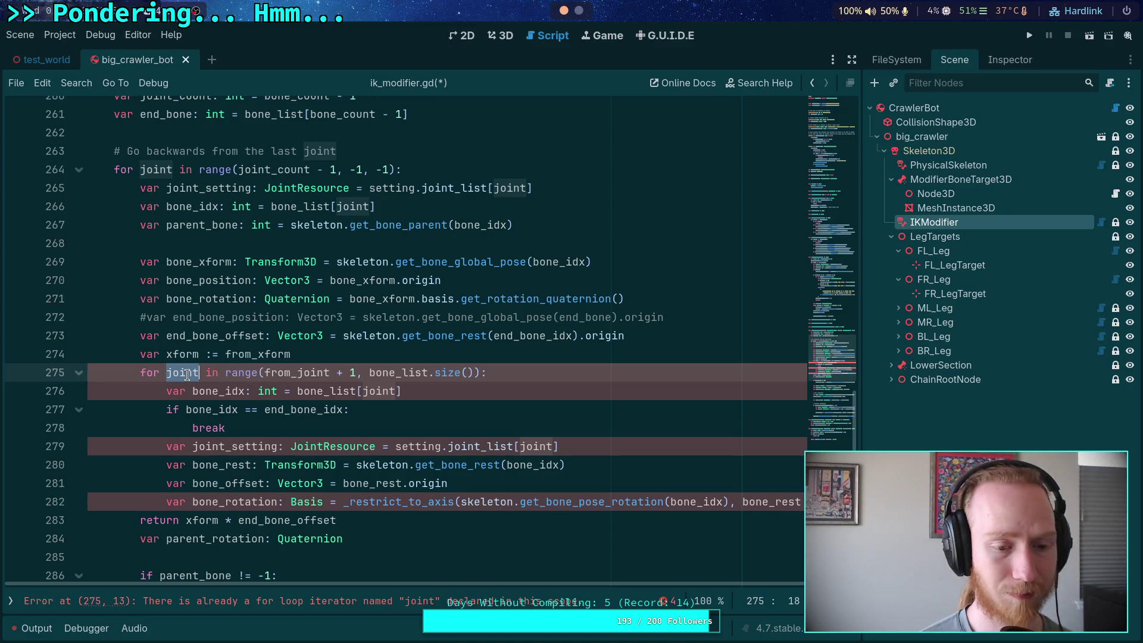
pyautogui.press('Escape')
pyautogui.write('_')
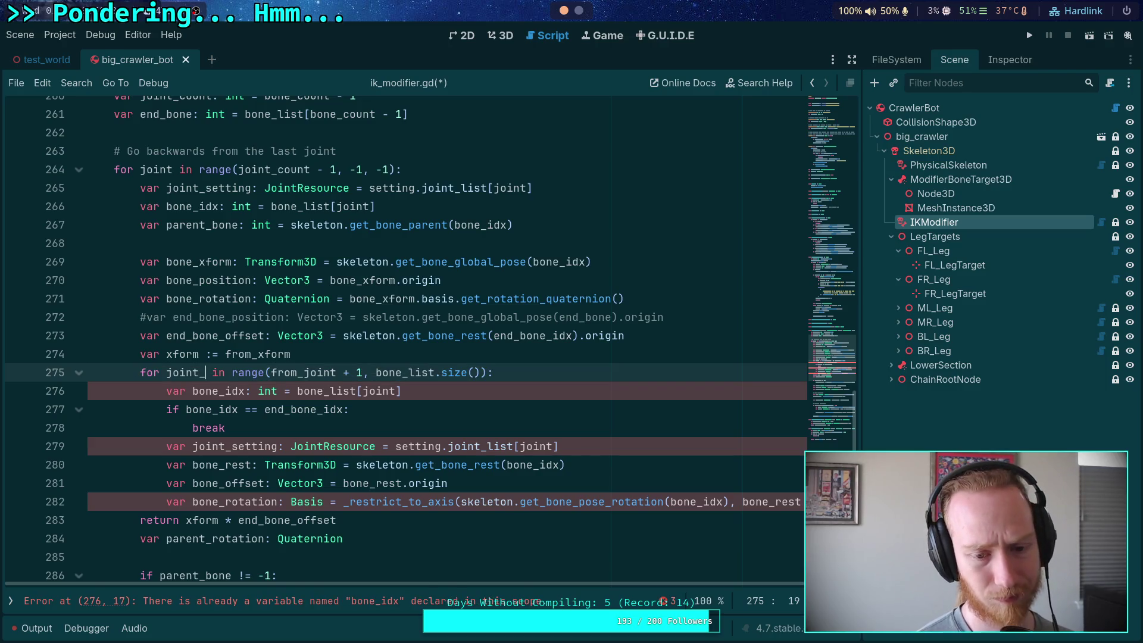
pyautogui.press('BackSpace')
pyautogui.press('BackSpace')
pyautogui.press('BackSpace')
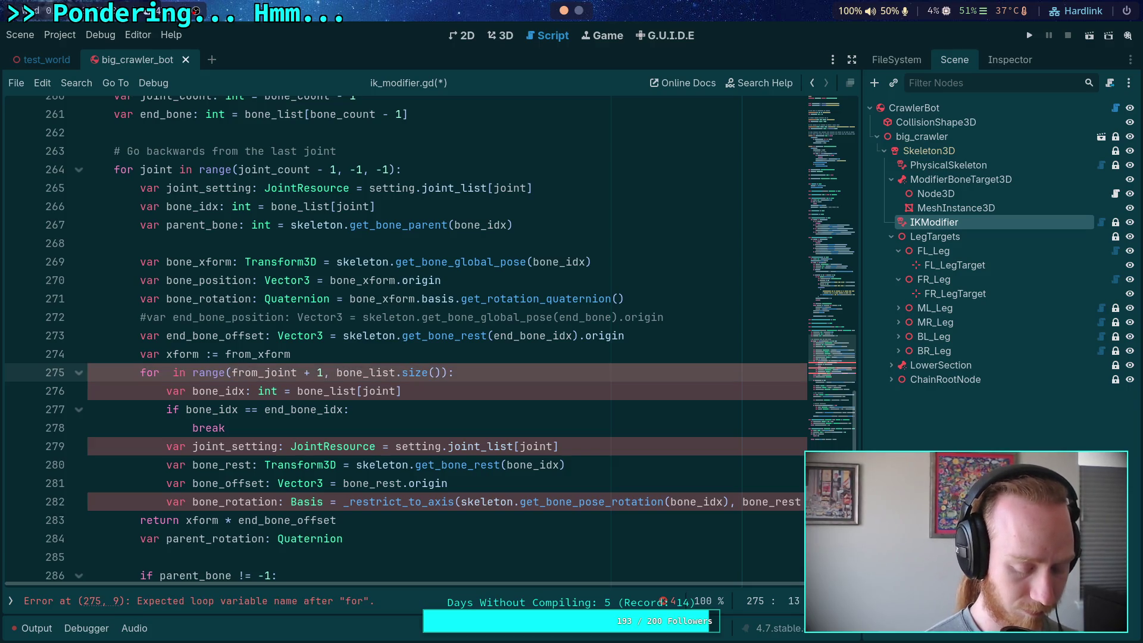
pyautogui.write('end_joint')
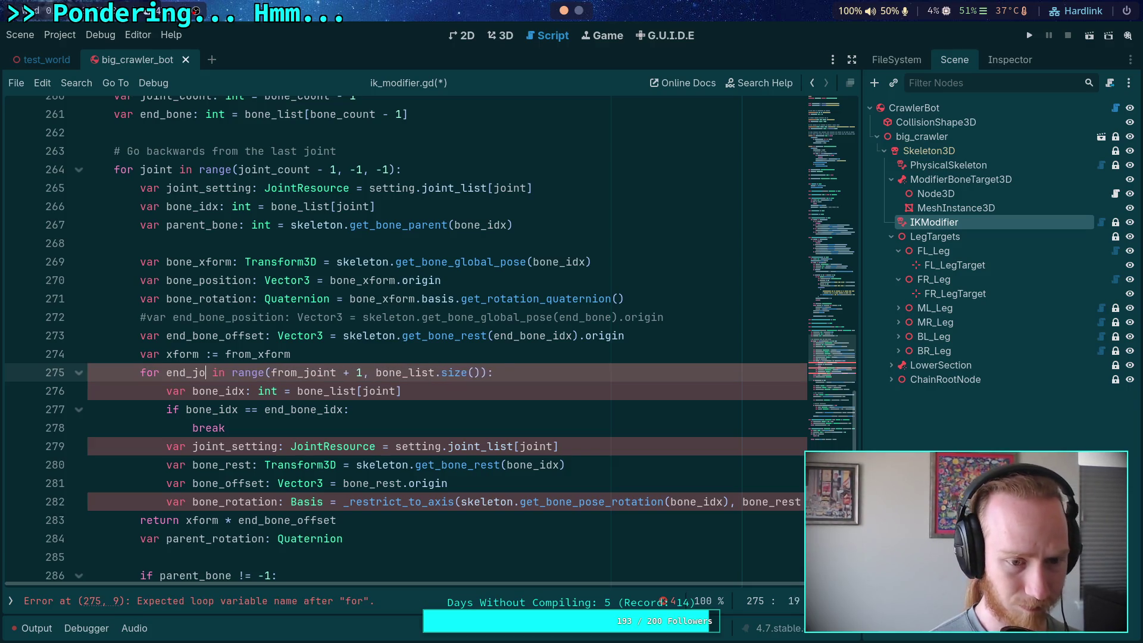
pyautogui.doubleClick(186, 372)
pyautogui.rightClick(186, 372)
pyautogui.click(214, 439)
pyautogui.doubleClick(373, 391)
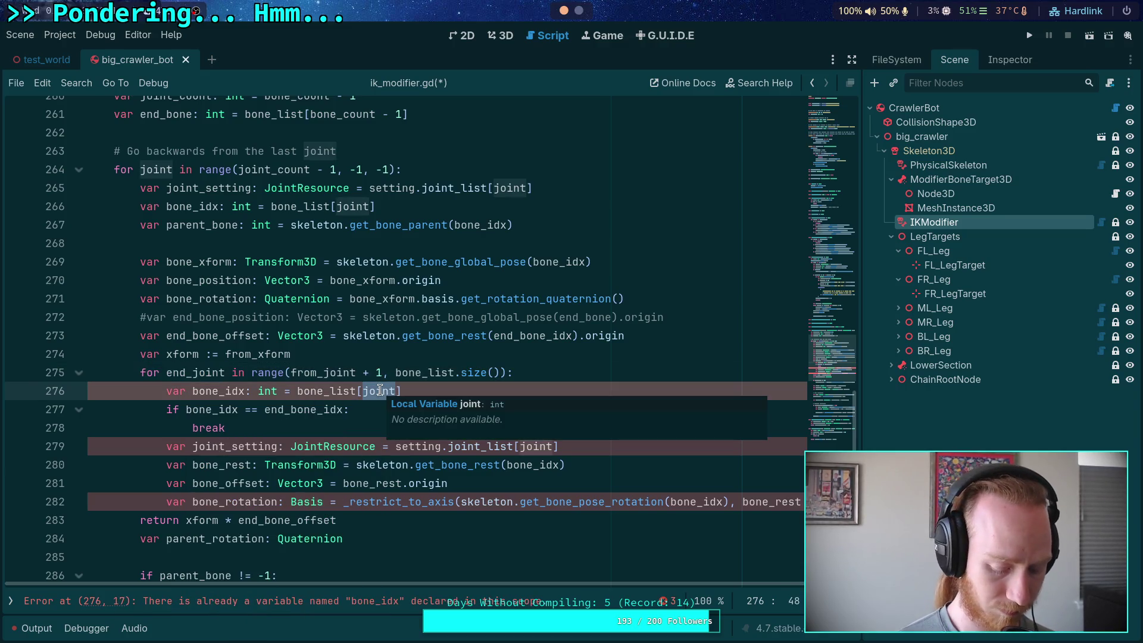
pyautogui.hotkey('ctrl', 'v')
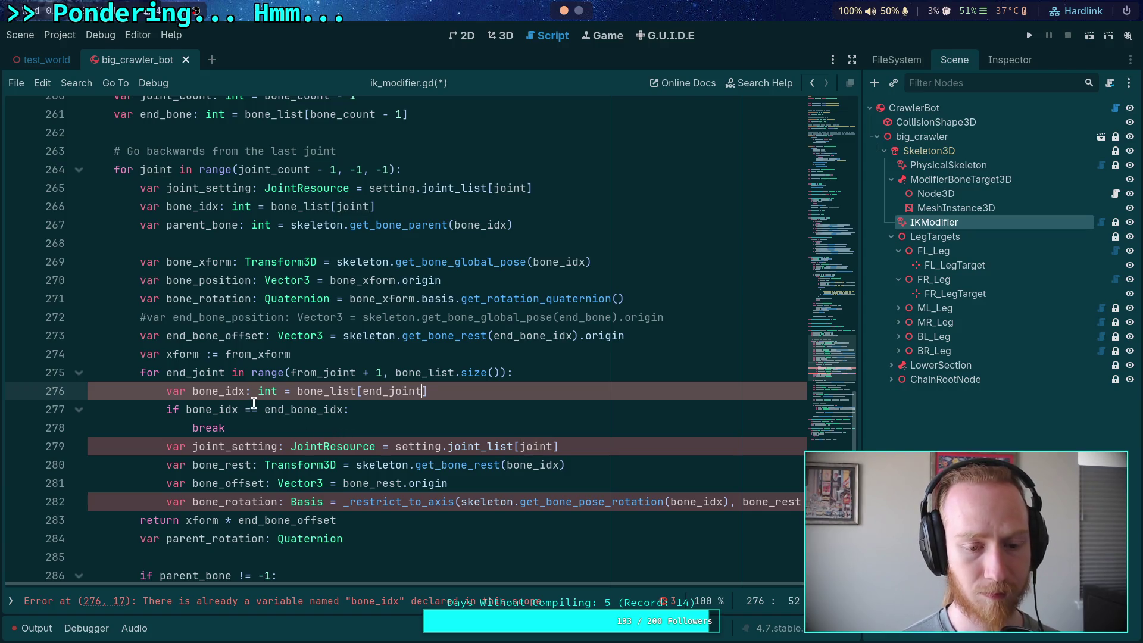
# Shorten end_bone_idx to end_bone, then undo the renames and restore the helper call.
pyautogui.doubleClick(196, 391)
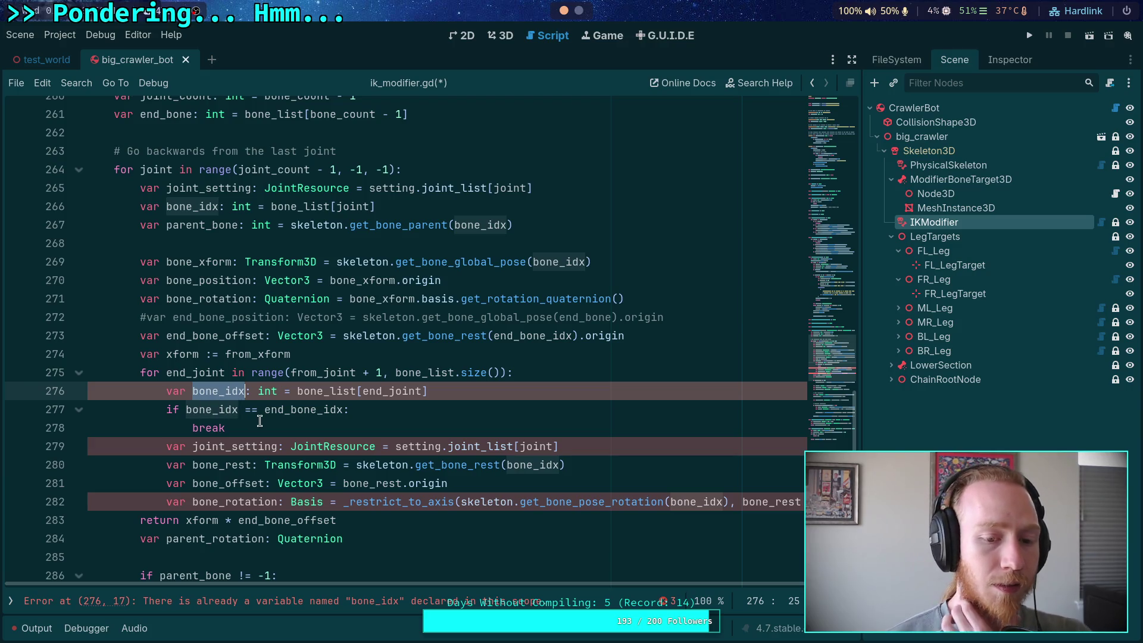
pyautogui.click(196, 392)
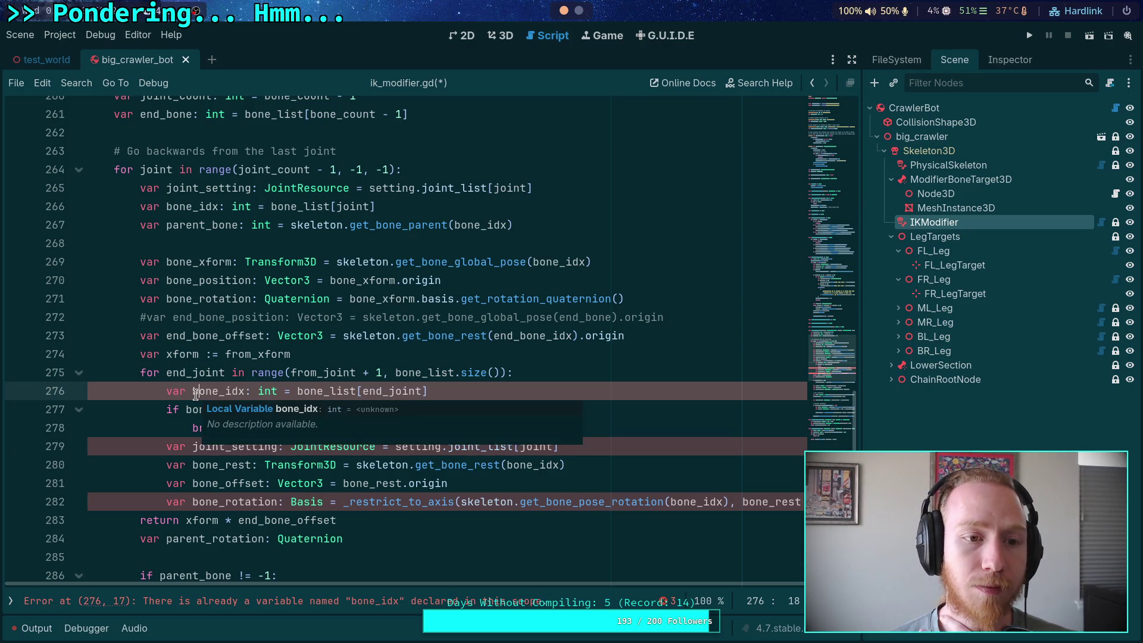
pyautogui.scroll(1, 315, 449)
pyautogui.moveTo(319, 465); pyautogui.dragTo(343, 465)
pyautogui.press('BackSpace')
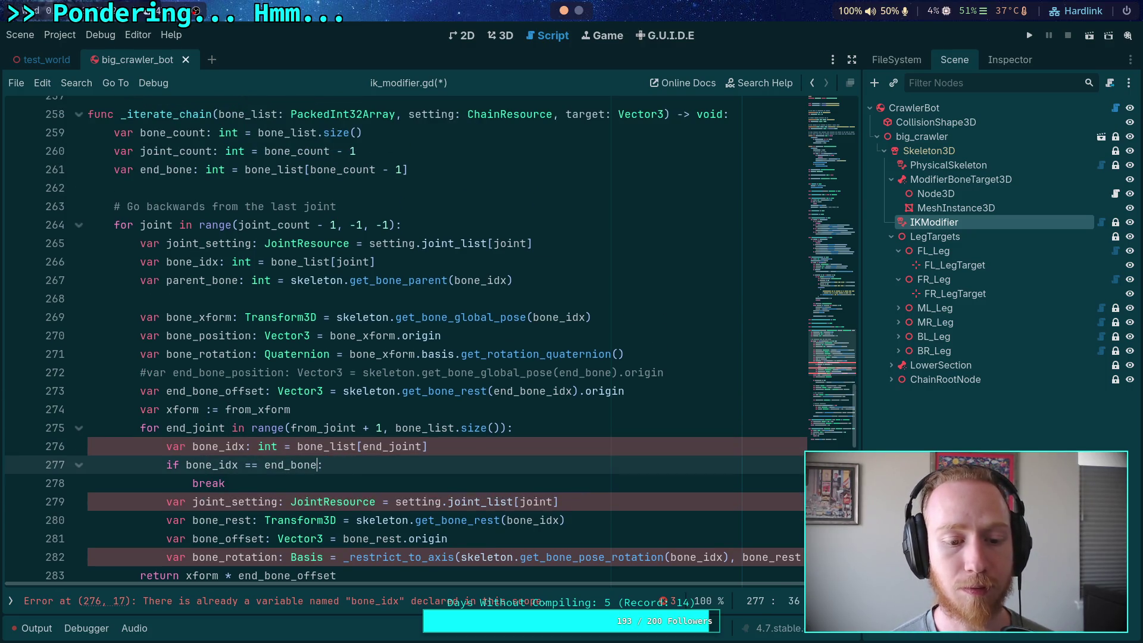
pyautogui.doubleClick(196, 447)
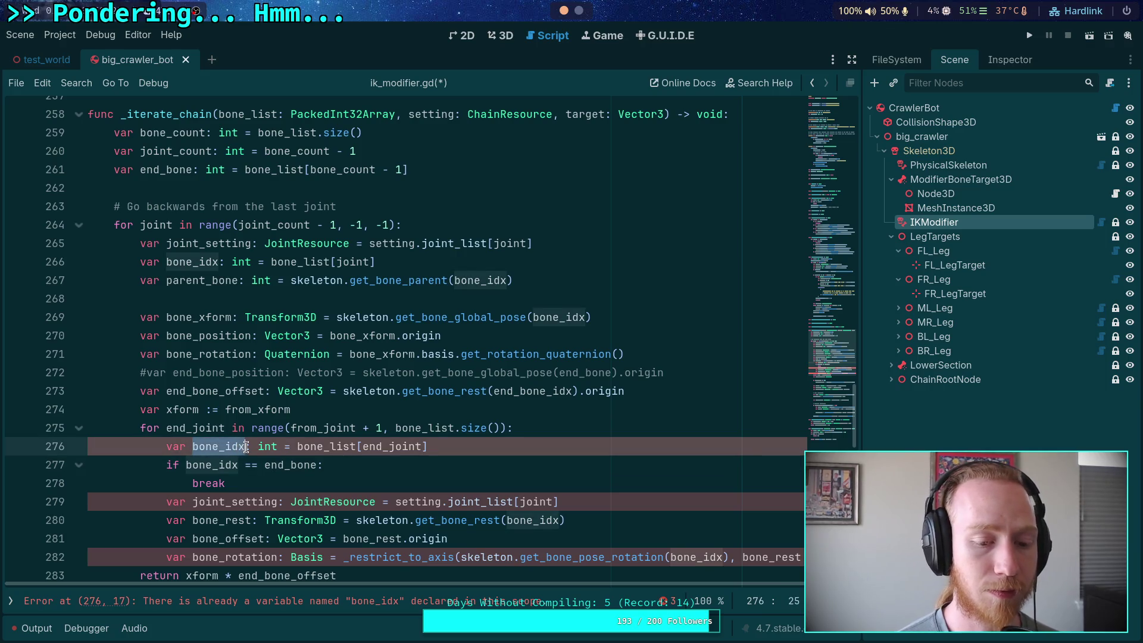
pyautogui.scroll(-6, 242, 433)
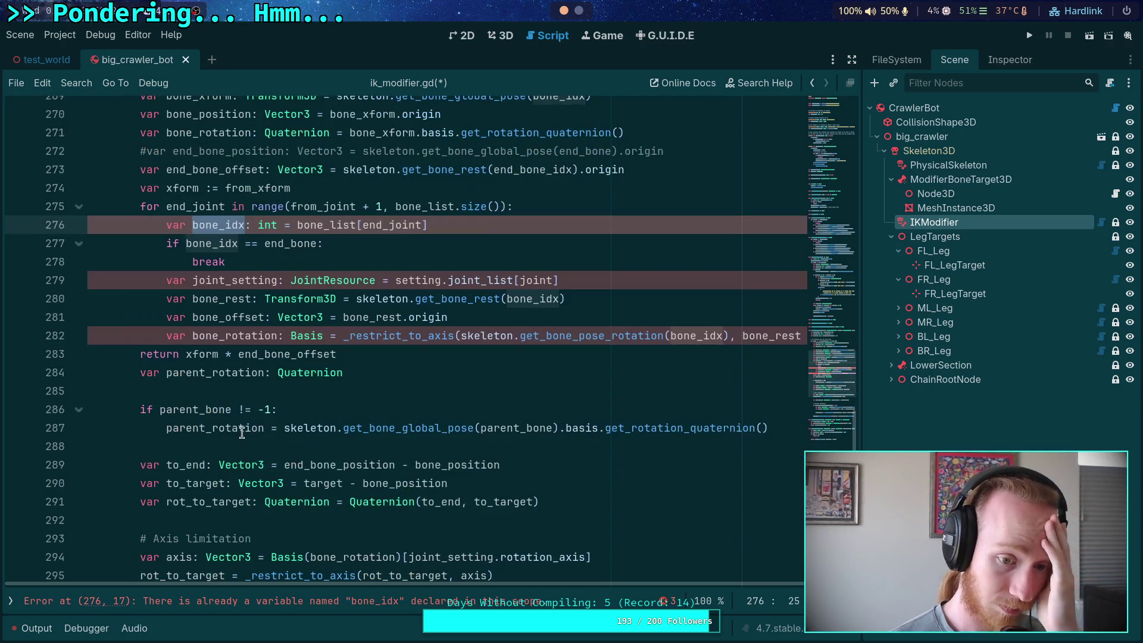
pyautogui.scroll(-2, 242, 433)
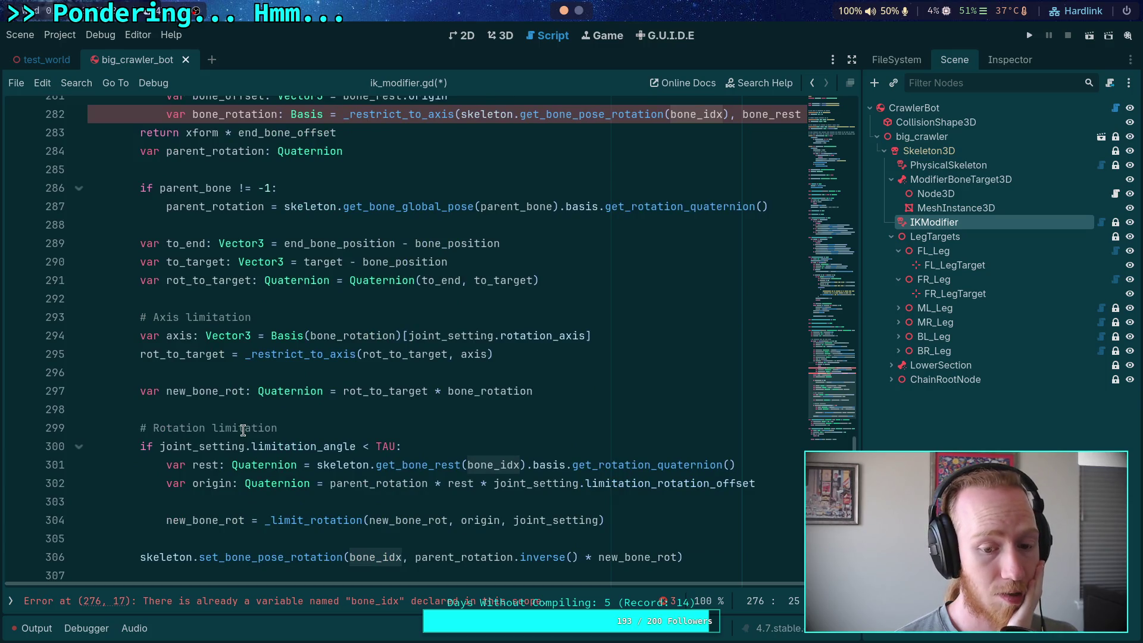
pyautogui.scroll(7, 243, 429)
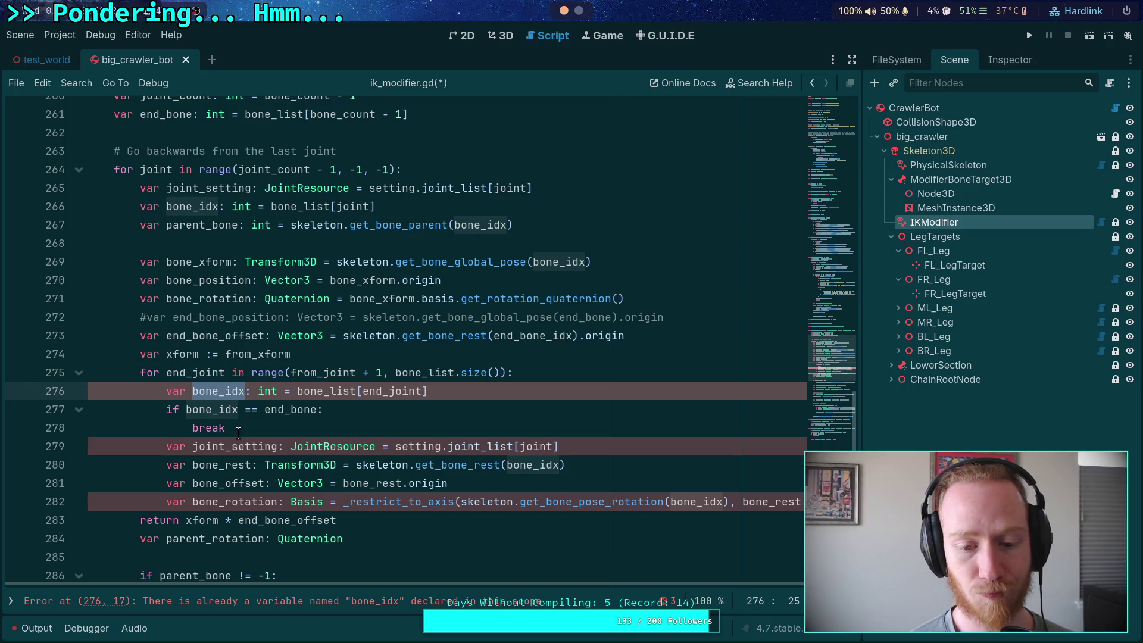
pyautogui.hotkey('ctrl', 'z')
pyautogui.hotkey('ctrl', 'z')
pyautogui.hotkey('ctrl', 'z')
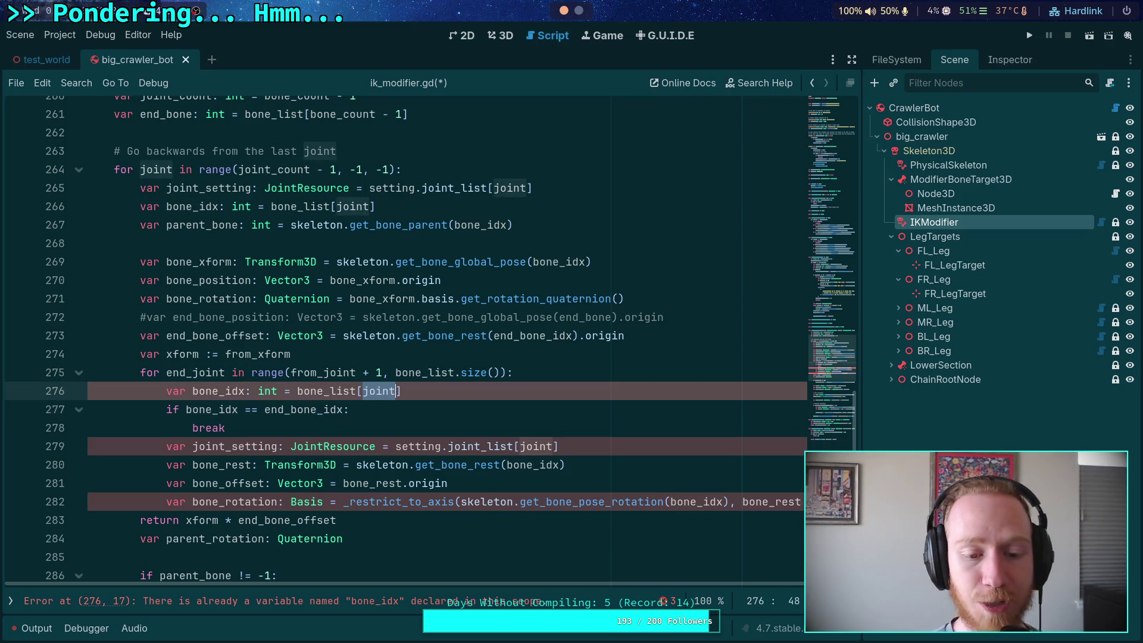
pyautogui.hotkey('ctrl', 'shift', 'z')
pyautogui.hotkey('ctrl', 'shift', 'z')
pyautogui.hotkey('ctrl', 'shift', 'z')
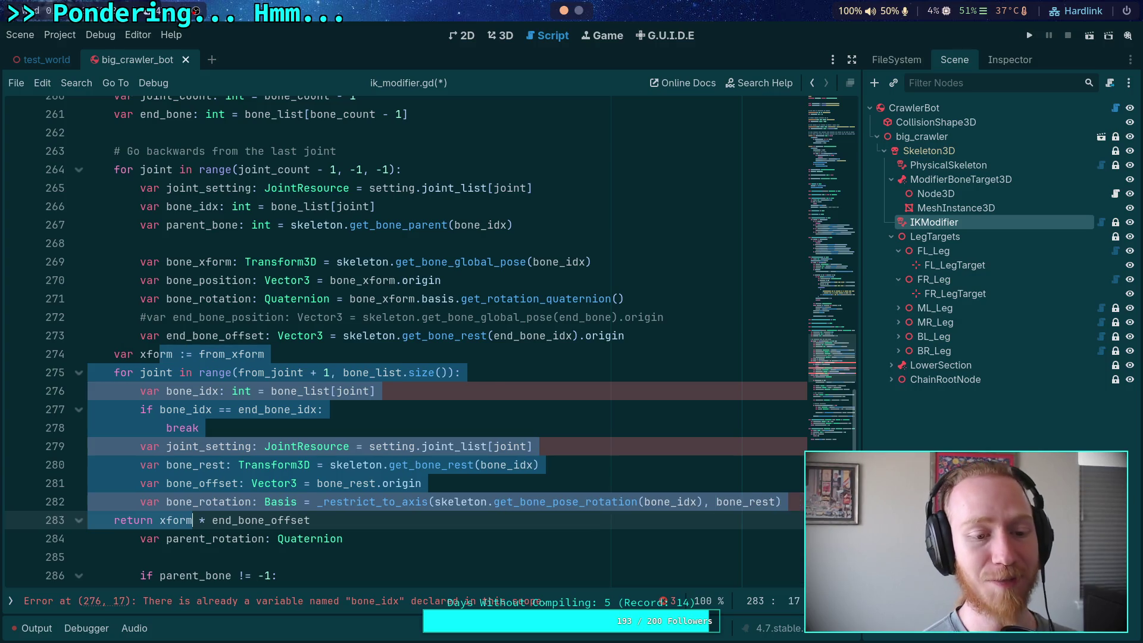
# Redo to bring back the rest of the _calculate_end_position body.
pyautogui.hotkey('ctrl', 'shift', 'z')
pyautogui.hotkey('ctrl', 'shift', 'z')
pyautogui.hotkey('ctrl', 'shift', 'z')
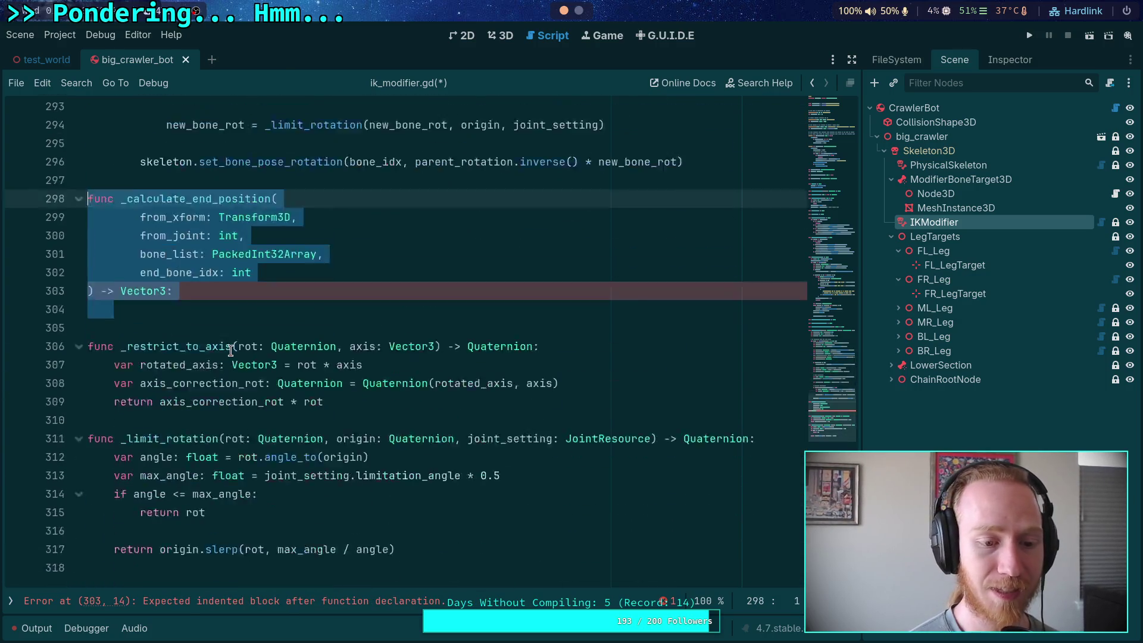
pyautogui.scroll(3, 299, 400)
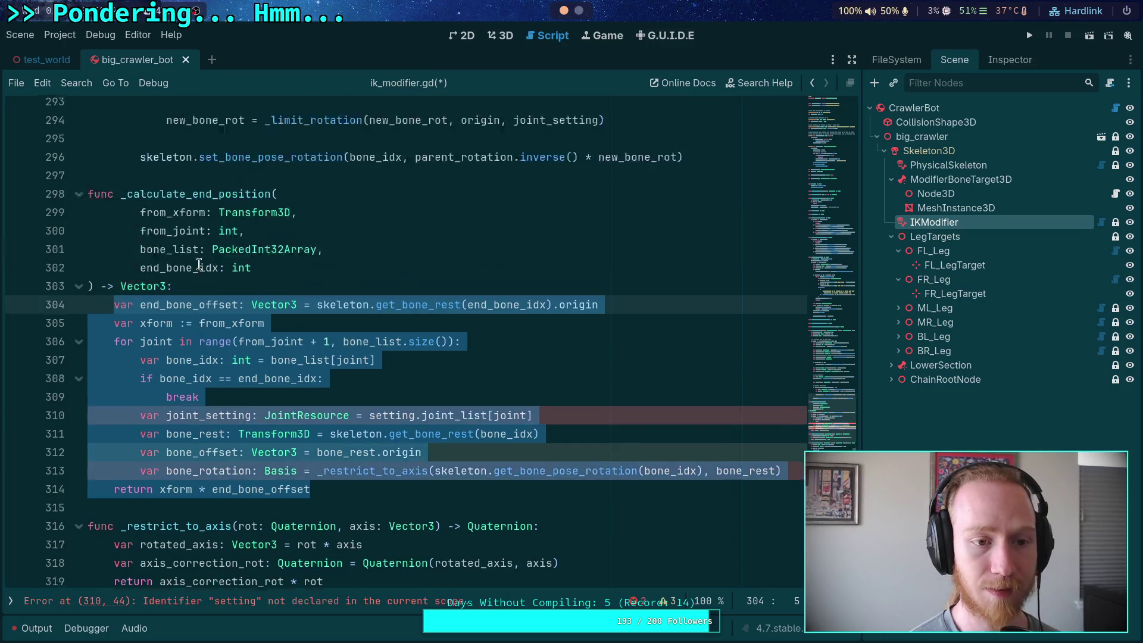
pyautogui.click(297, 369)
pyautogui.scroll(4, 299, 400)
pyautogui.scroll(5, 299, 400)
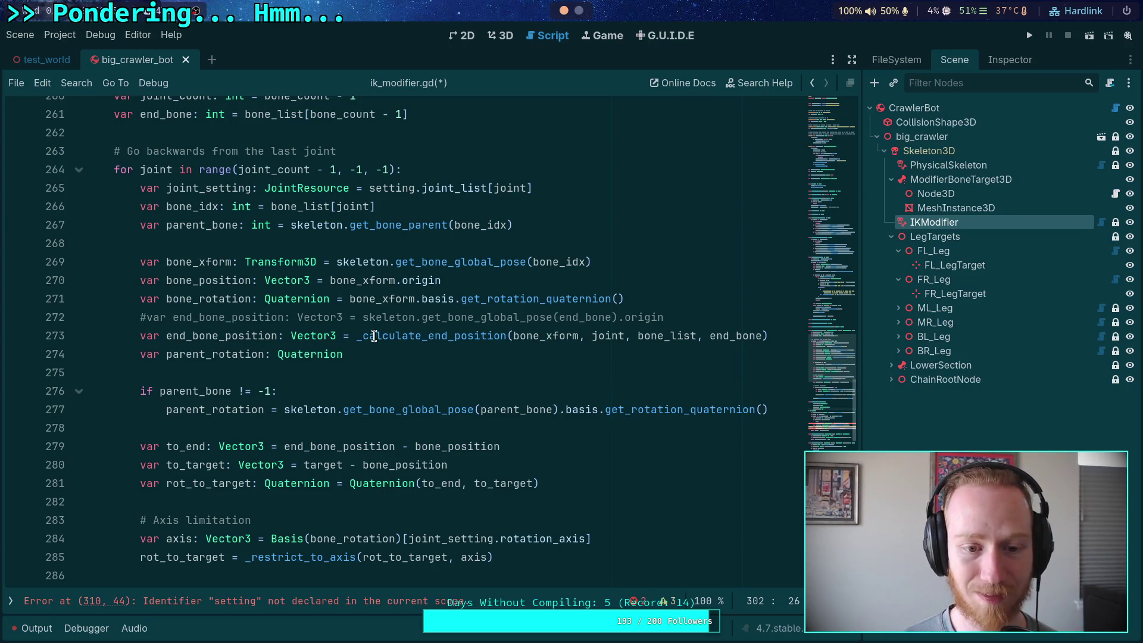
# Put each argument of the _calculate_end_position call and its closing parenthesis on separate lines.
pyautogui.click(510, 337)
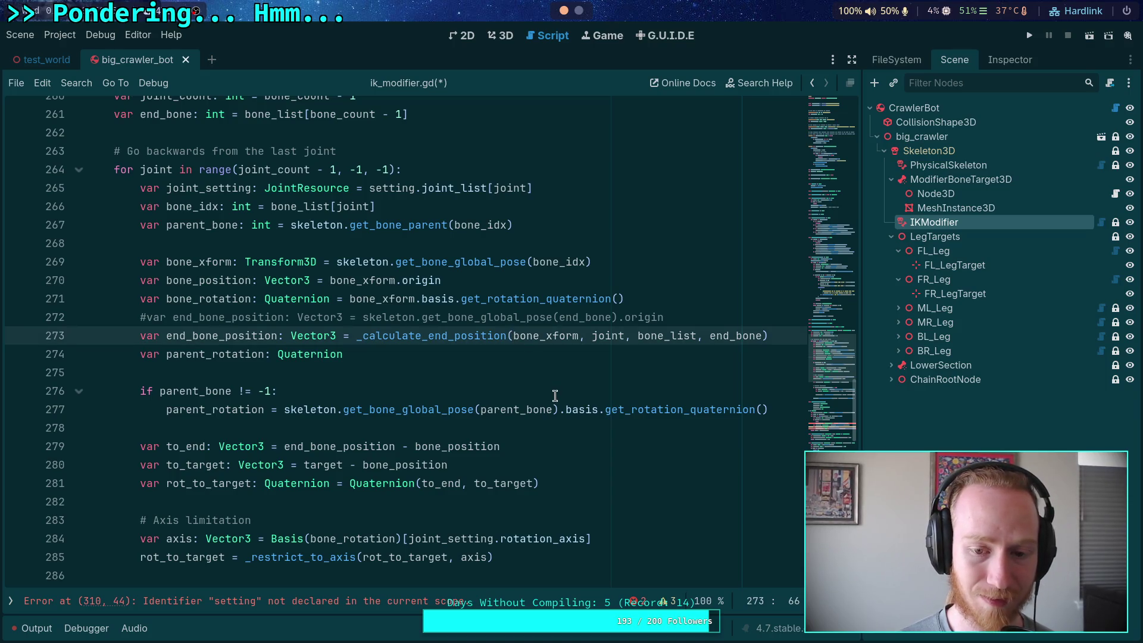
pyautogui.press('Return')
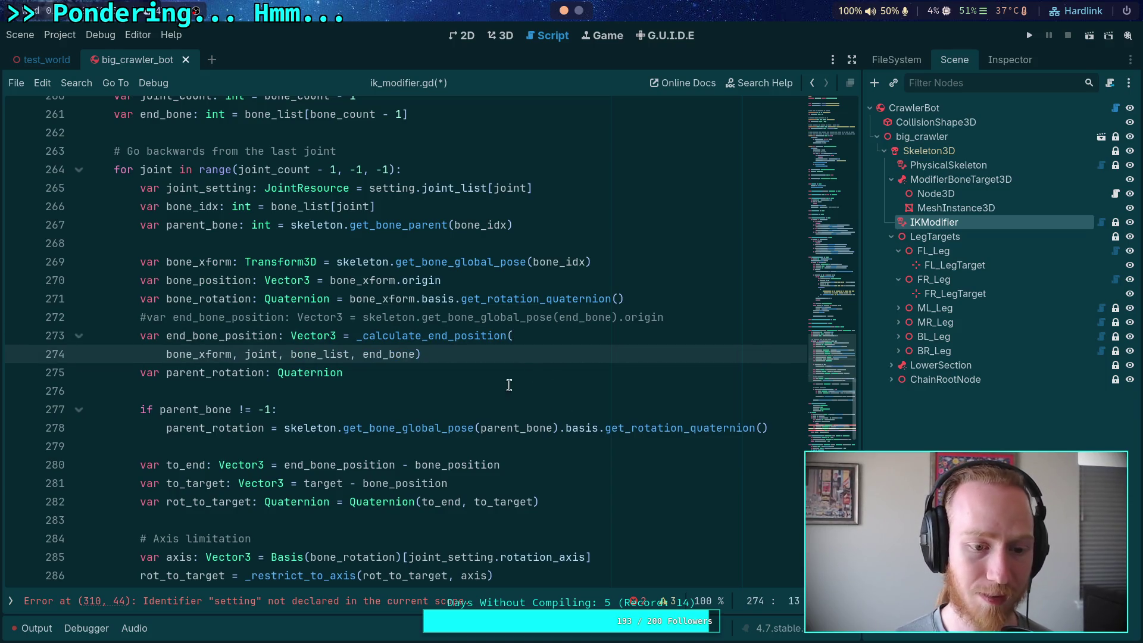
pyautogui.press('Return')
pyautogui.click(241, 373)
pyautogui.press('Return')
pyautogui.click(263, 391)
pyautogui.press('Return')
pyautogui.click(246, 408)
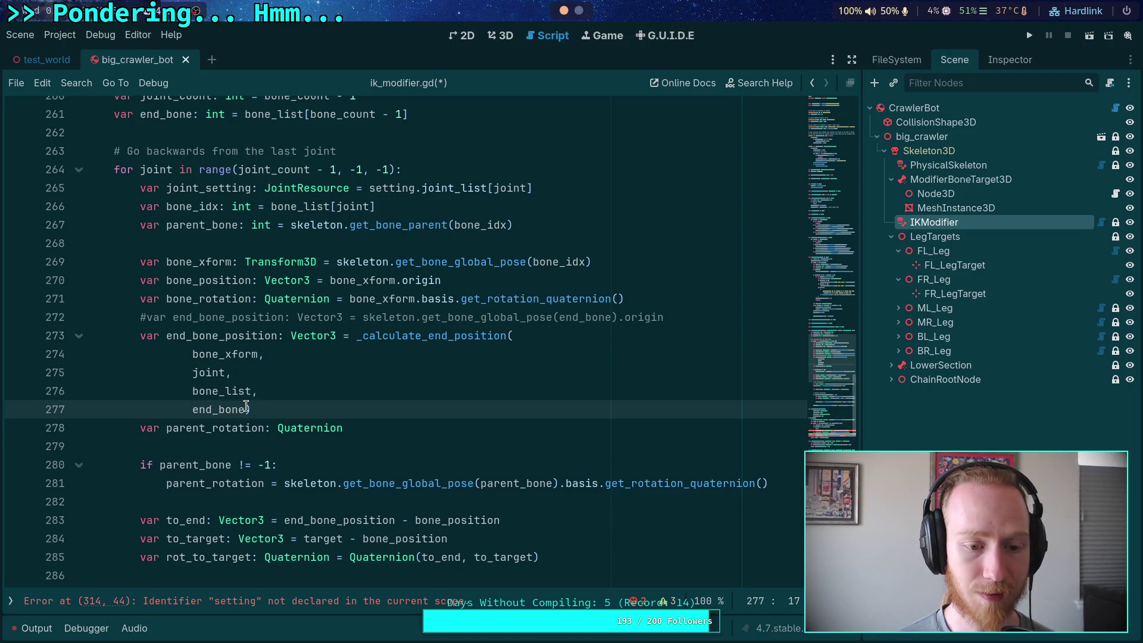
pyautogui.press('Return')
pyautogui.click(375, 405)
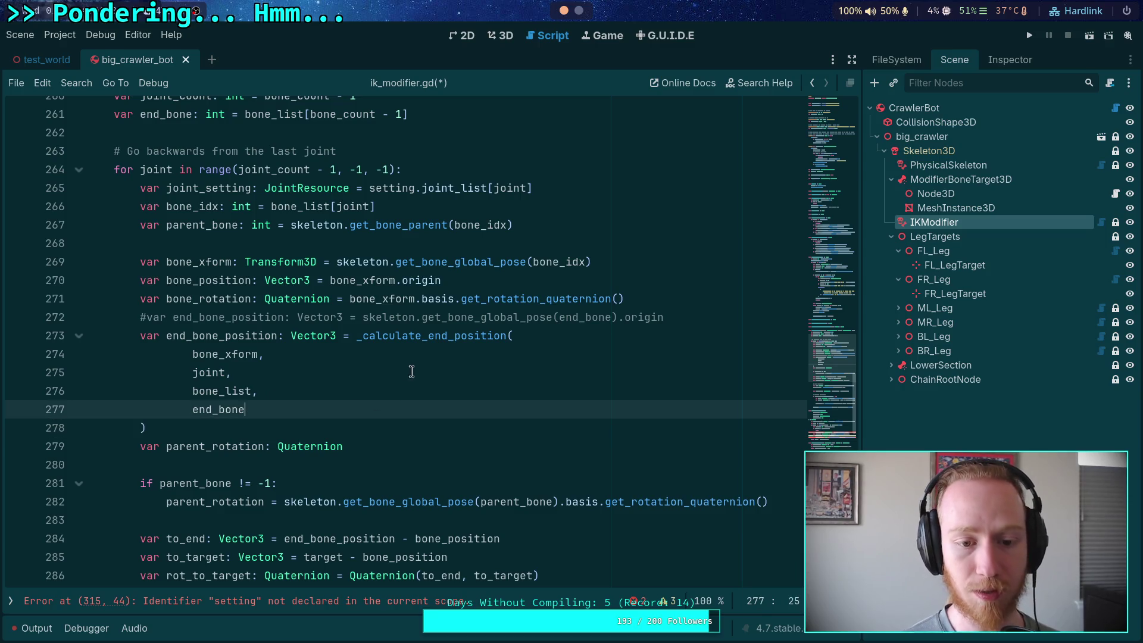
# Insert setting.joint_list as a new argument after bone_list in the call.
pyautogui.click(360, 358)
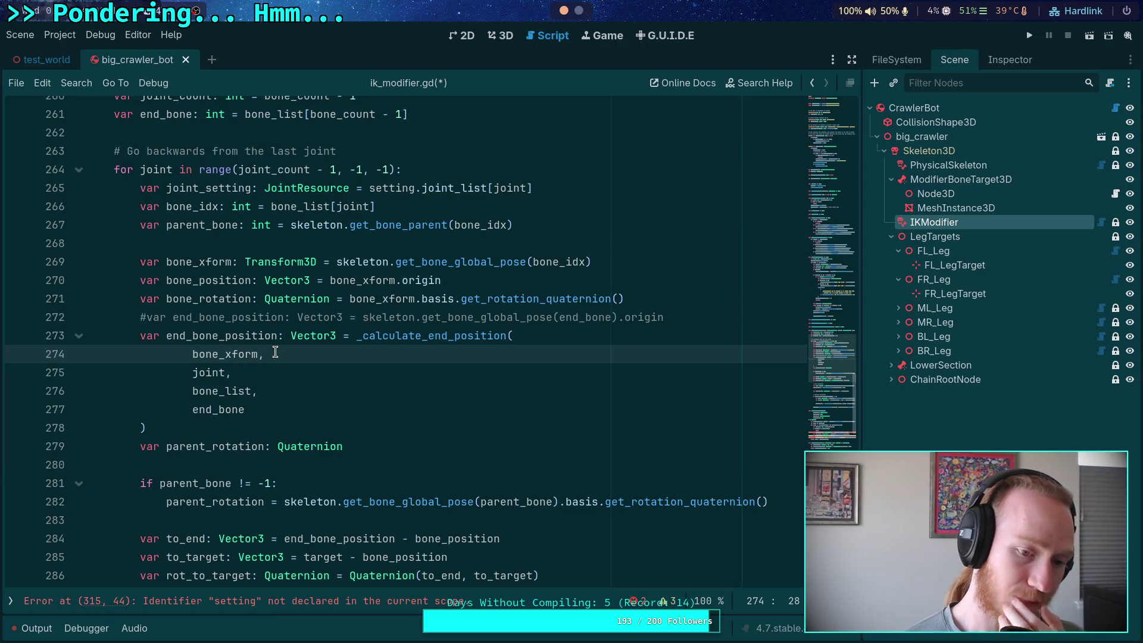
pyautogui.press('Down')
pyautogui.press('Down')
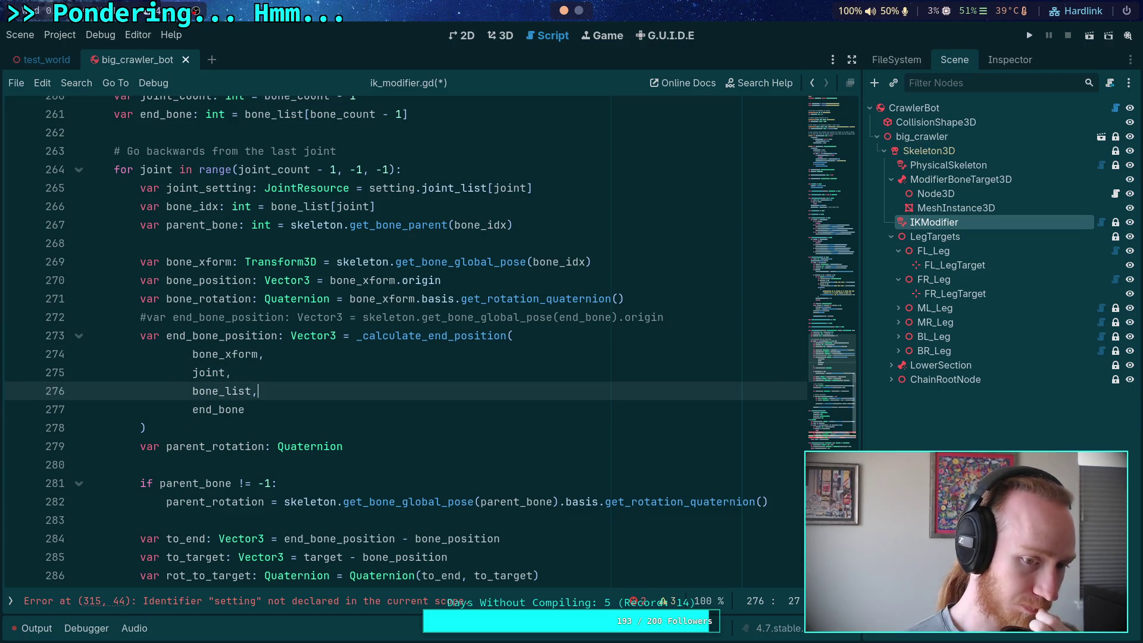
pyautogui.press('Return')
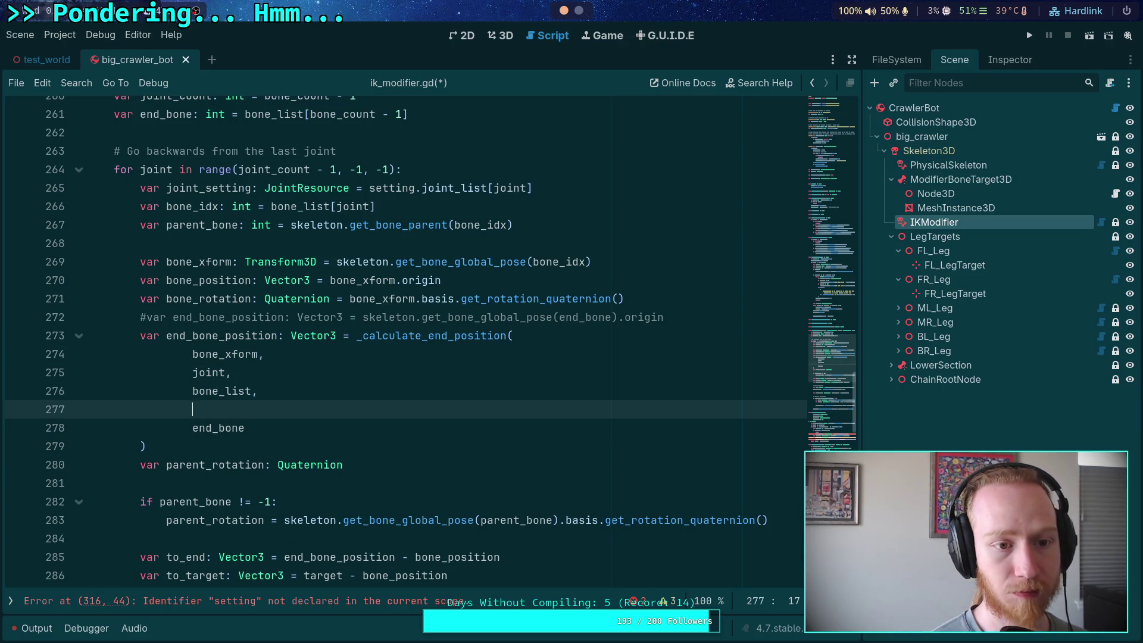
pyautogui.write('joint_setting,')
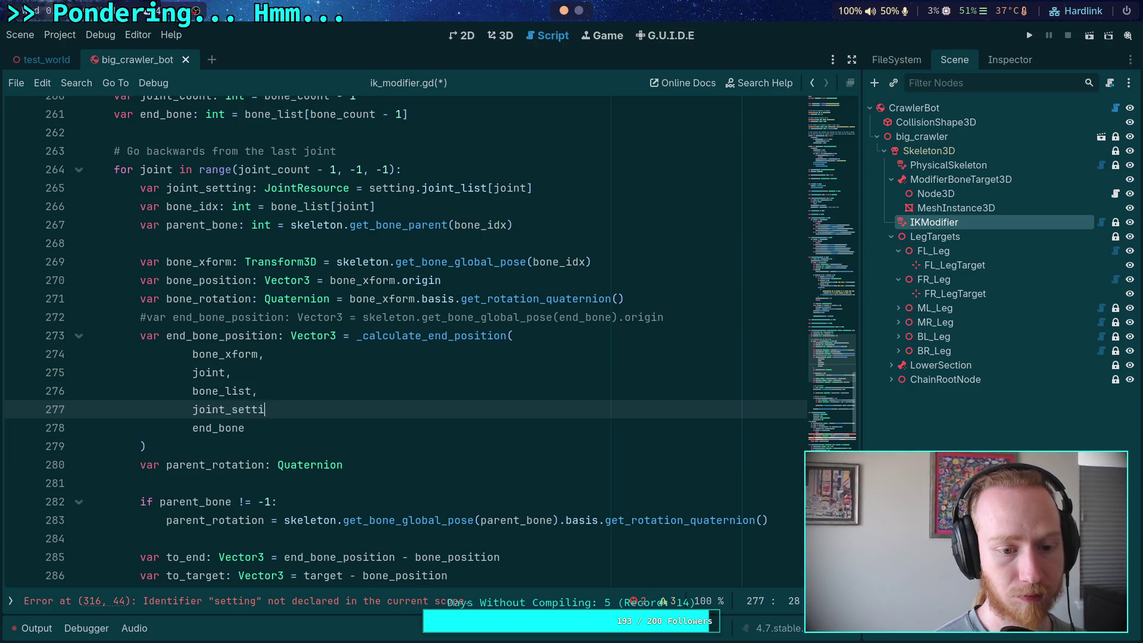
pyautogui.scroll(-12, 368, 298)
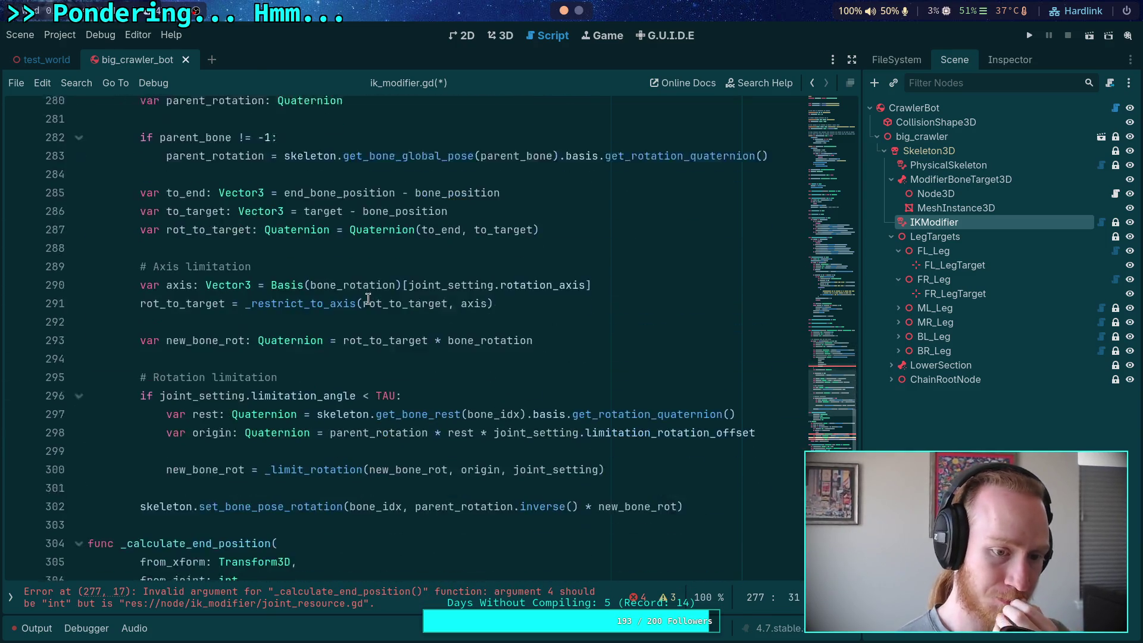
pyautogui.click(385, 308)
pyautogui.scroll(11, 380, 307)
pyautogui.click(266, 368)
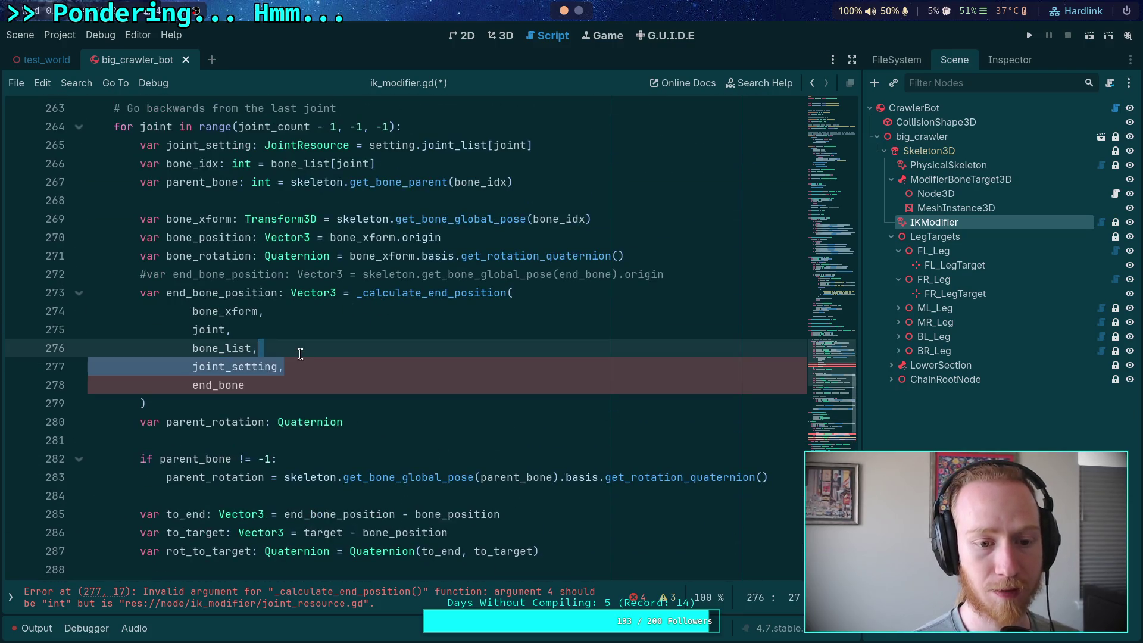
pyautogui.doubleClick(266, 368)
pyautogui.scroll(2, 333, 337)
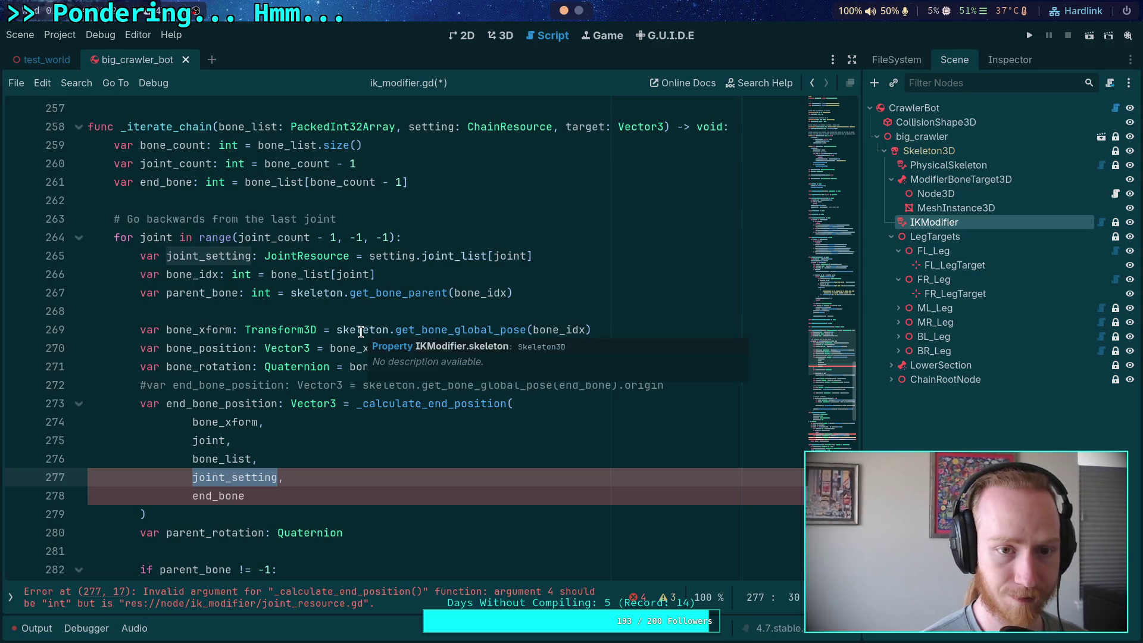
pyautogui.write('s')
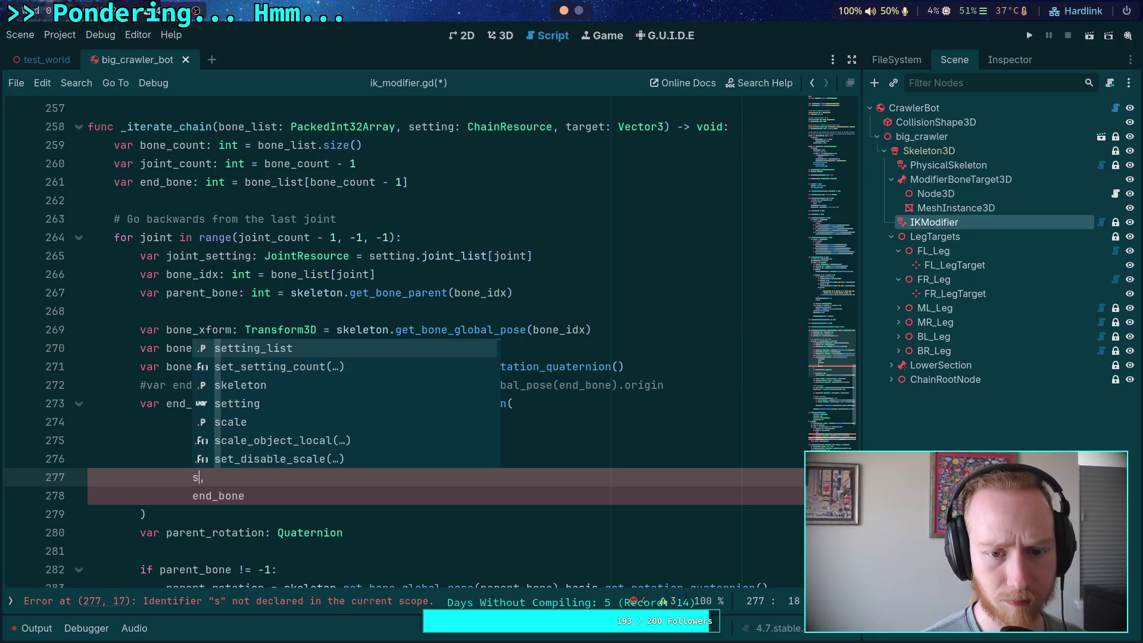
pyautogui.write('etting.j')
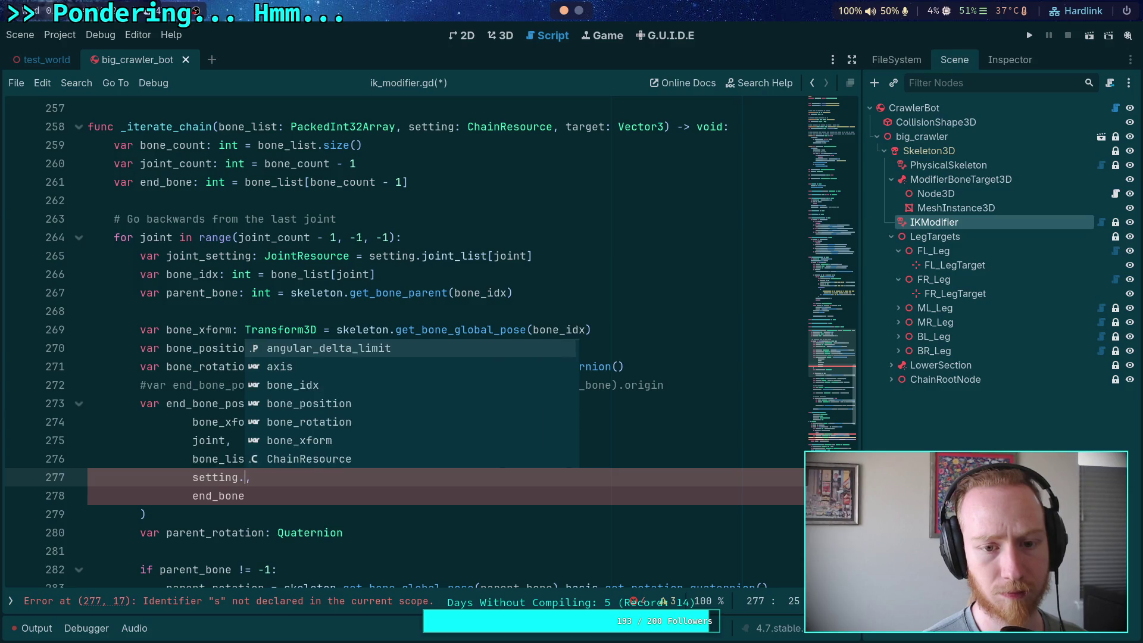
pyautogui.write('oint')
pyautogui.press('Return')
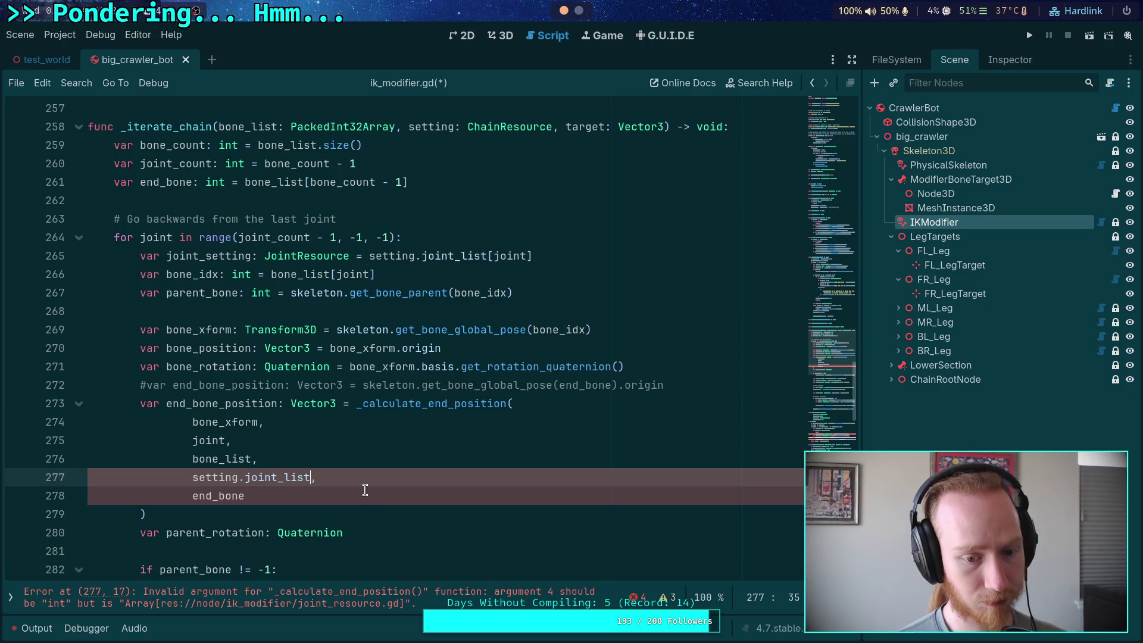
# Place the caret after the bone_list parameter in the _calculate_end_position signature.
pyautogui.scroll(-11, 334, 498)
pyautogui.click(392, 410)
pyautogui.click(379, 422)
# Add a joint_list: Array[JointResource] parameter after bone_list.
pyautogui.press('Return')
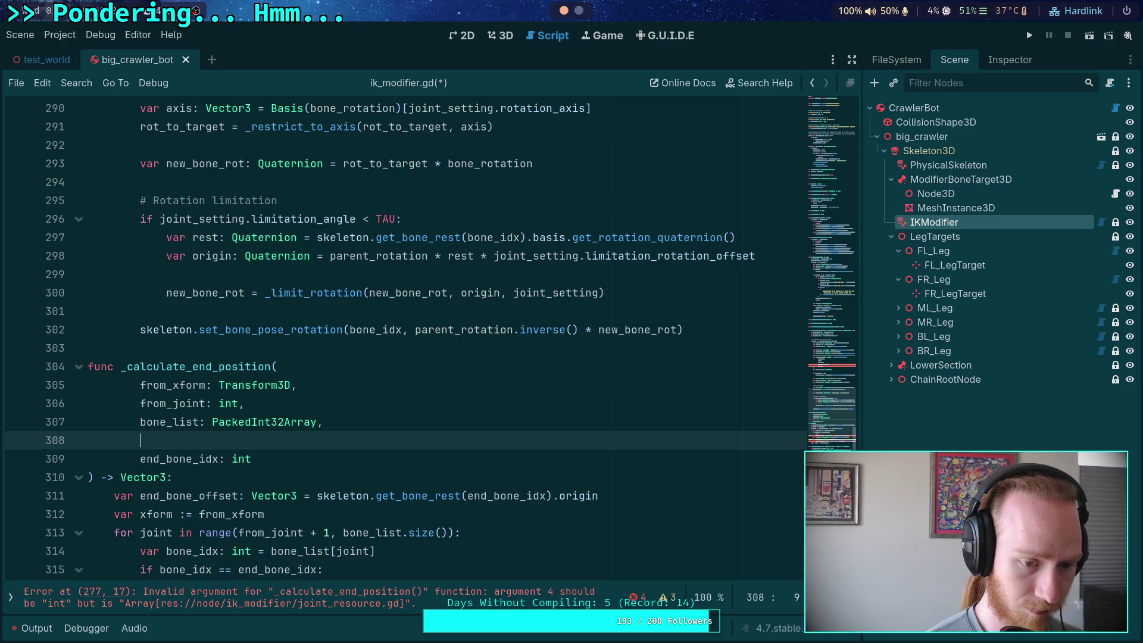
pyautogui.write('joint_list')
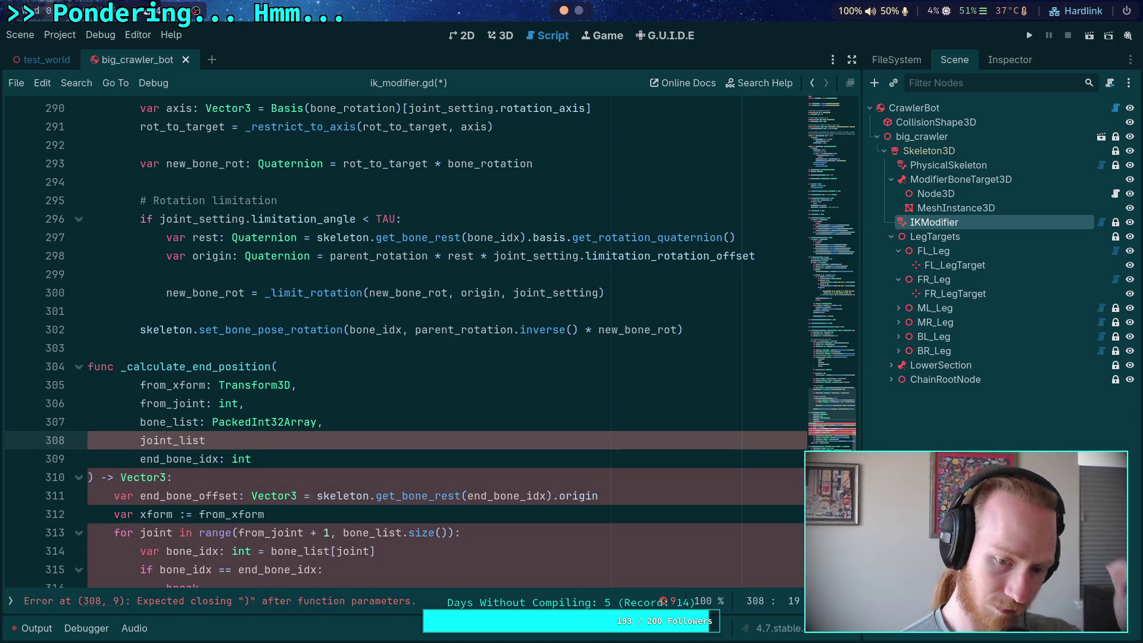
pyautogui.scroll(2, 397, 410)
pyautogui.scroll(-3, 397, 411)
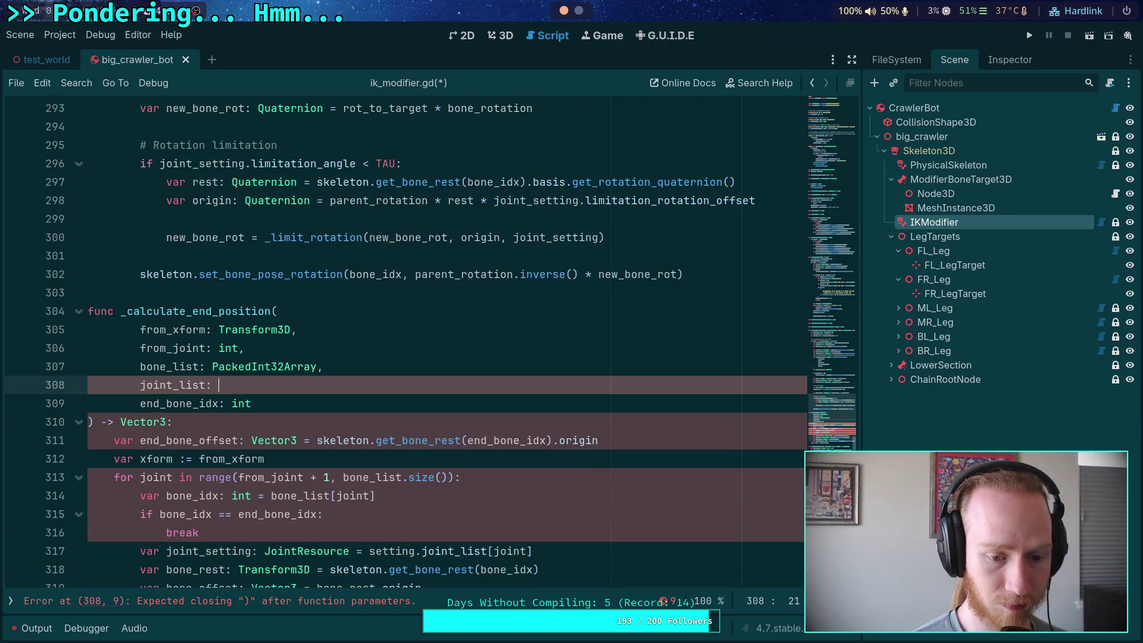
pyautogui.write('Array[Joint')
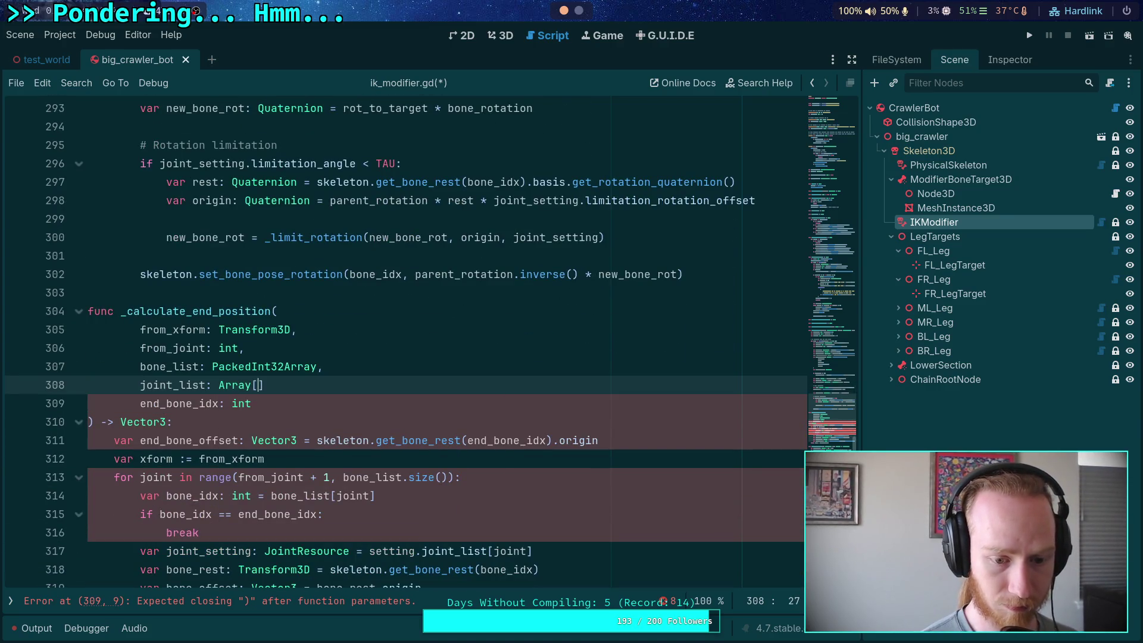
pyautogui.press('Return')
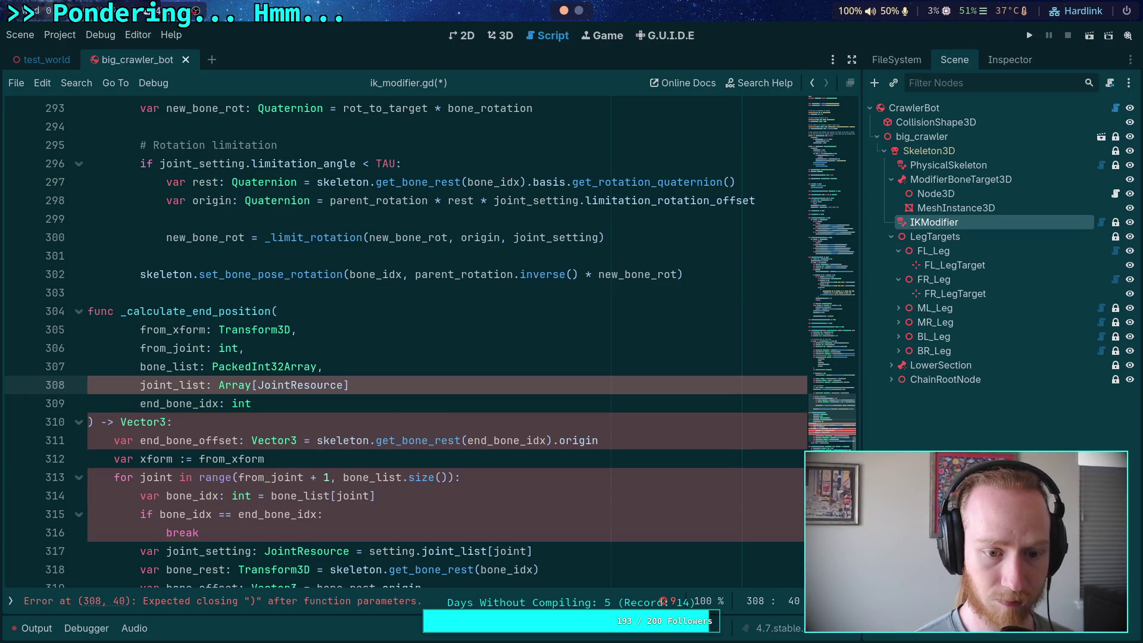
pyautogui.click(420, 379)
pyautogui.write(',')
pyautogui.click(401, 423)
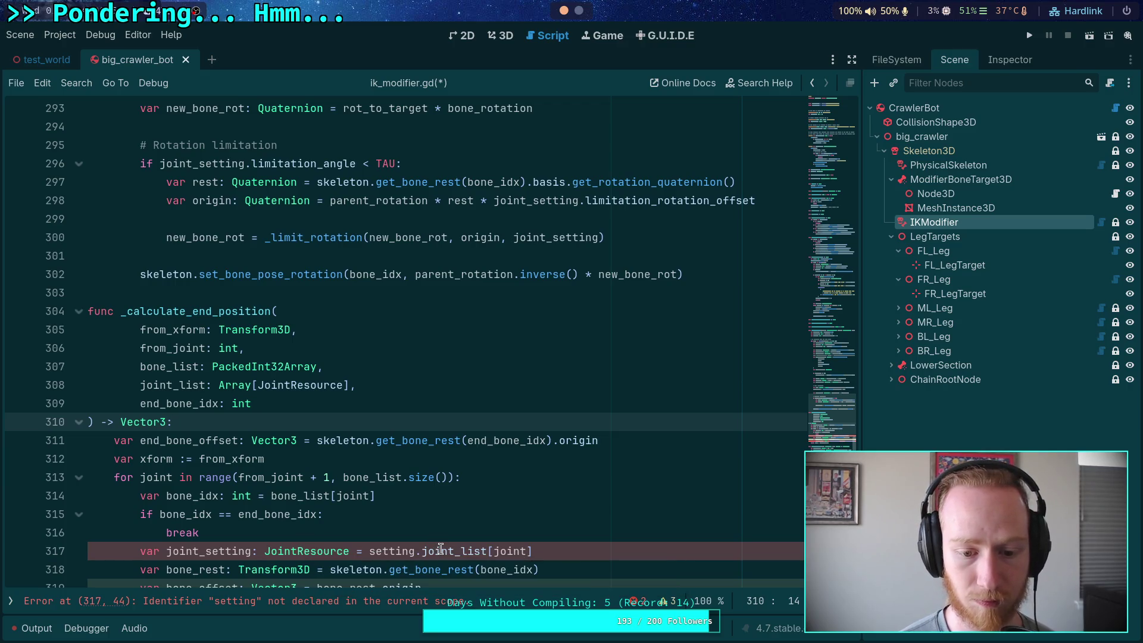
# Remove the setting. prefix on line 317 so joint_setting reads from joint_list[joint].
pyautogui.scroll(-1, 440, 533)
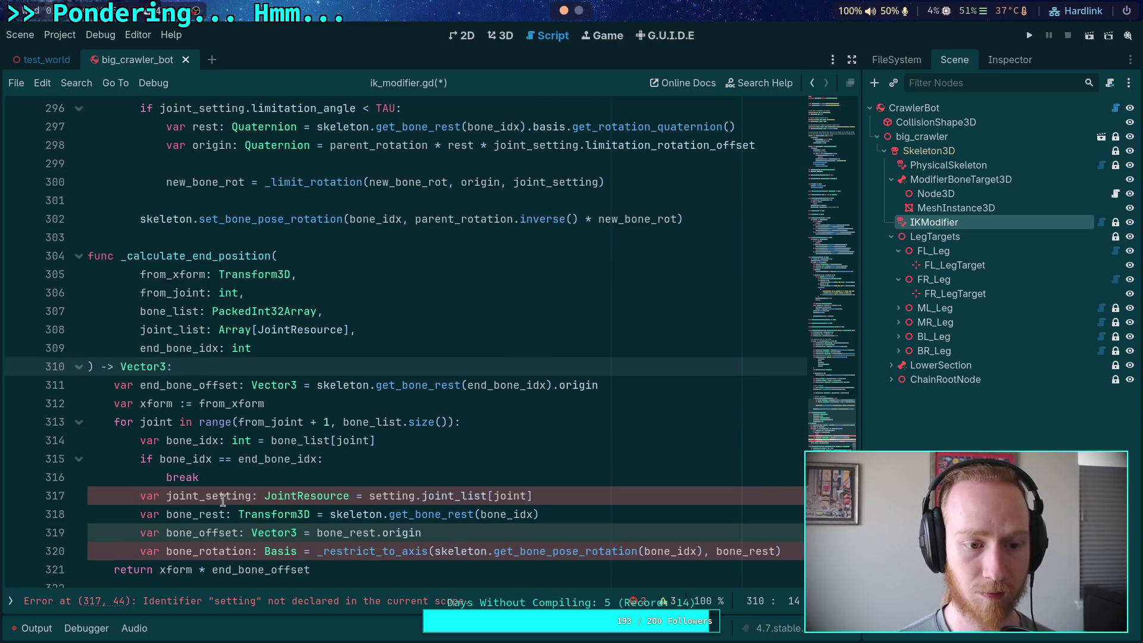
pyautogui.moveTo(371, 495); pyautogui.dragTo(423, 495)
pyautogui.press('BackSpace')
pyautogui.click(433, 474)
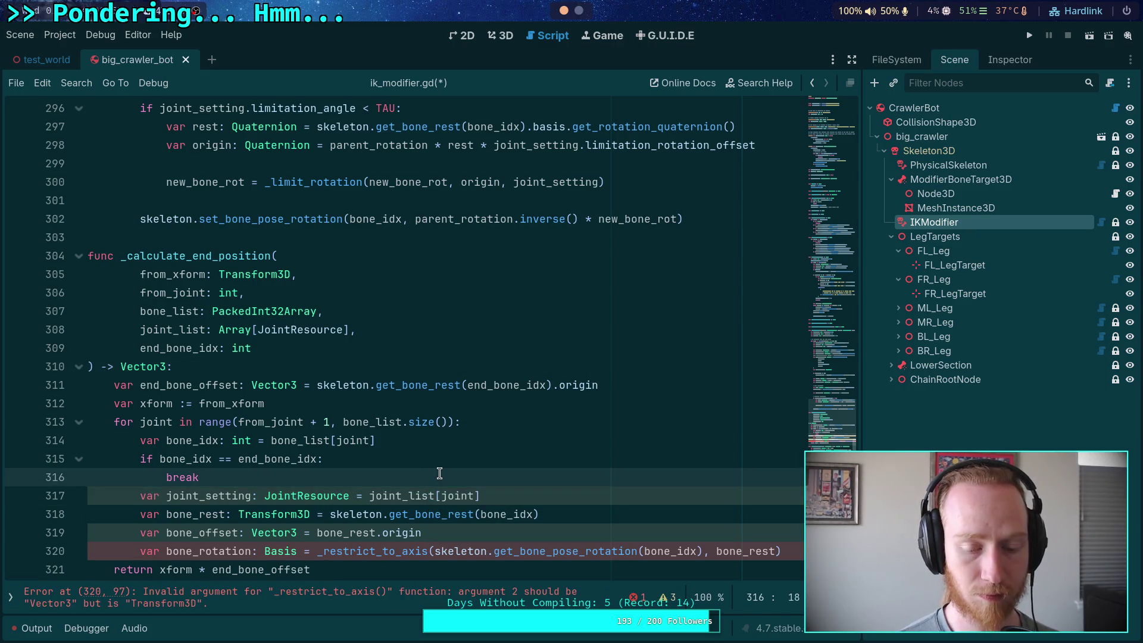
# Replace the axis argument on line 320 with bone_rest.basis[joint_setting.rotation_axis].
pyautogui.scroll(-1, 485, 480)
pyautogui.scroll(3, 452, 473)
pyautogui.scroll(-3, 454, 470)
pyautogui.scroll(-1, 455, 468)
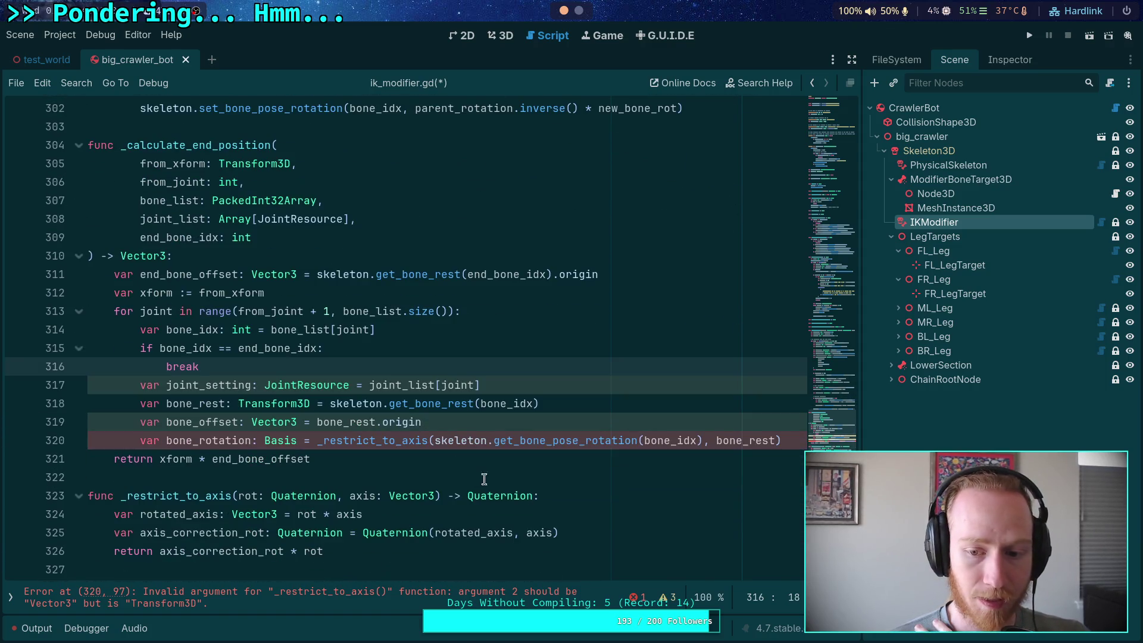
pyautogui.doubleClick(748, 440)
pyautogui.press('BackSpace')
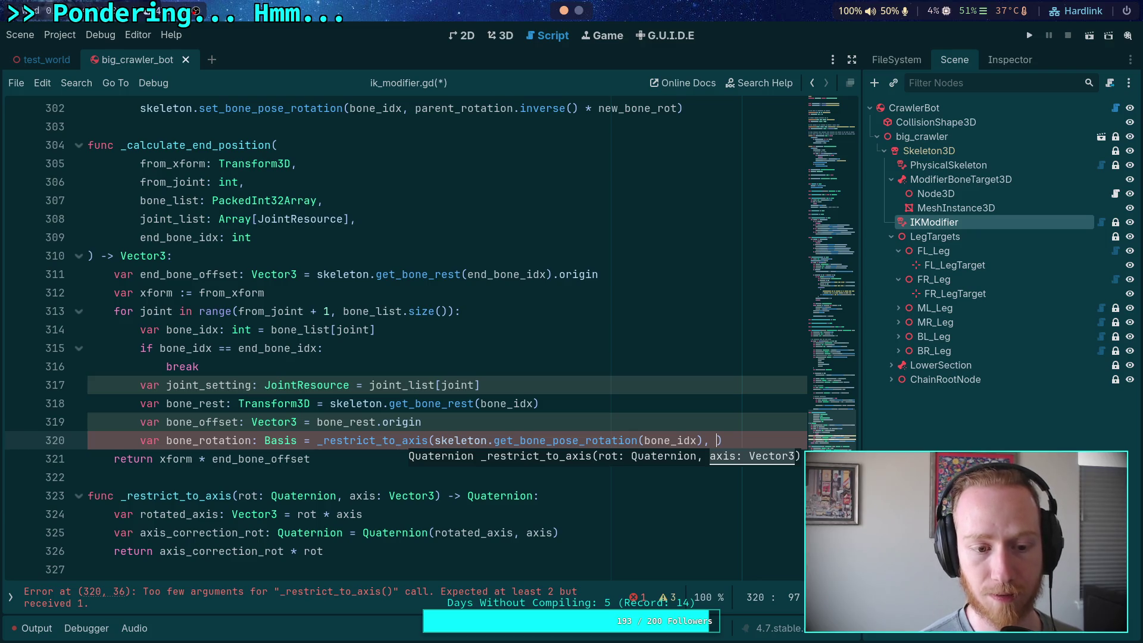
pyautogui.write('bon')
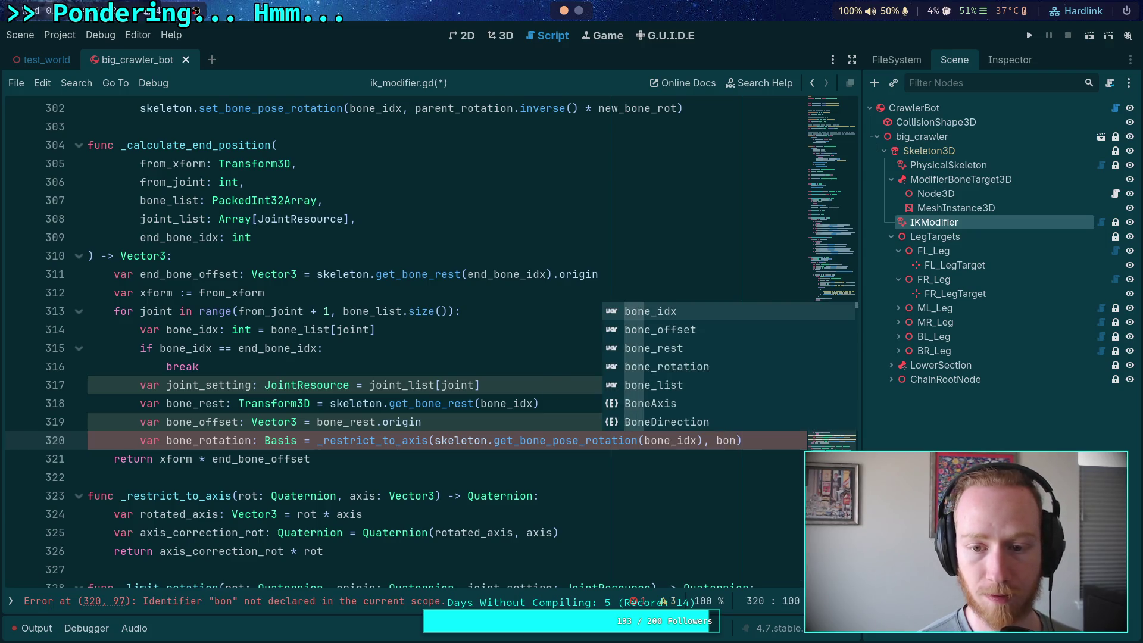
pyautogui.press('Down')
pyautogui.press('Return')
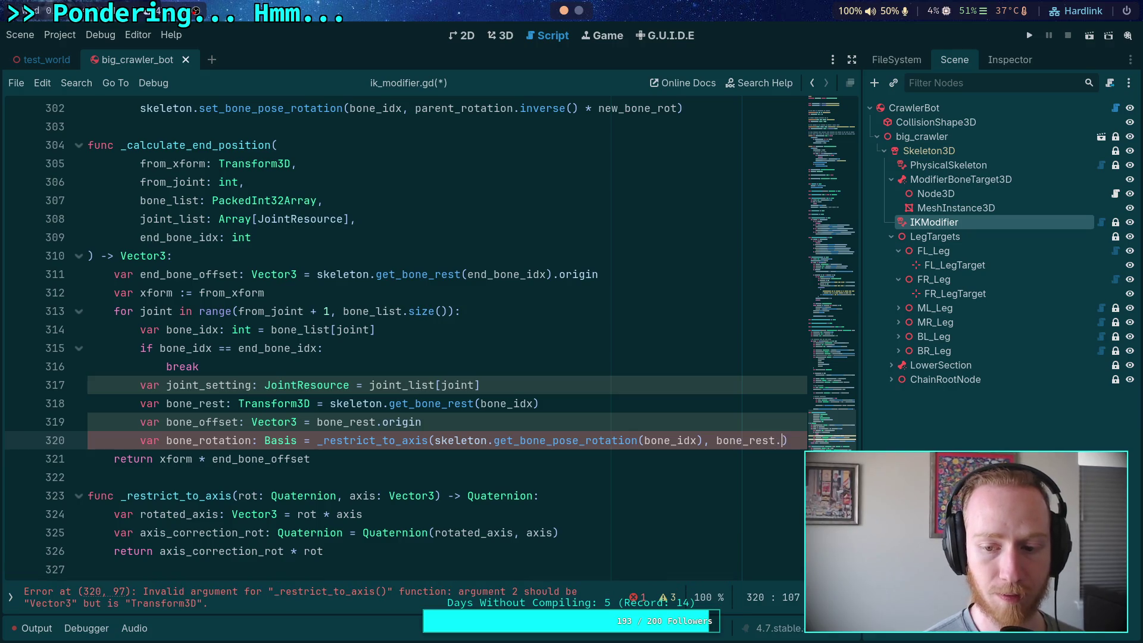
pyautogui.write('basis[')
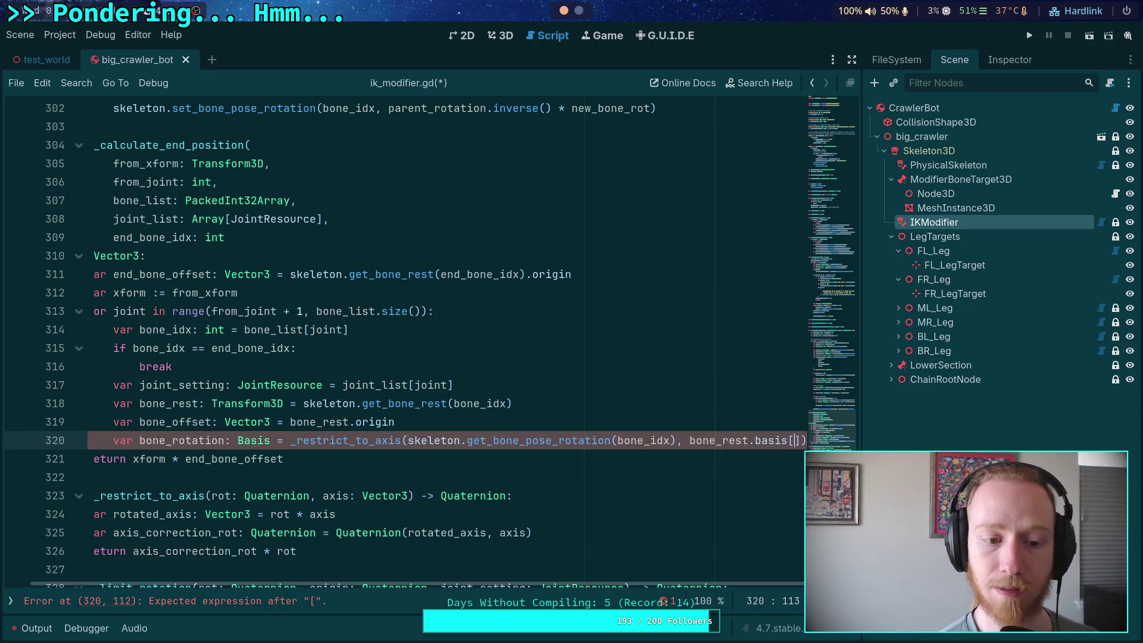
pyautogui.write('joint_setting.')
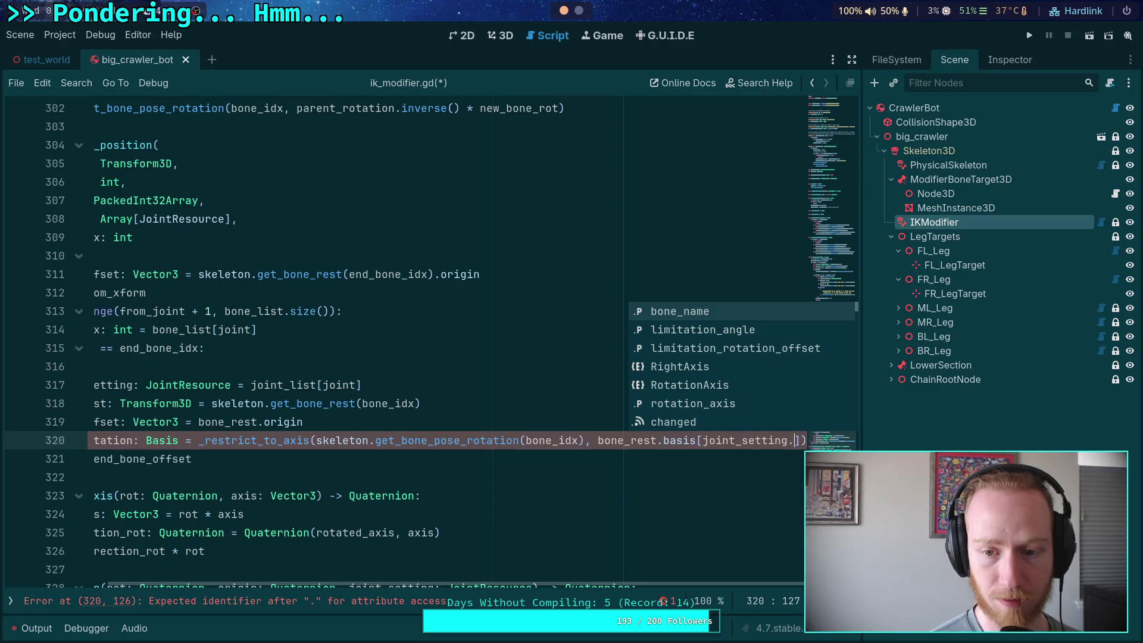
pyautogui.write('rot')
pyautogui.press('Return')
# Break the long _restrict_to_axis call after its opening parenthesis.
pyautogui.scroll(6, 521, 485)
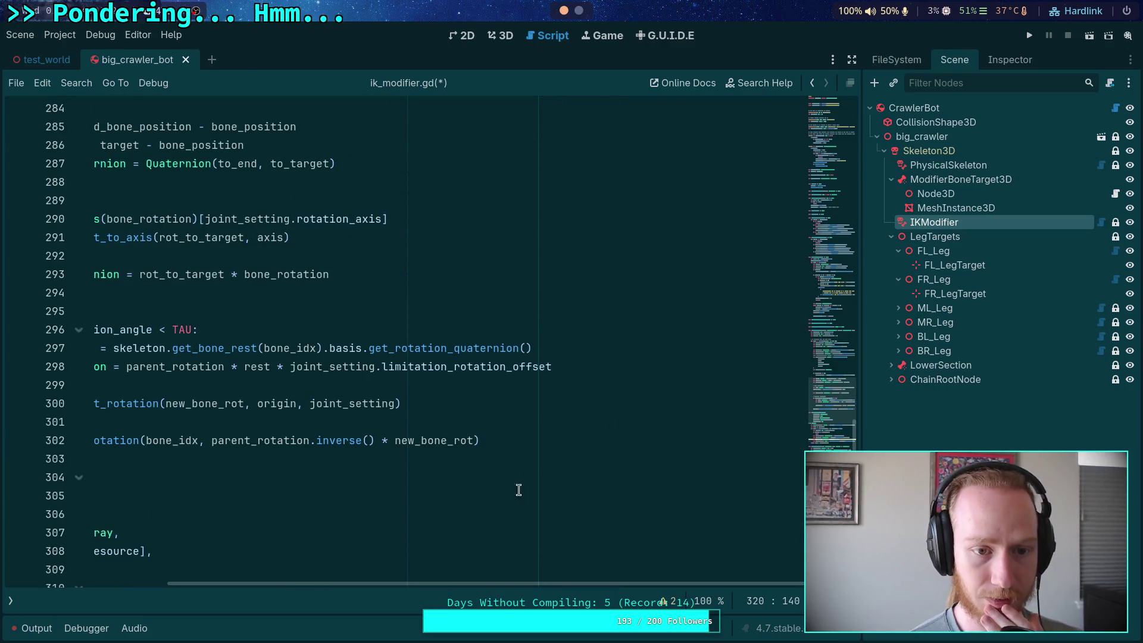
pyautogui.scroll(-8, 524, 488)
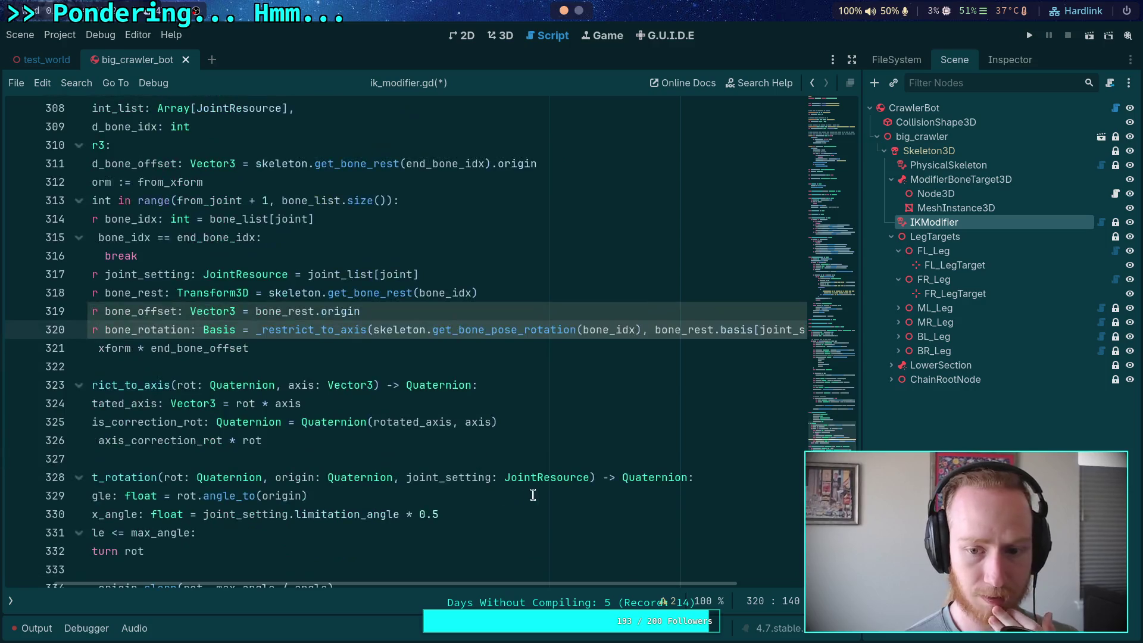
pyautogui.scroll(1, 535, 495)
pyautogui.click(370, 384)
pyautogui.press('Return')
# Put each _restrict_to_axis argument and the closing parenthesis on separate indented lines.
pyautogui.press('Tab')
pyautogui.click(474, 400)
pyautogui.press('Return')
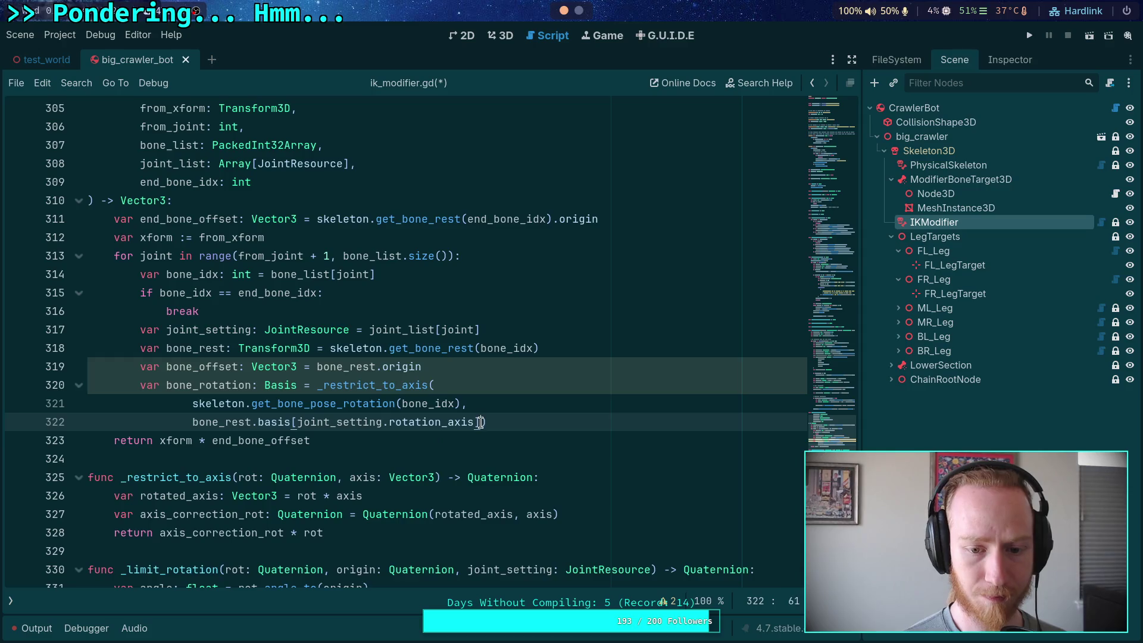
pyautogui.press('Return')
pyautogui.press('BackSpace')
pyautogui.press('BackSpace')
# Declare var bone_axis: Vector3 = bone_rest.basis[joint_setting.rotation_axis] below the bone_rest declaration.
pyautogui.click(495, 367)
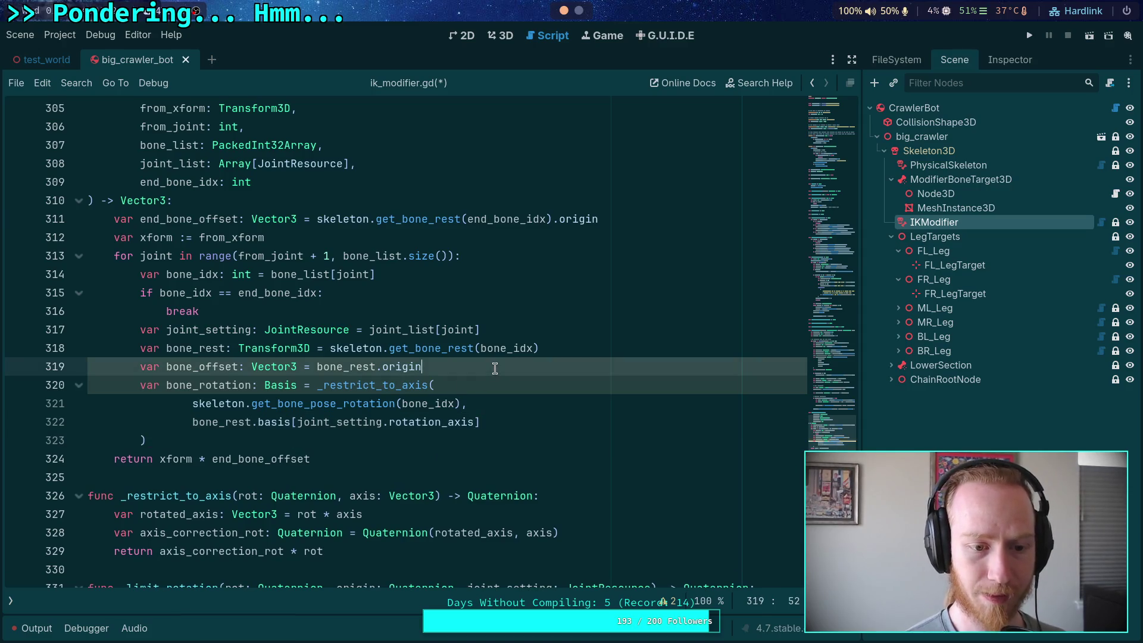
pyautogui.press('Up')
pyautogui.press('Up')
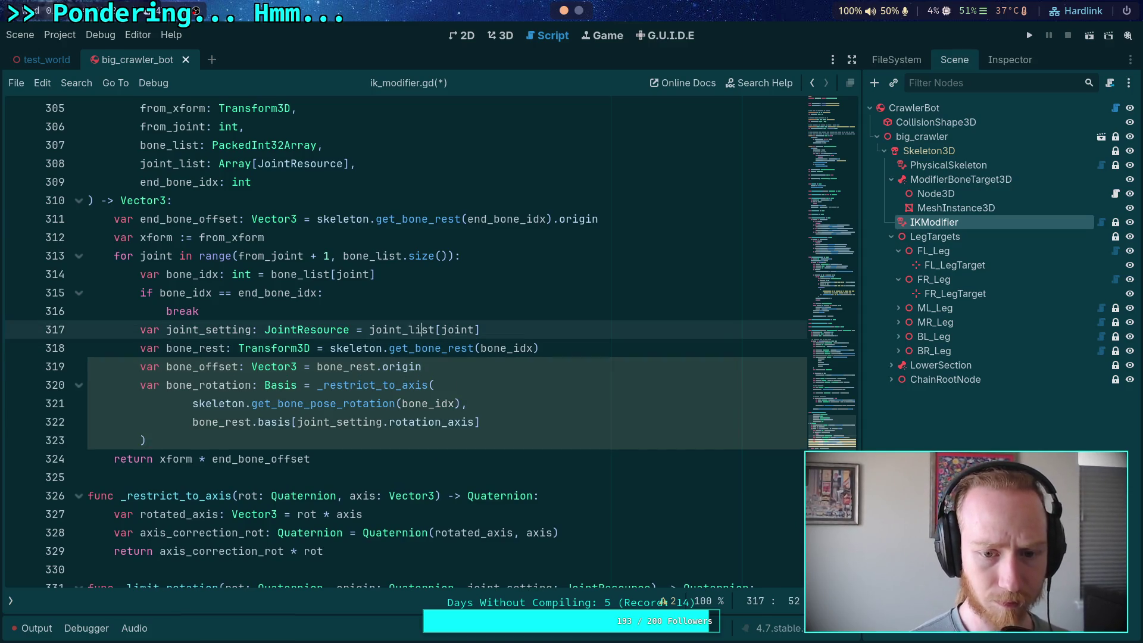
pyautogui.hotkey('ctrl', 'Return')
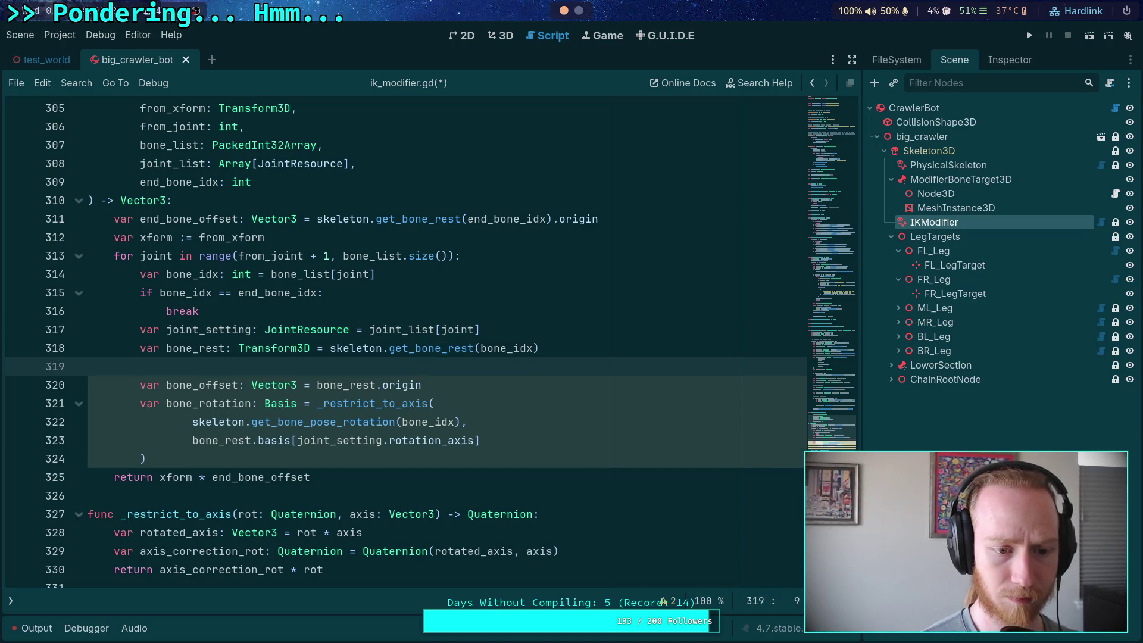
pyautogui.write('var bone_axis')
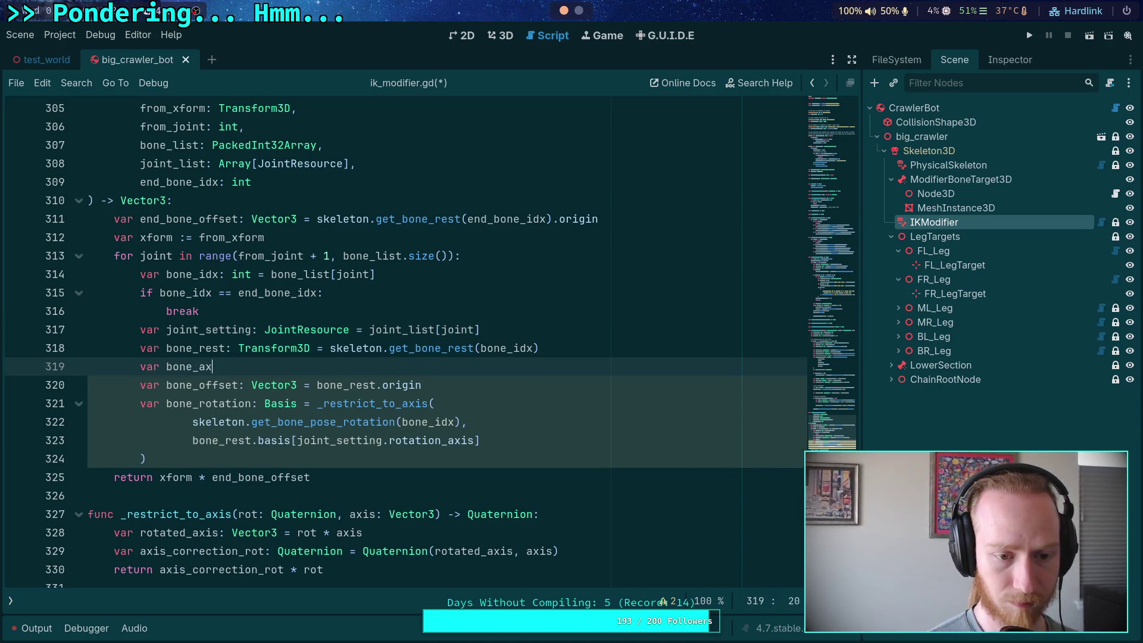
pyautogui.write(': ')
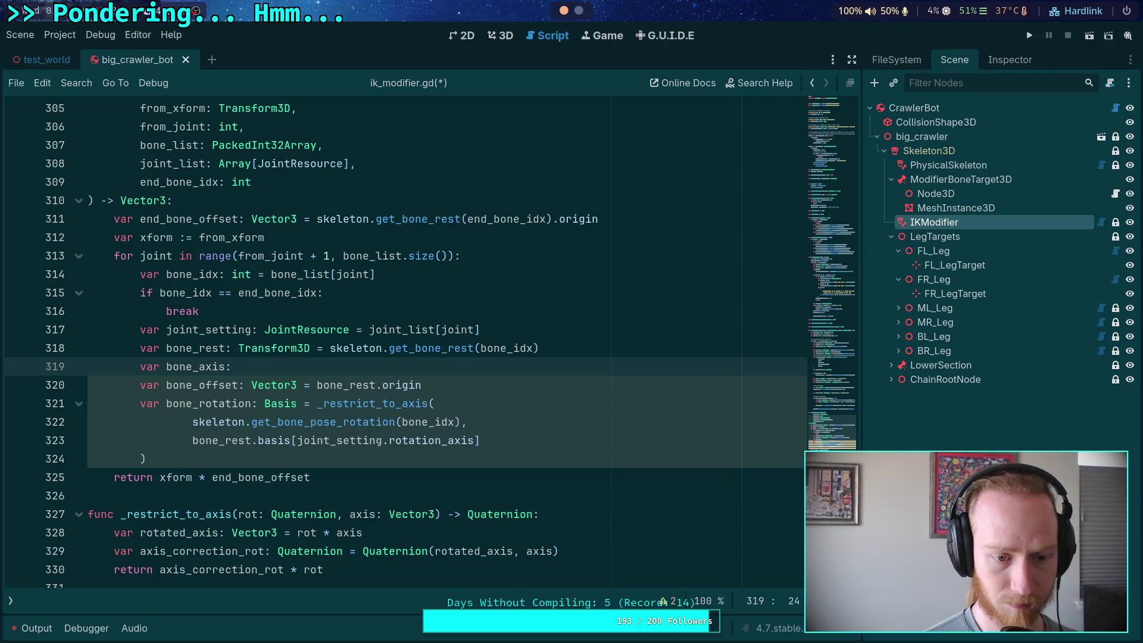
pyautogui.write('Vector3 =')
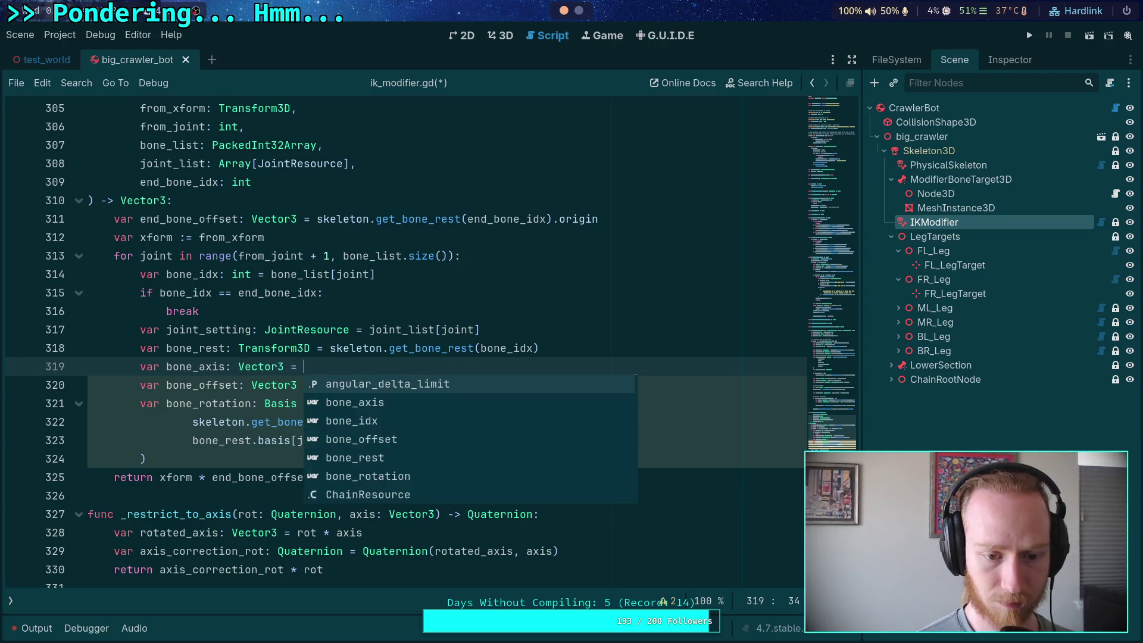
pyautogui.moveTo(180, 440); pyautogui.dragTo(482, 440)
pyautogui.press('BackSpace')
pyautogui.click(367, 361)
pyautogui.write('bone_rest.basis[joint_setting.rotation_axis]')
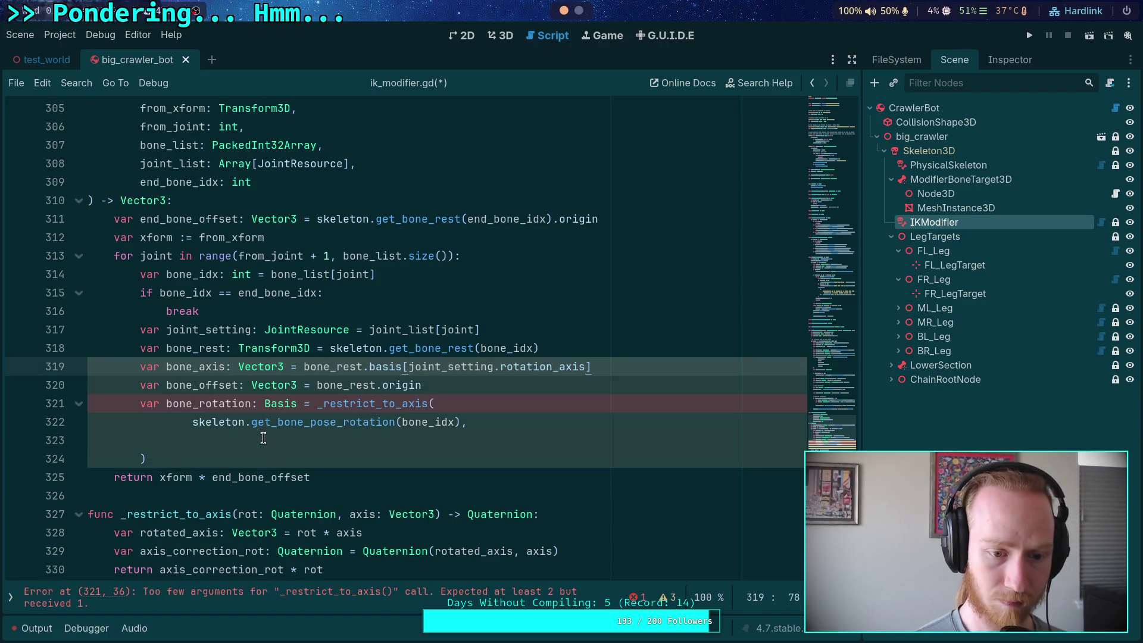
# Pass bone_axis as the second argument and rejoin the _restrict_to_axis call onto one line.
pyautogui.click(280, 437)
pyautogui.write('bone_axis')
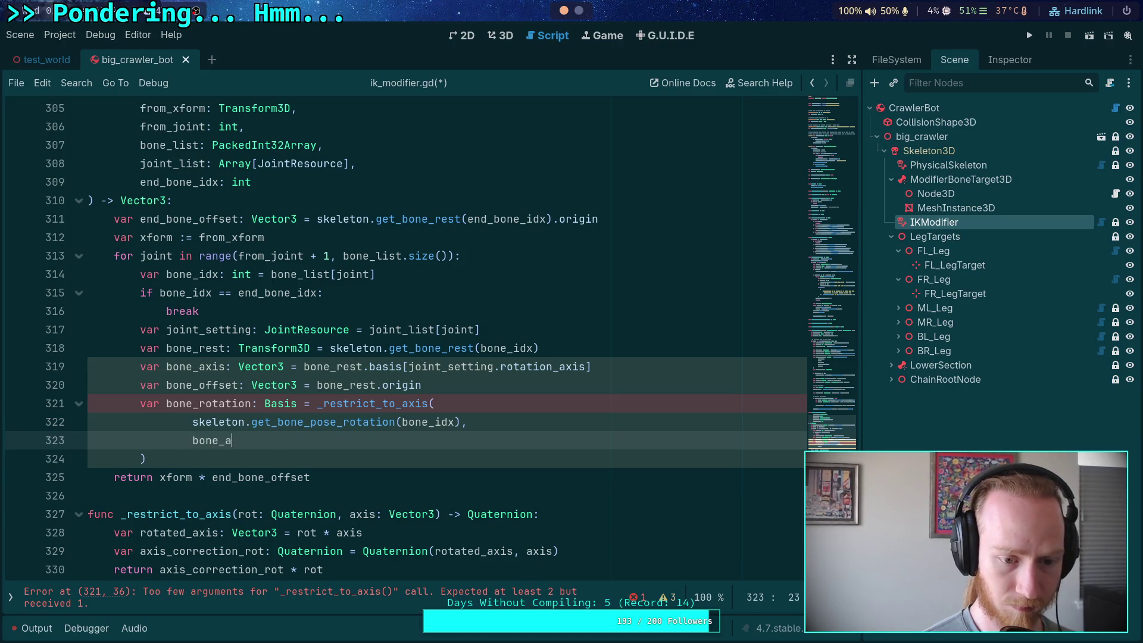
pyautogui.press('Escape')
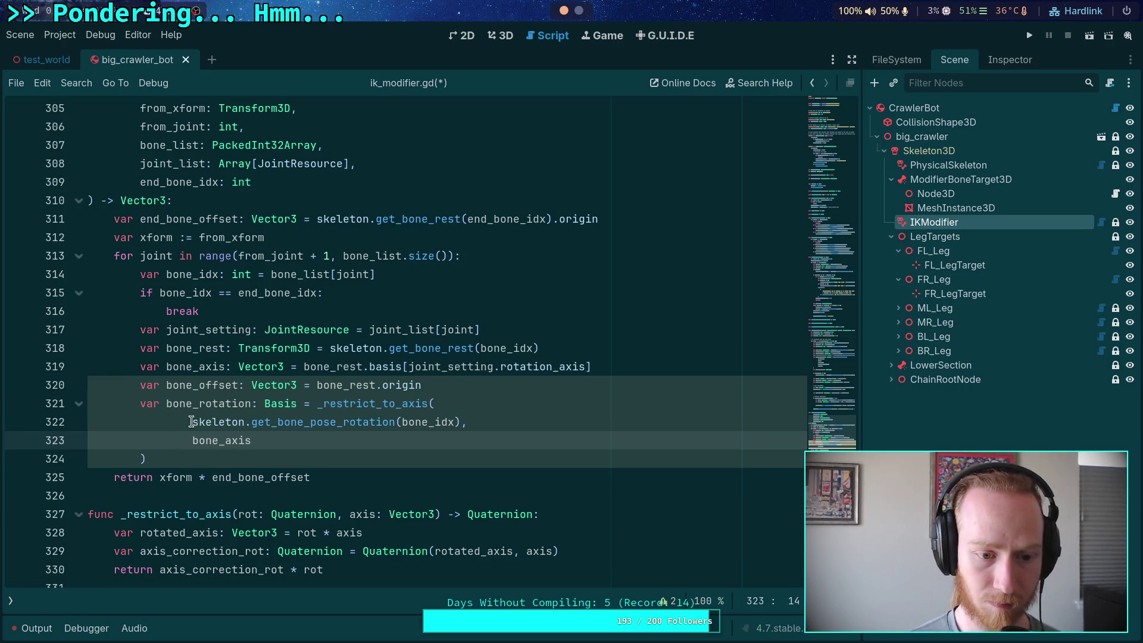
pyautogui.moveTo(192, 422); pyautogui.dragTo(481, 398)
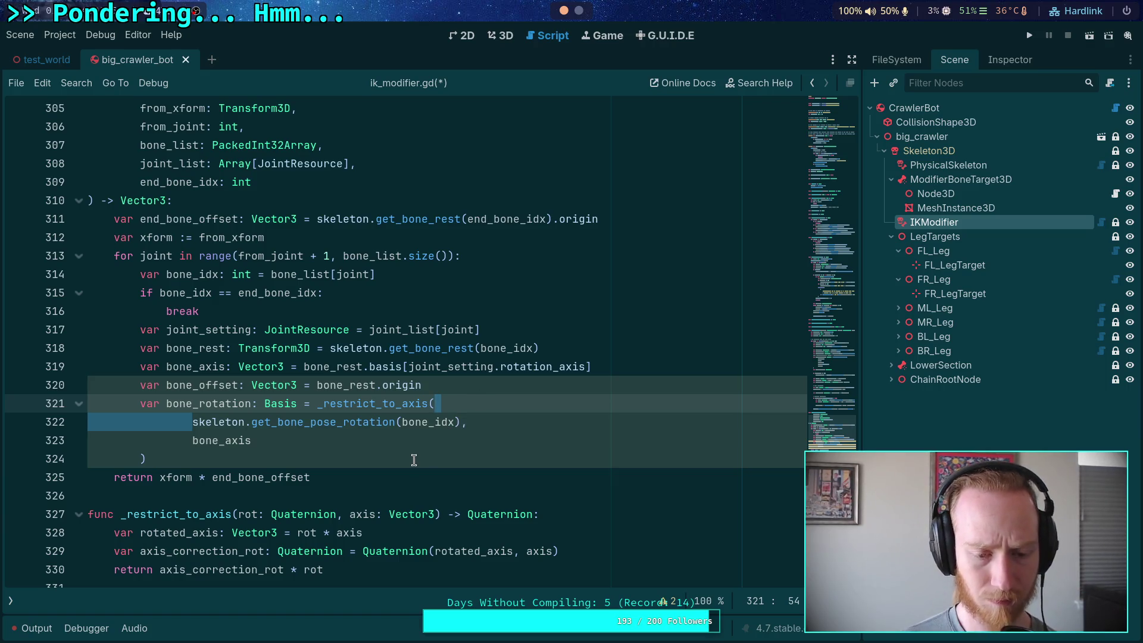
pyautogui.press('BackSpace')
pyautogui.moveTo(190, 423); pyautogui.dragTo(709, 405)
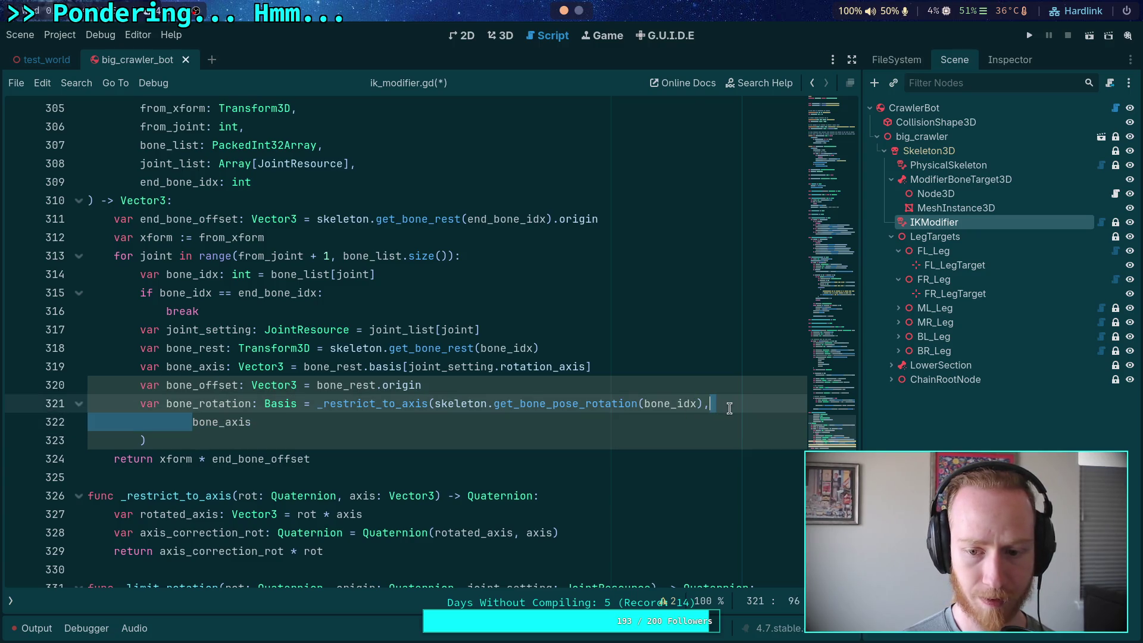
pyautogui.moveTo(138, 423); pyautogui.dragTo(774, 403)
pyautogui.press('BackSpace')
pyautogui.click(600, 380)
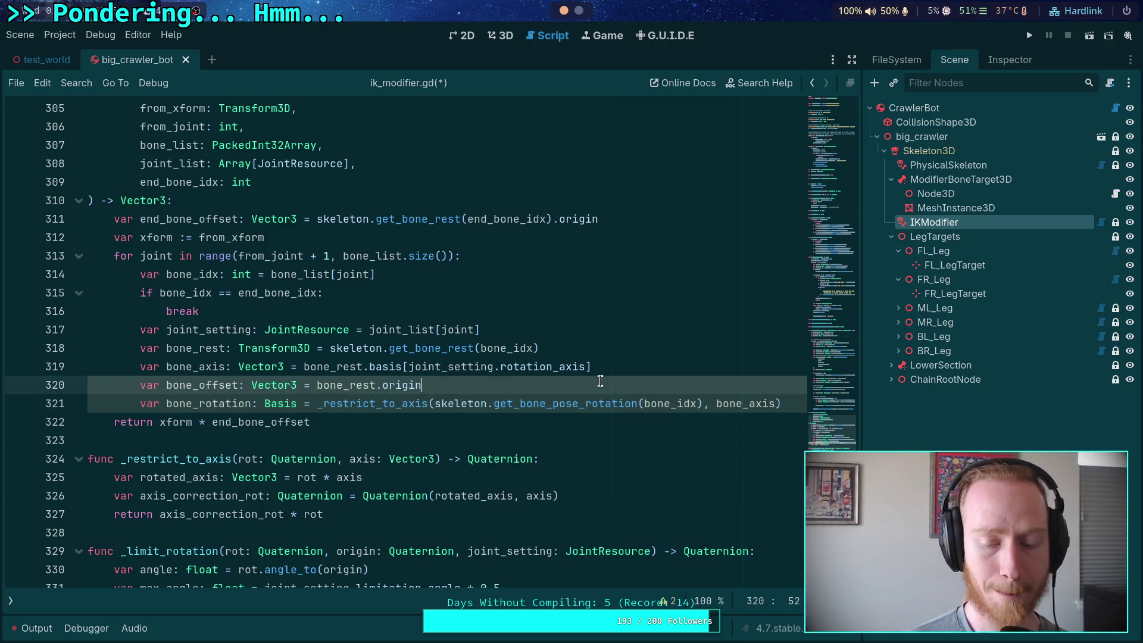
# Add xform *= Transform3D(bone_rotation, bone_offset) after the bone_rotation line in the joint loop.
pyautogui.press('Down')
pyautogui.press('End')
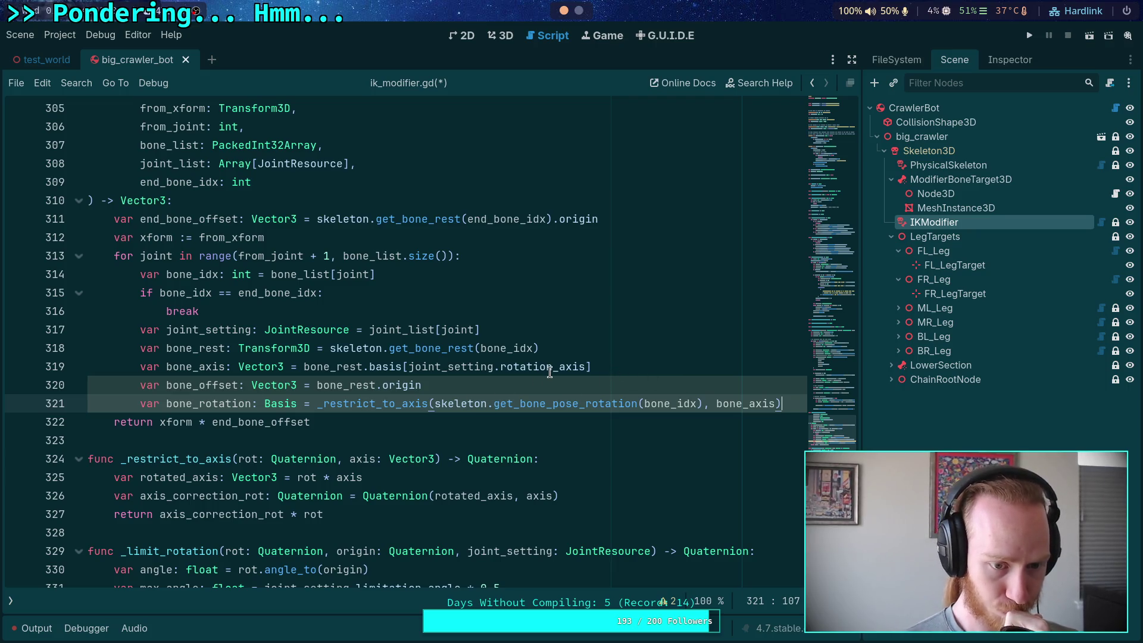
pyautogui.press('Return')
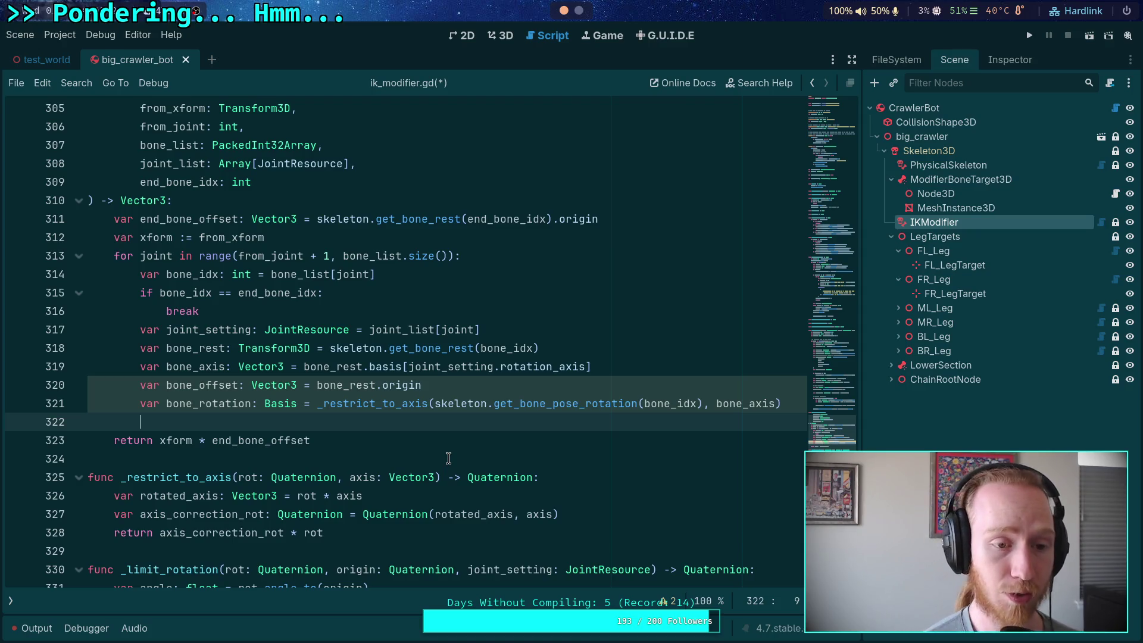
pyautogui.write('xyoc')
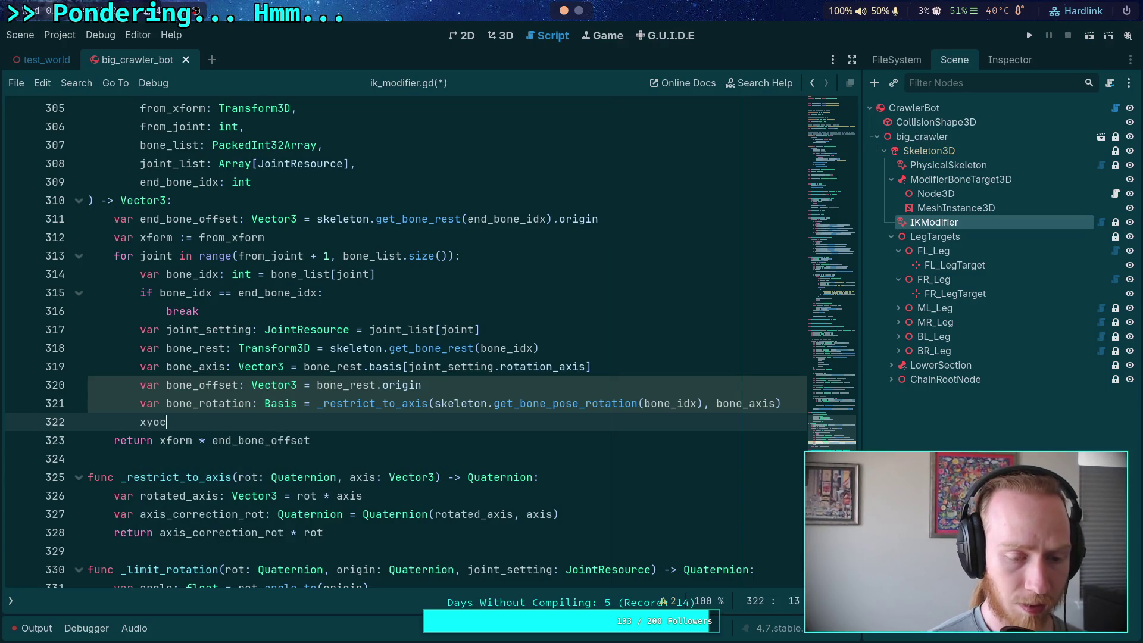
pyautogui.press('BackSpace')
pyautogui.press('BackSpace')
pyautogui.press('BackSpace')
pyautogui.write('form ')
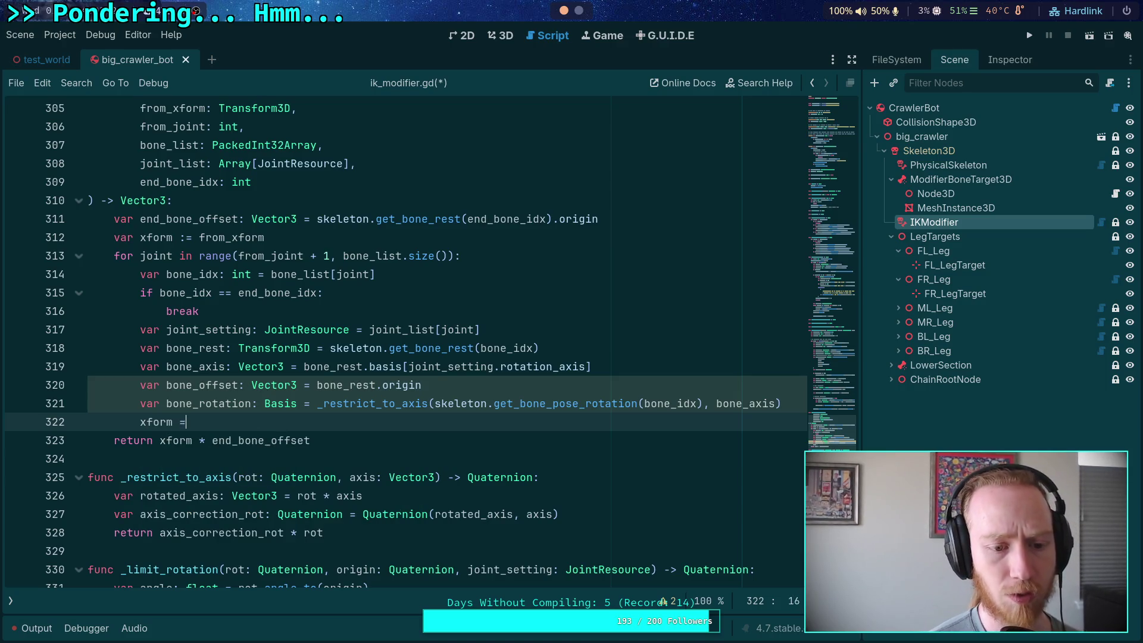
pyautogui.write('=')
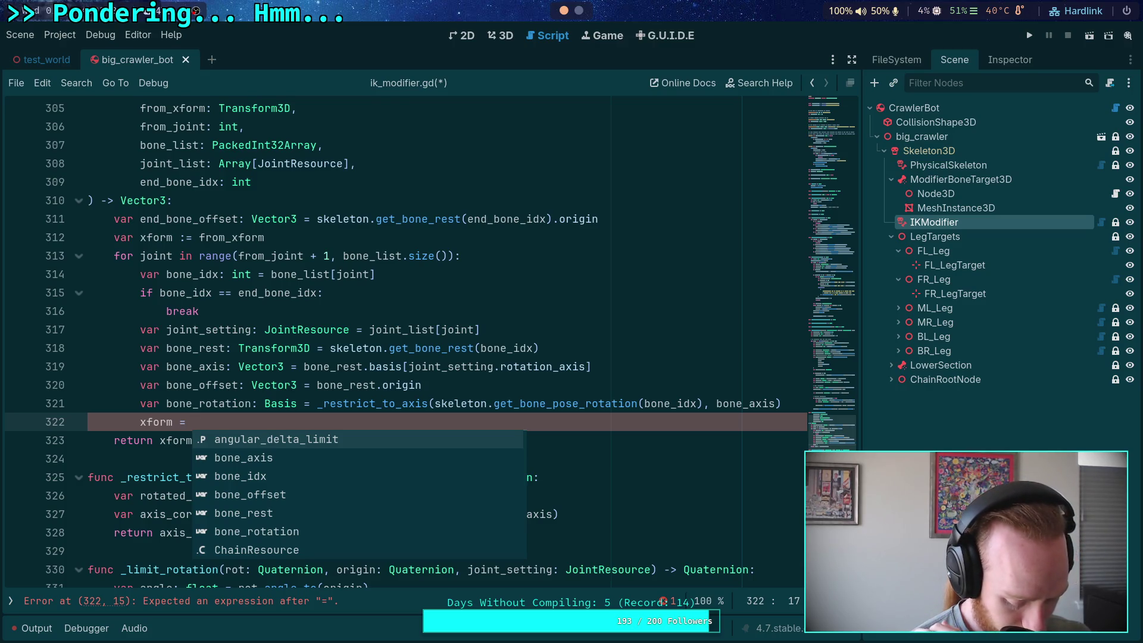
pyautogui.press('BackSpace')
pyautogui.press('BackSpace')
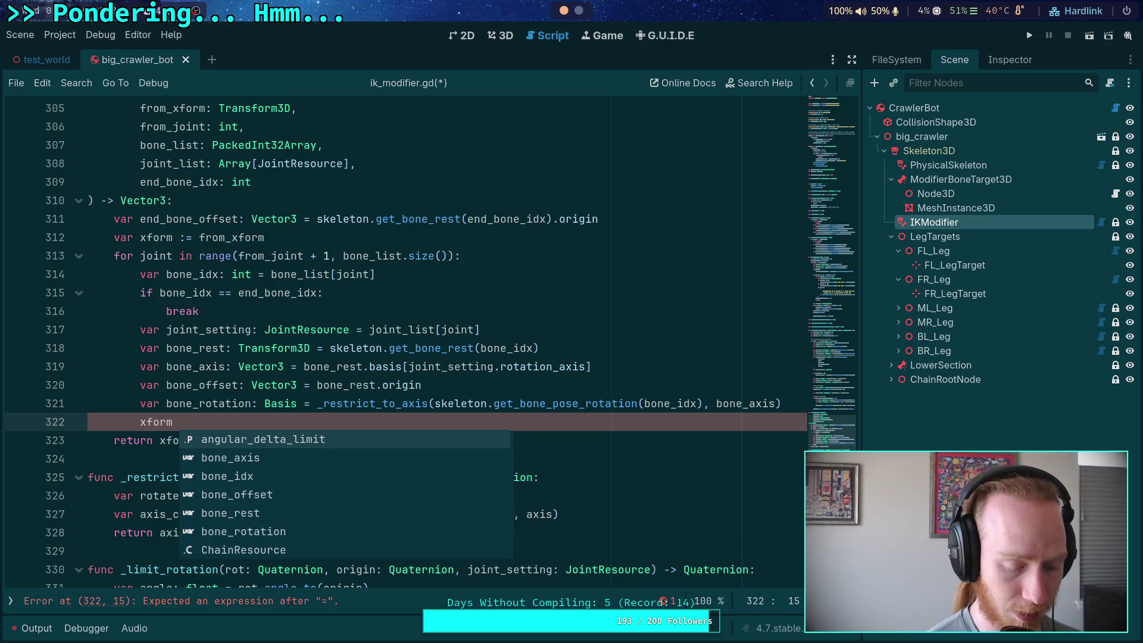
pyautogui.write('*= ')
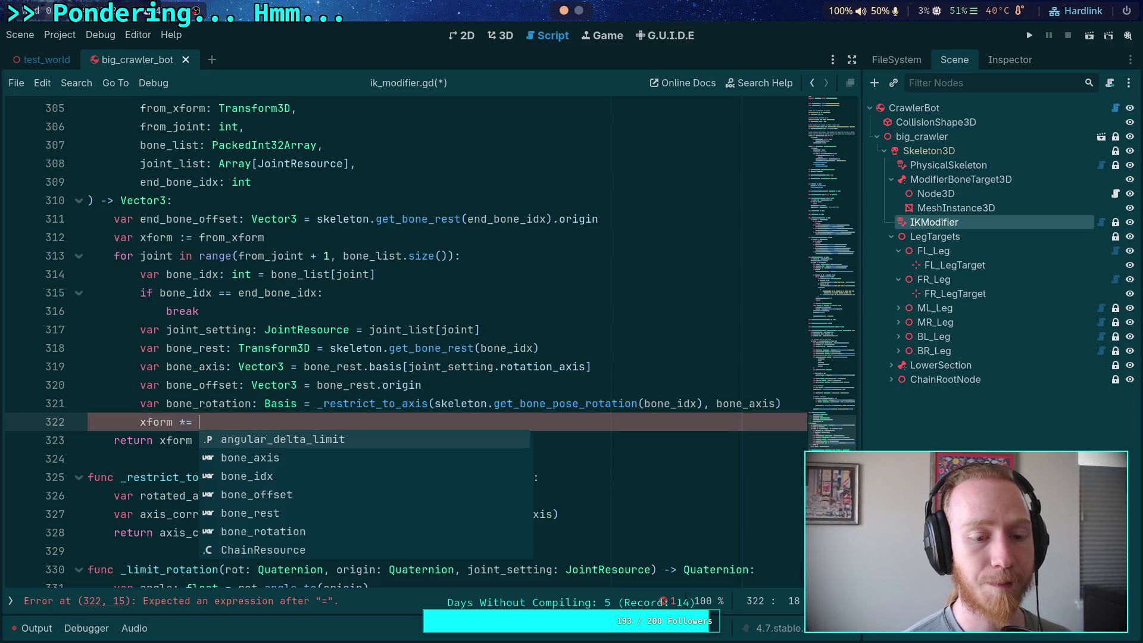
pyautogui.write('Trans')
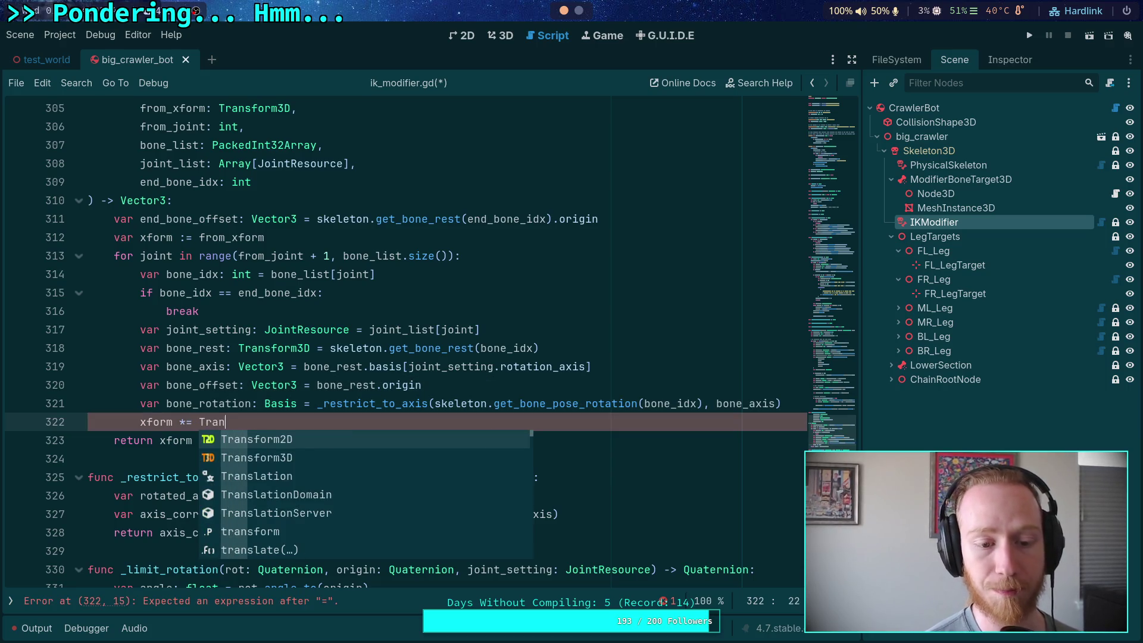
pyautogui.press('Return')
pyautogui.write('(')
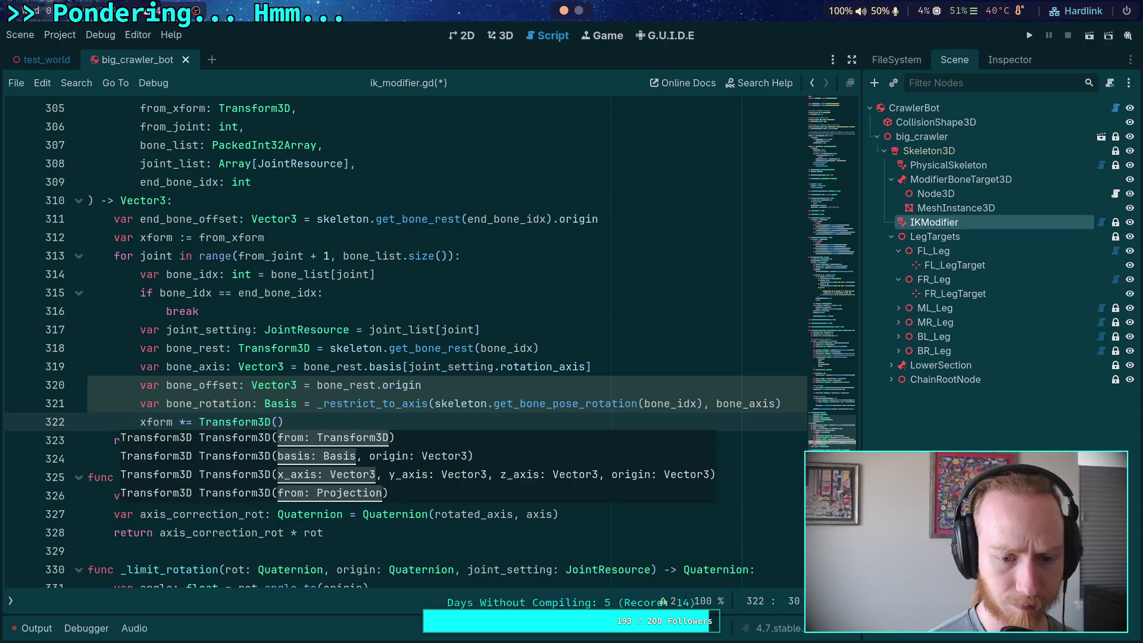
pyautogui.write('bone-')
pyautogui.press('BackSpace')
pyautogui.write('_rotatin')
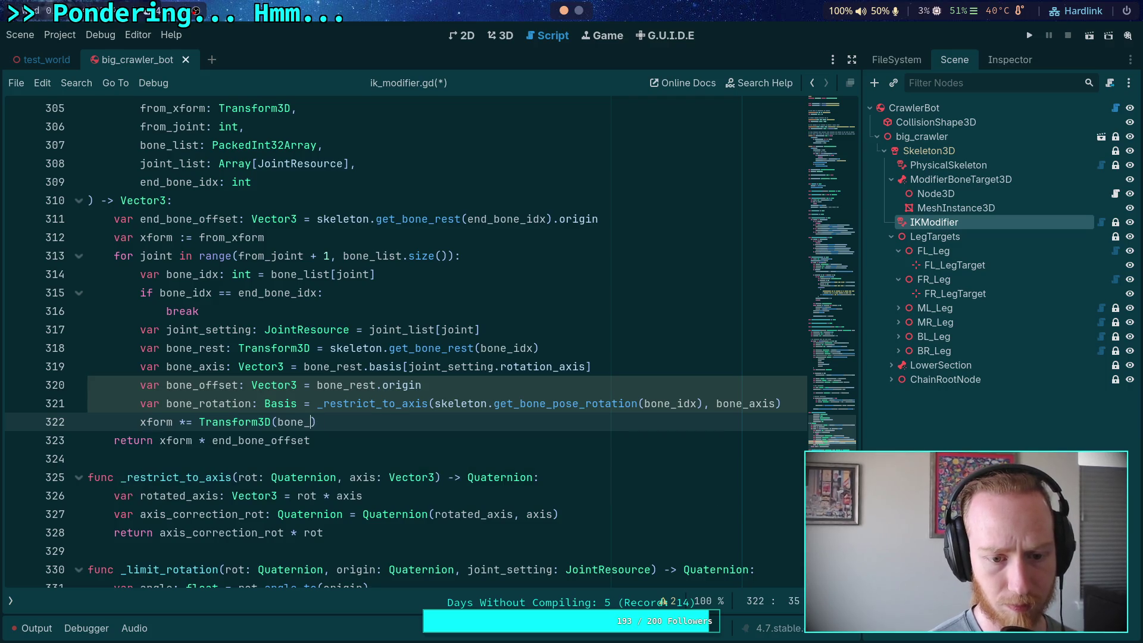
pyautogui.press('Return')
pyautogui.write(', bon')
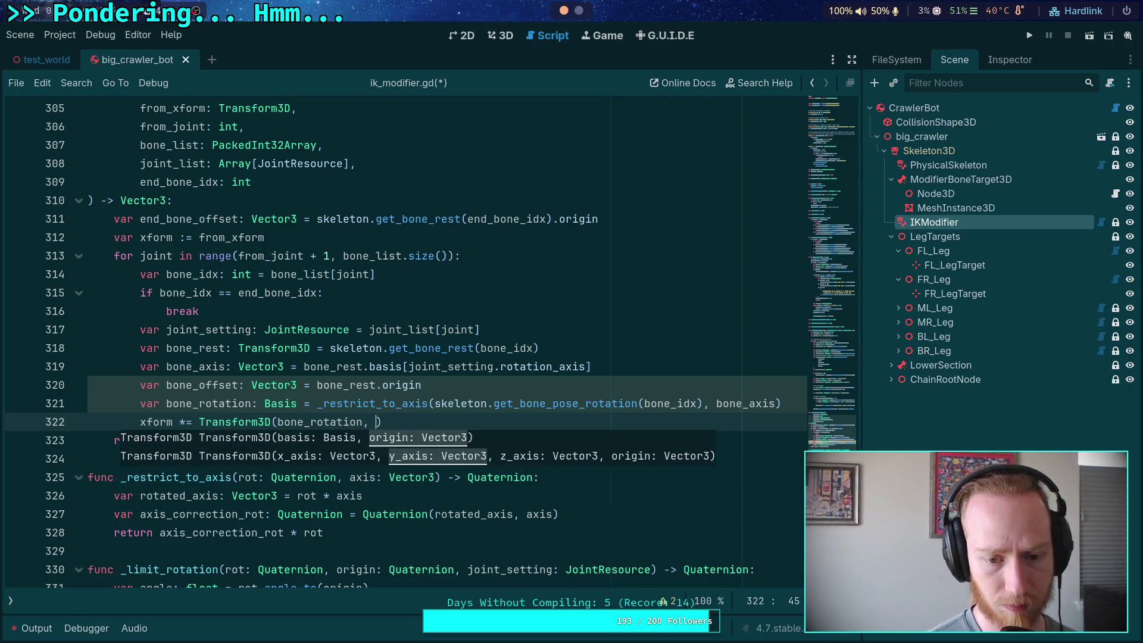
pyautogui.press('Down')
pyautogui.press('Down')
pyautogui.press('Return')
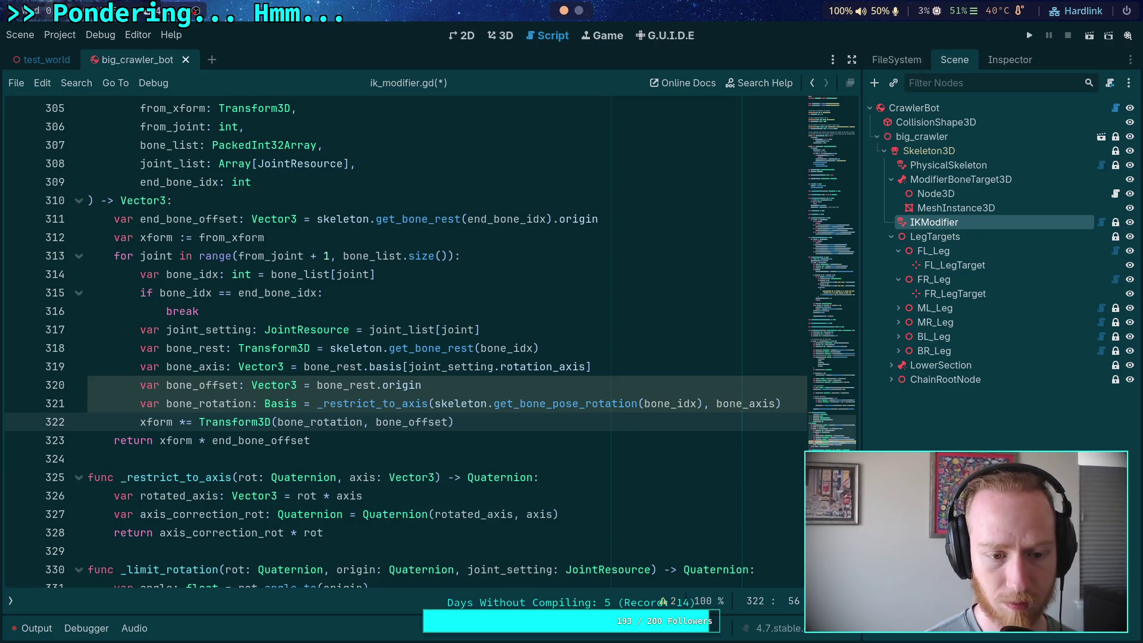
pyautogui.write(')')
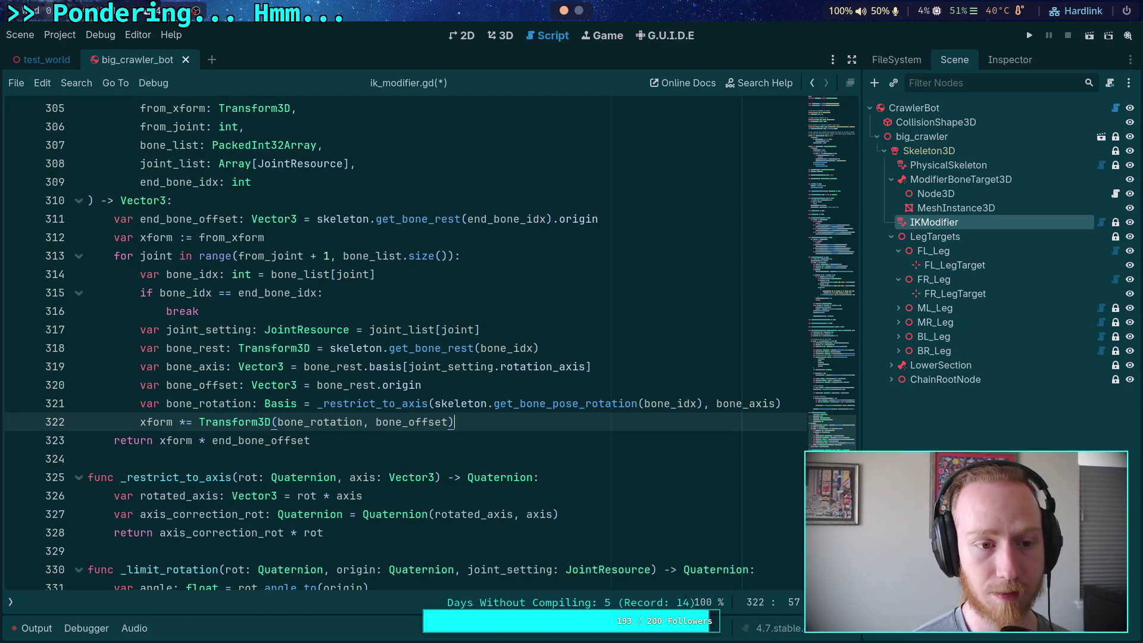
pyautogui.scroll(2, 366, 305)
# Add a ## comment above _calculate_end_position: calculate the end bone position, correcting rotation axis deflection.
pyautogui.click(365, 183)
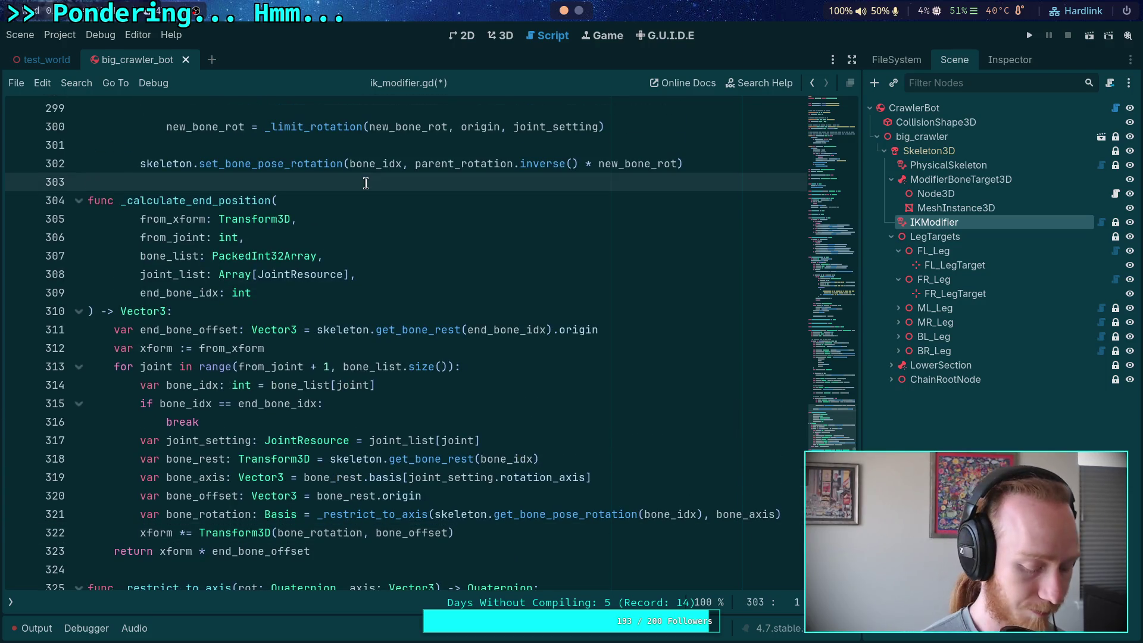
pyautogui.press('Return')
pyautogui.write('## C')
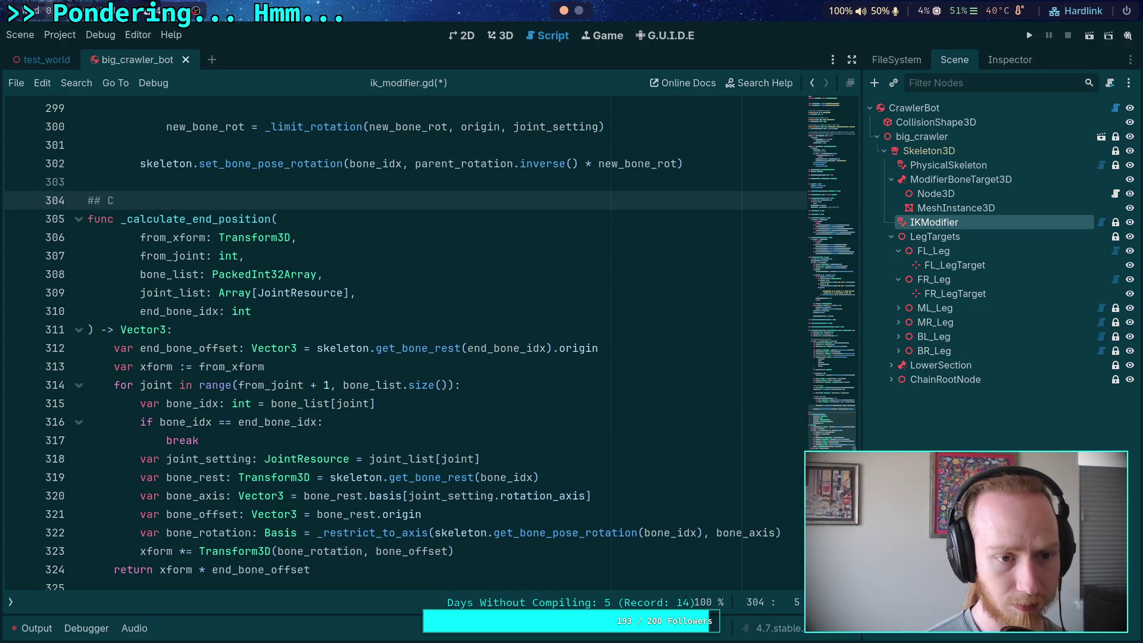
pyautogui.write('alculate')
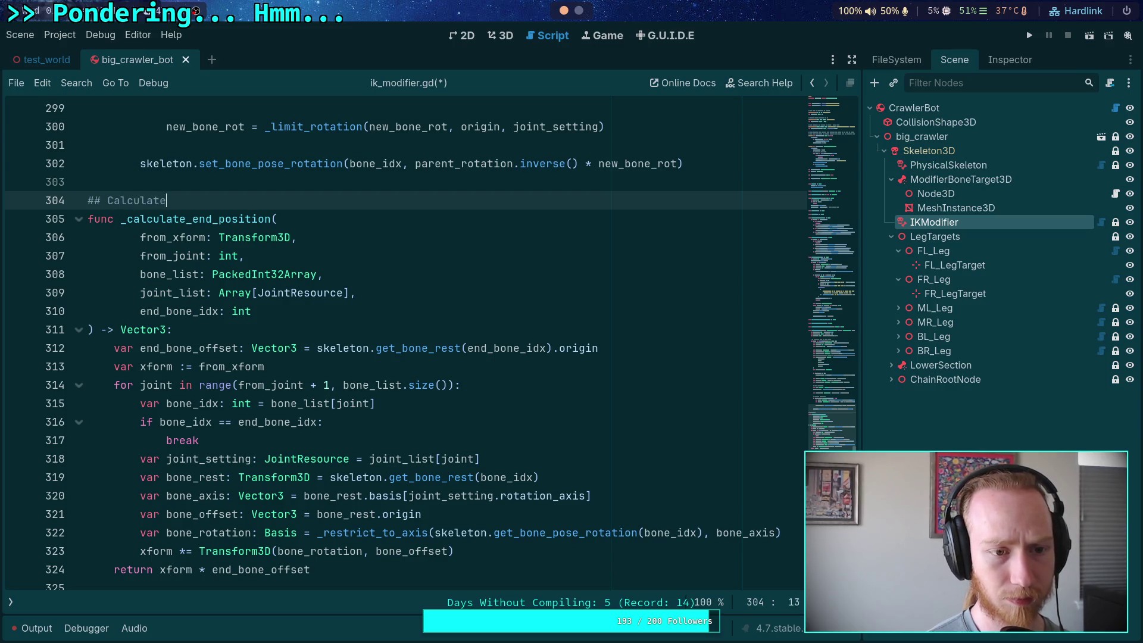
pyautogui.write(' the end bo')
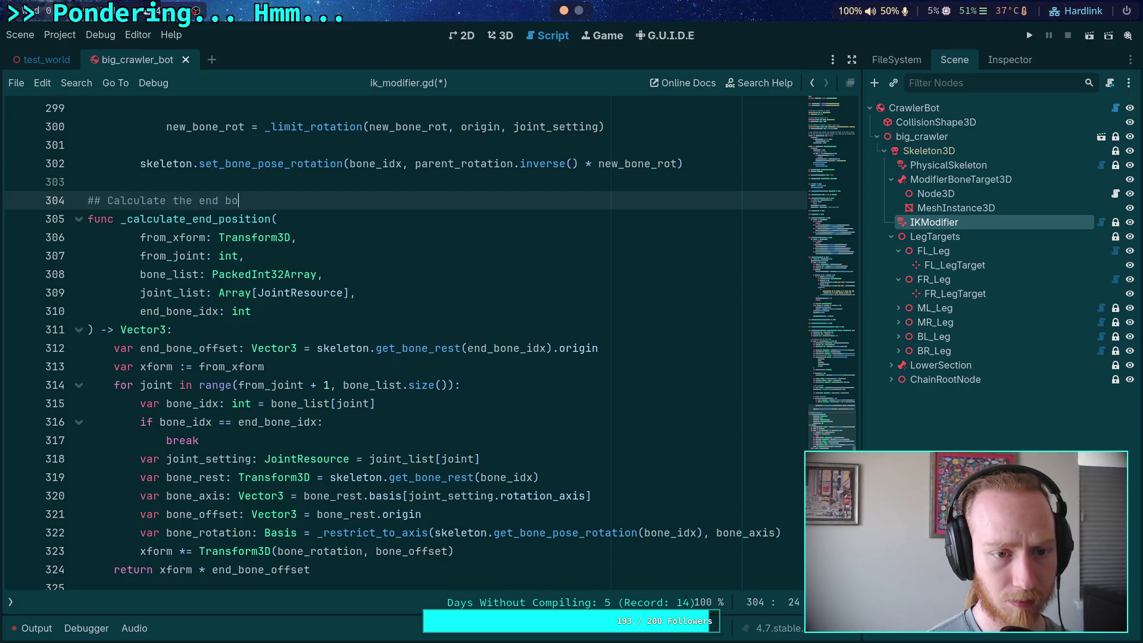
pyautogui.write('ne position e')
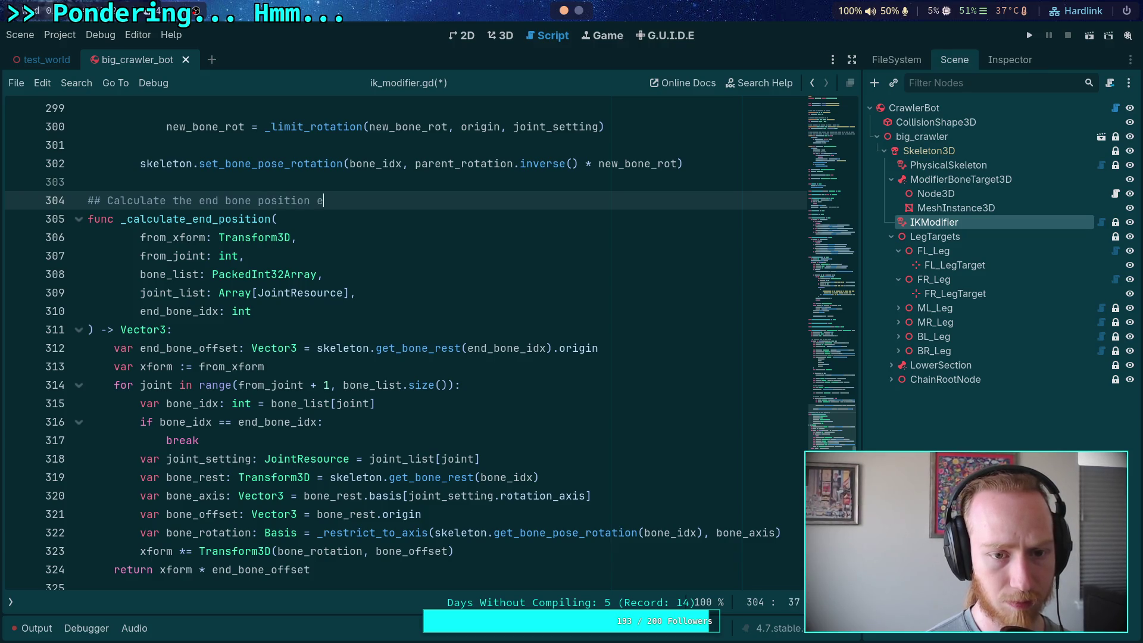
pyautogui.press('BackSpace')
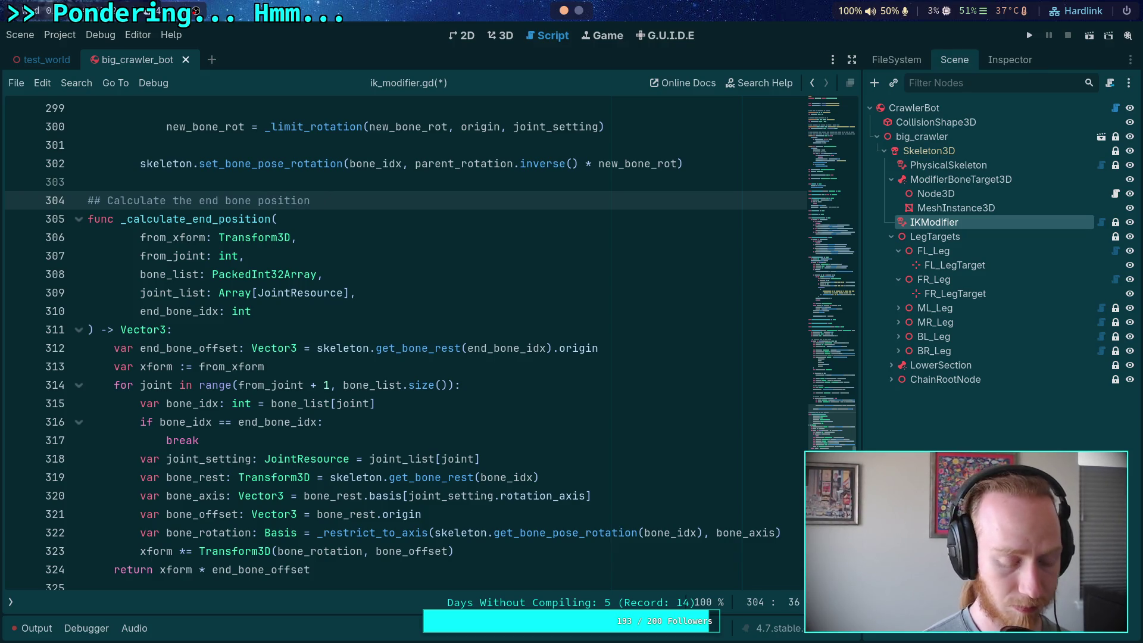
pyautogui.write(',correctin')
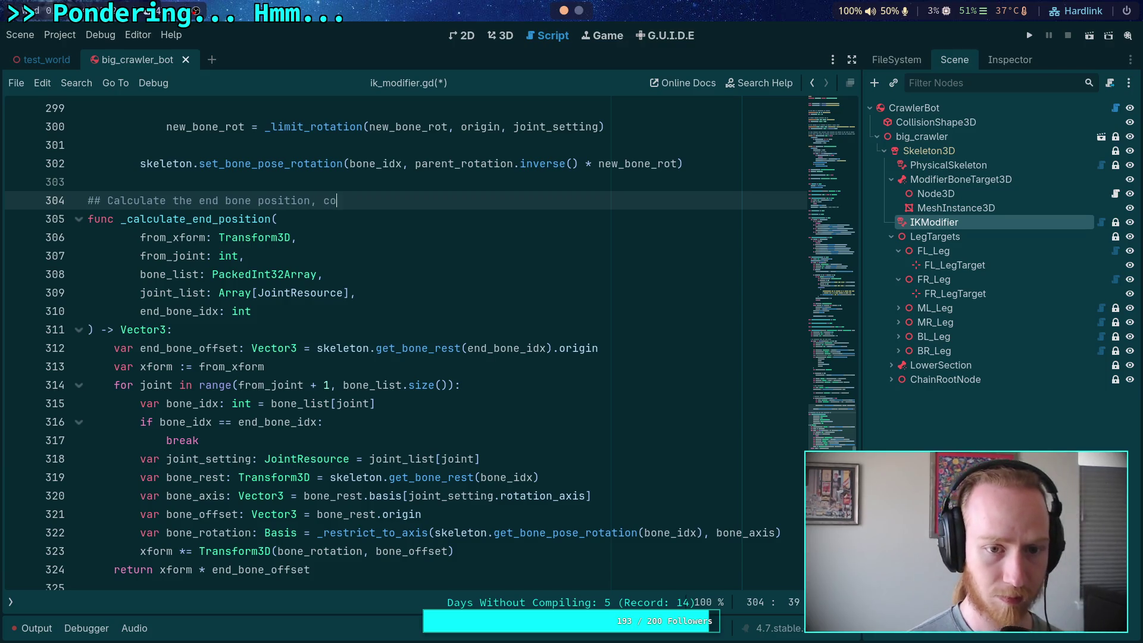
pyautogui.write('g for')
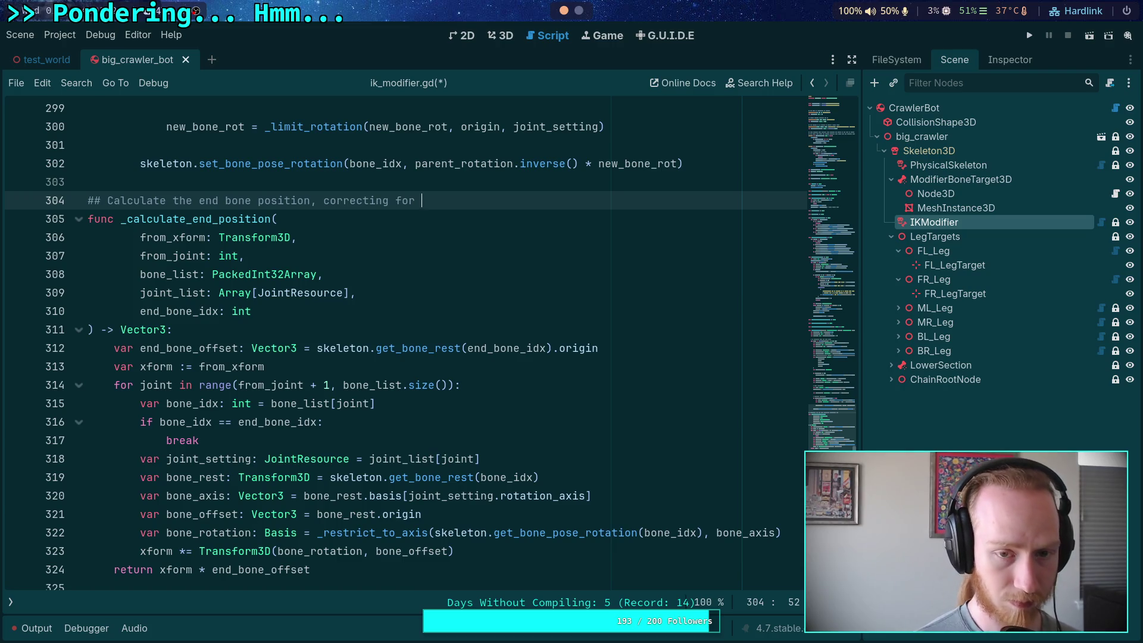
pyautogui.write('axis defl')
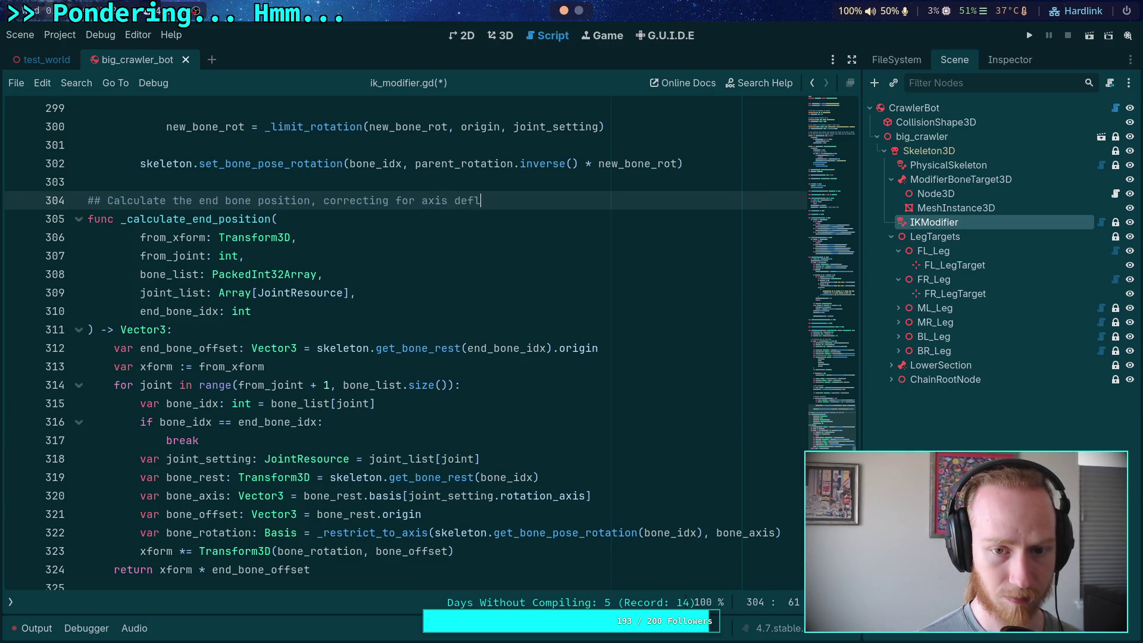
pyautogui.write('ection')
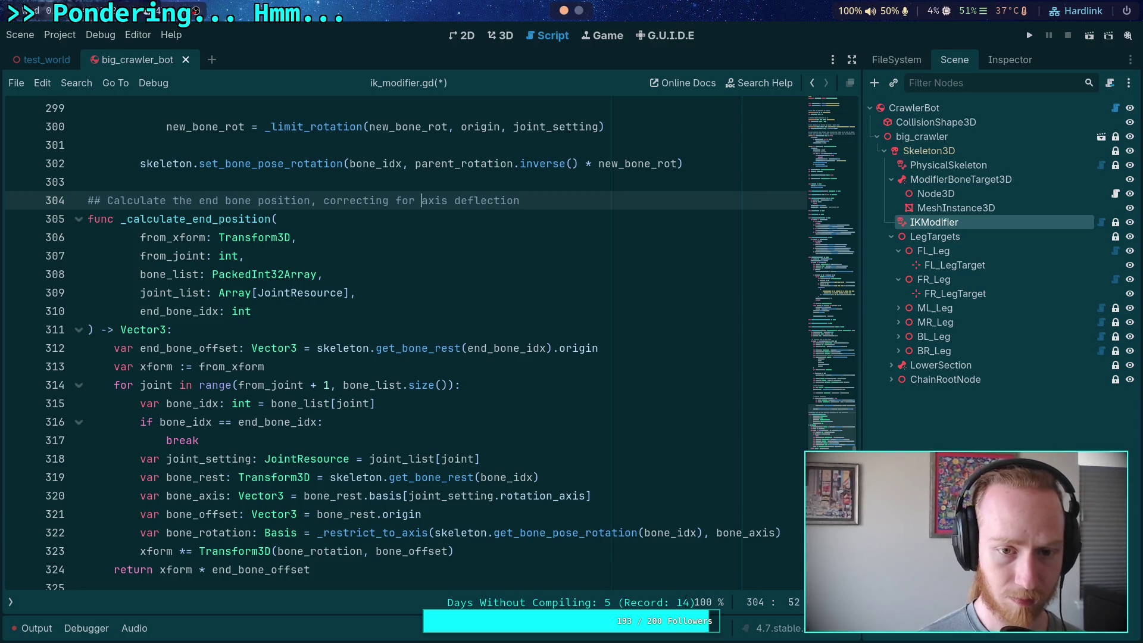
pyautogui.write(' rotation')
pyautogui.click(576, 200)
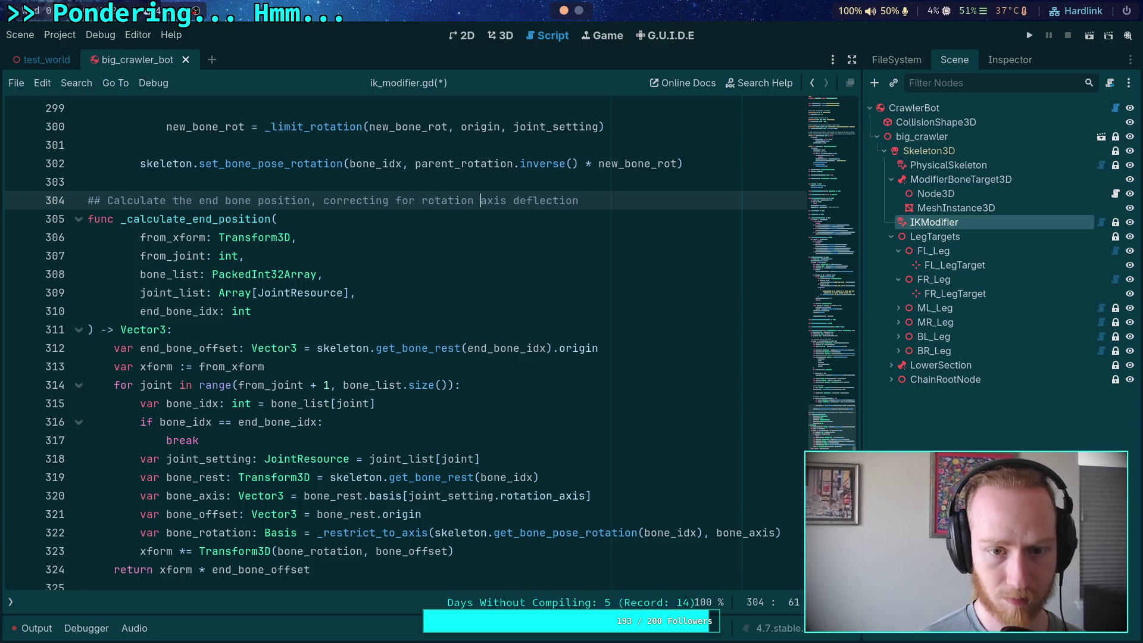
pyautogui.press('Down')
pyautogui.press('Up')
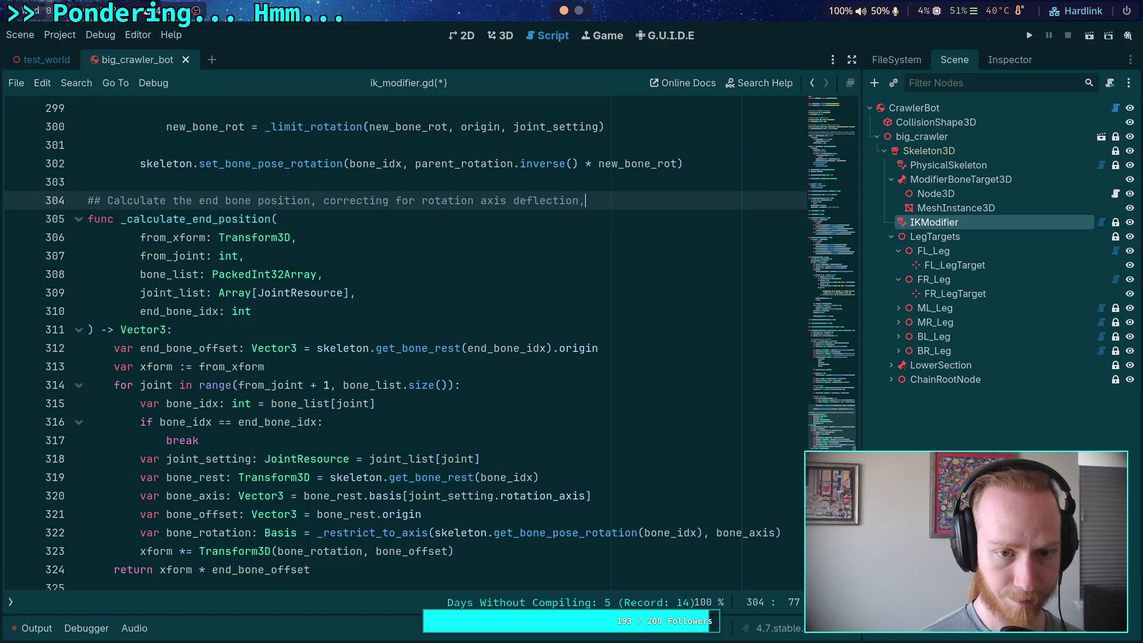
pyautogui.write(' but')
# Continue the comment with a second line '## assuming the initial from_xform'.
pyautogui.press('Return')
pyautogui.write('## assuming the initial ')
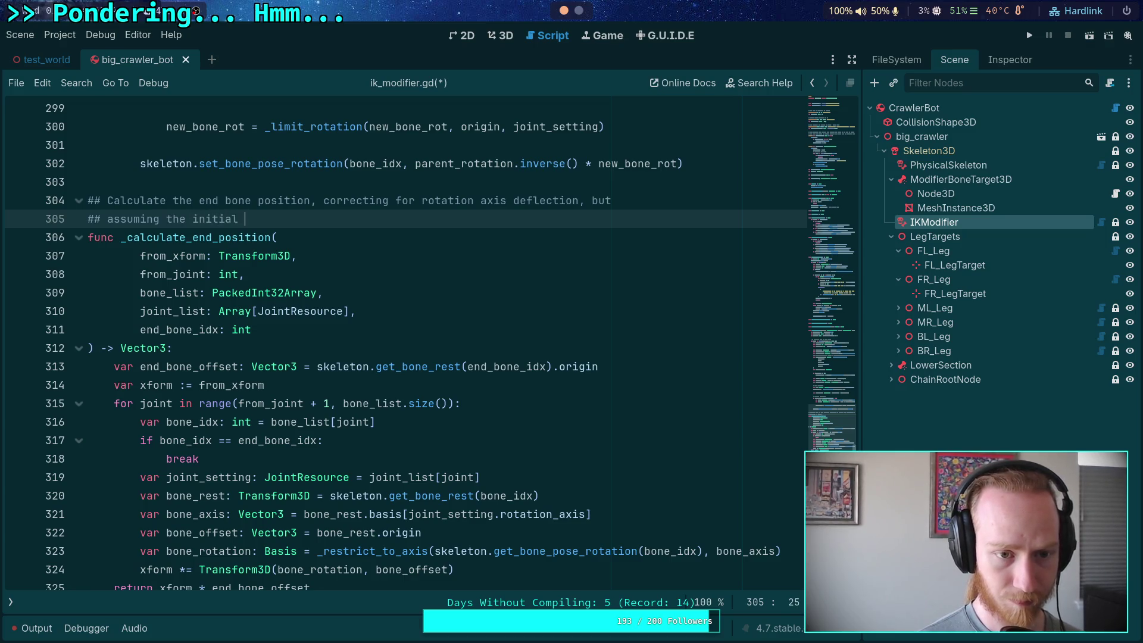
pyautogui.write('from_xform.')
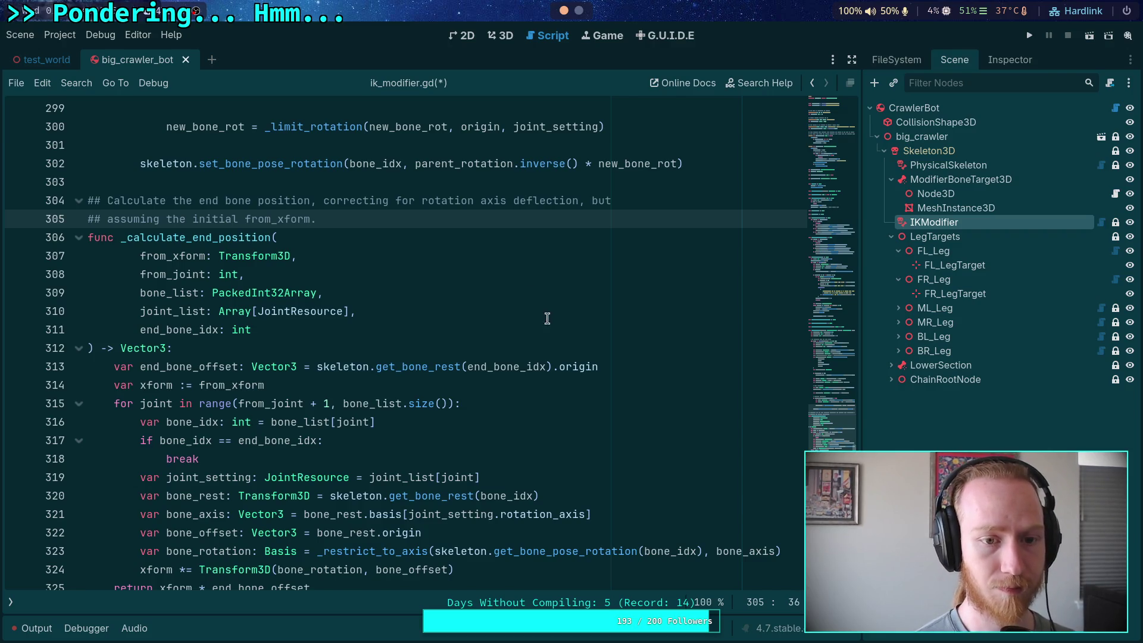
pyautogui.scroll(-1, 545, 316)
pyautogui.scroll(1, 537, 338)
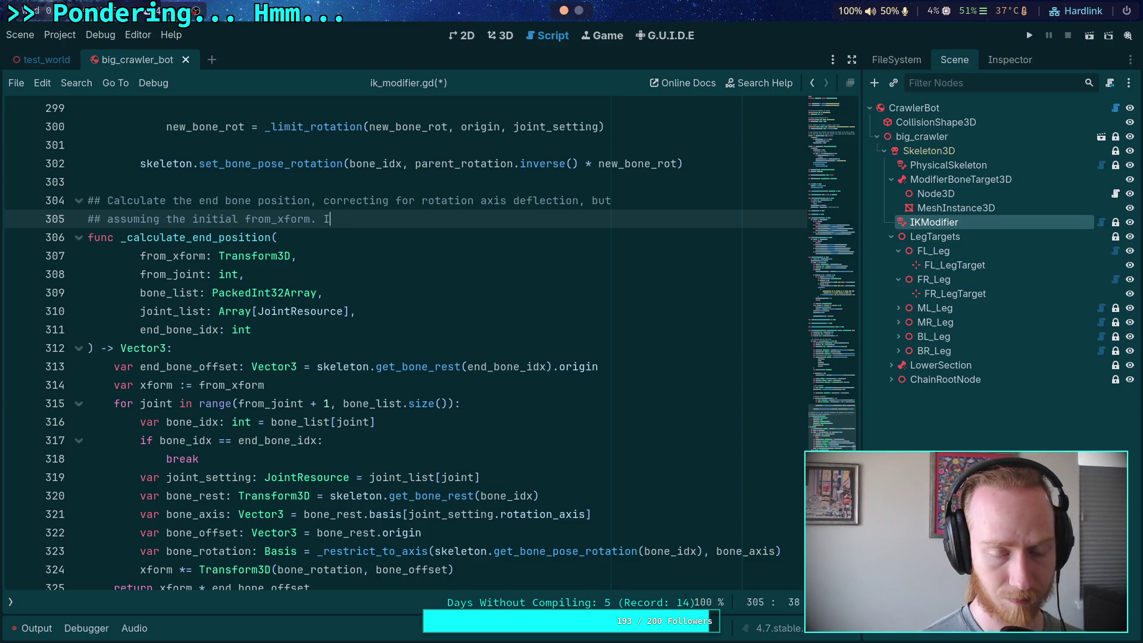
pyautogui.press('BackSpace')
pyautogui.scroll(-4, 357, 373)
pyautogui.click(357, 372)
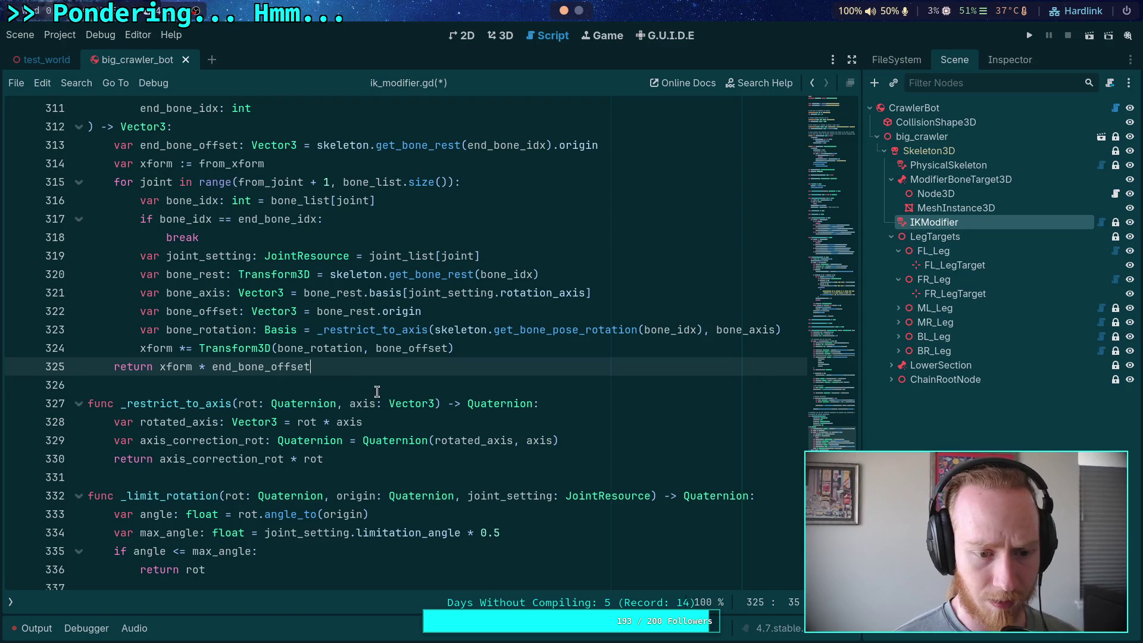
# Add '## Clamps a rotation to a desired axis of rotation' above func _restrict_to_axis.
pyautogui.click(375, 387)
pyautogui.press('Return')
pyautogui.write('#')
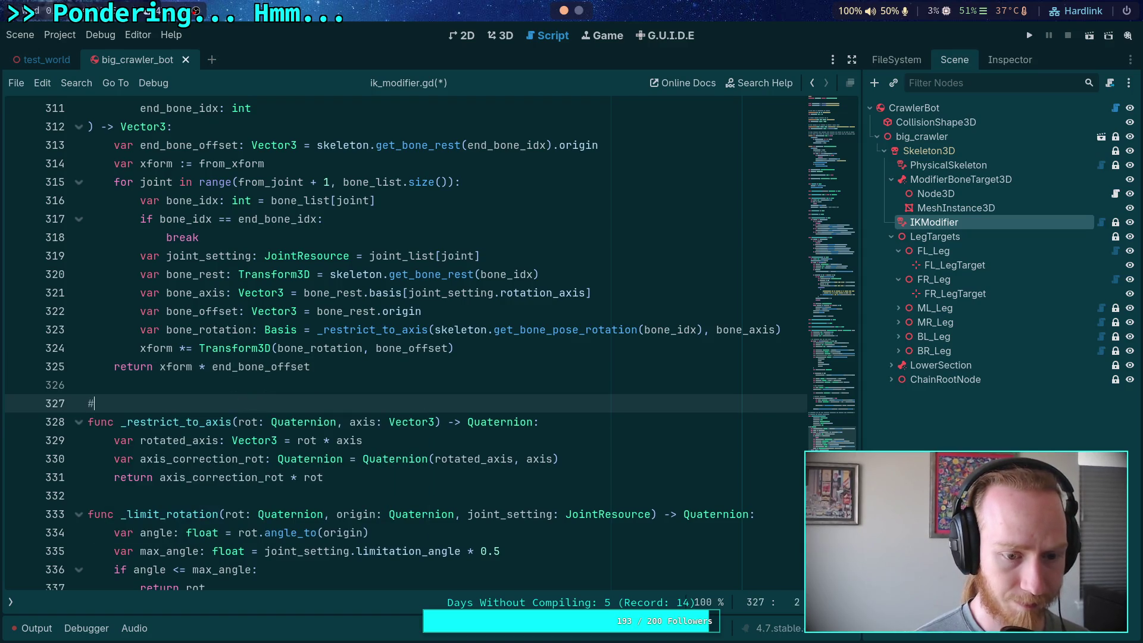
pyautogui.write('# Clamp')
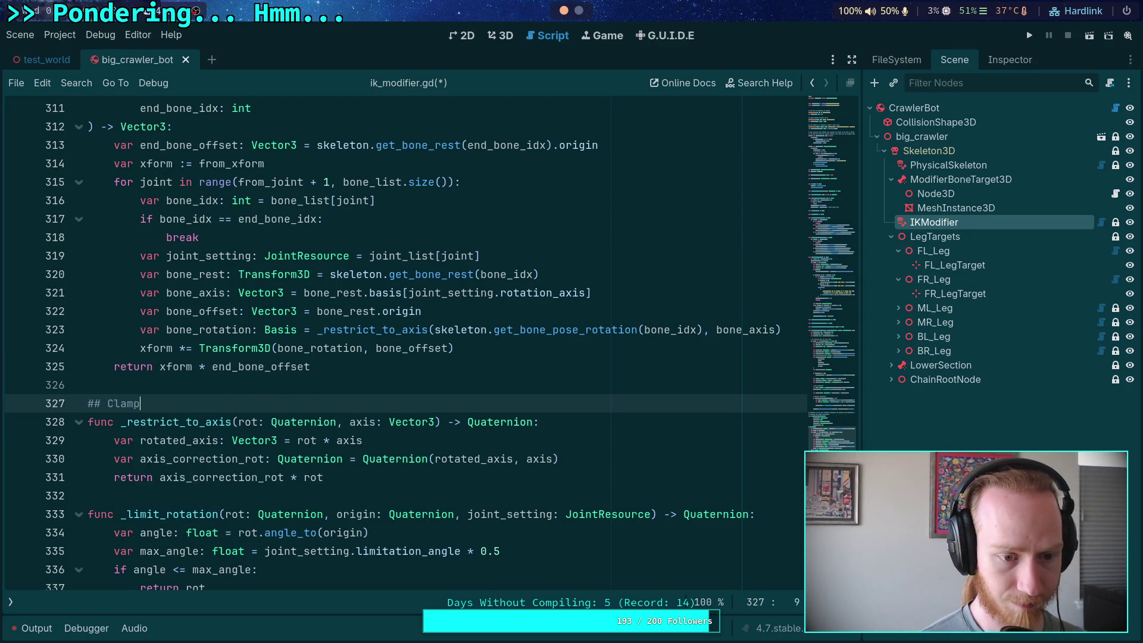
pyautogui.write('s a rotation ')
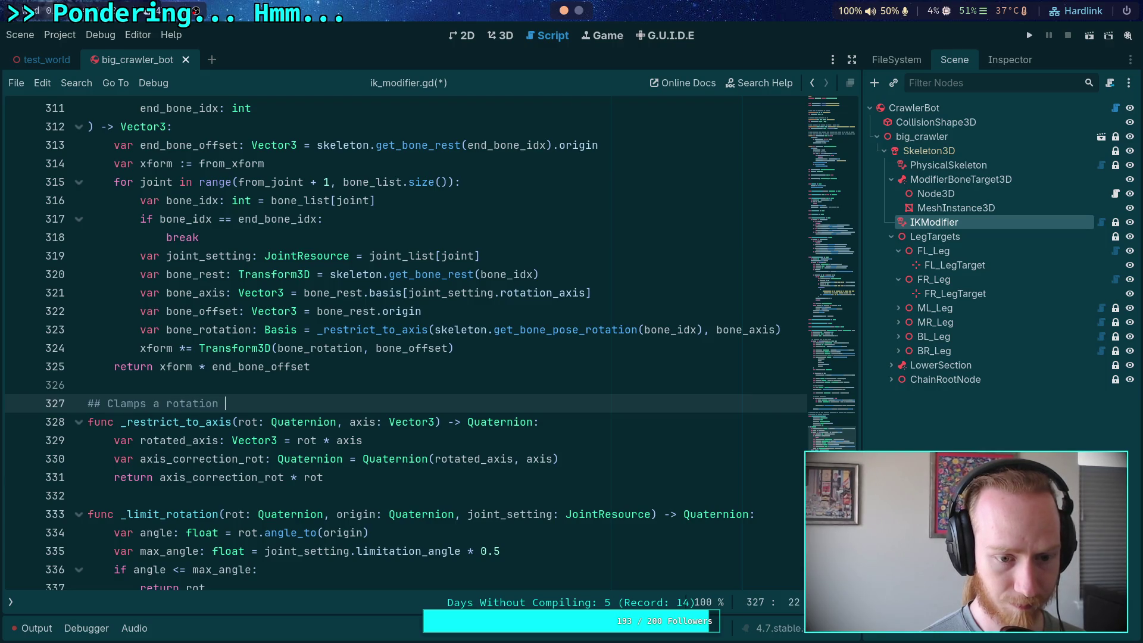
pyautogui.write('to ')
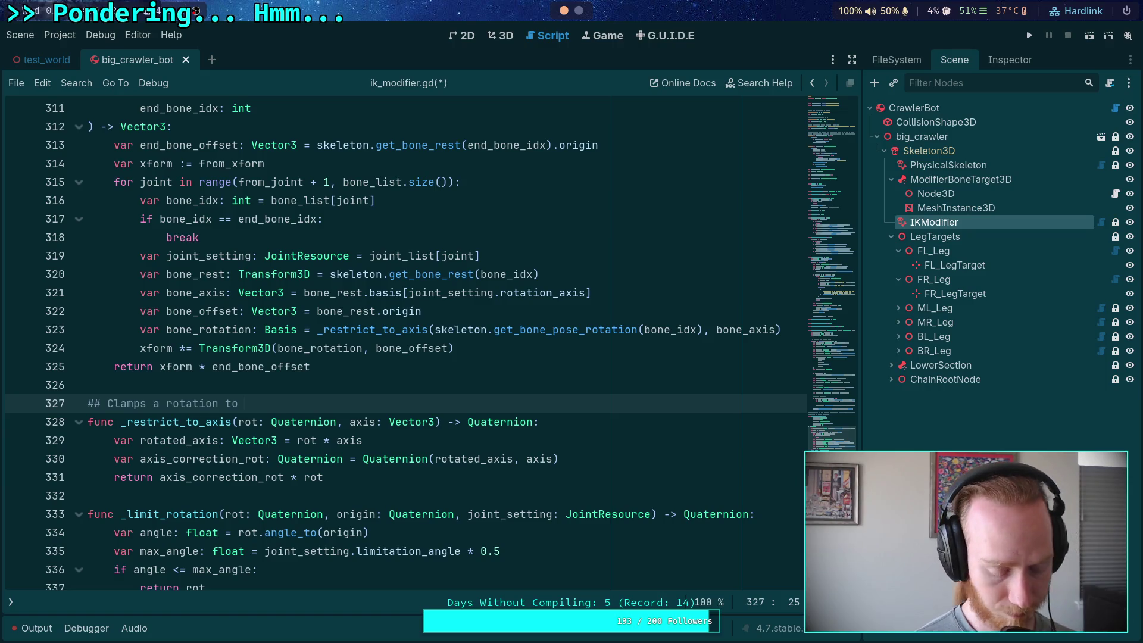
pyautogui.write('a desired ax')
pyautogui.write('is')
pyautogui.write(' or')
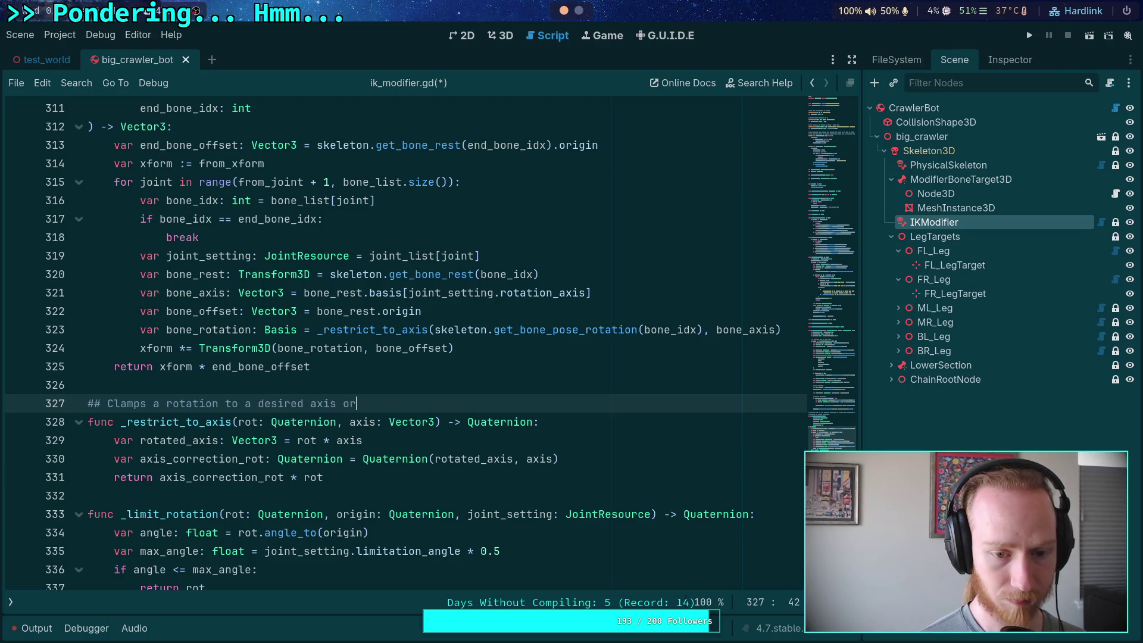
pyautogui.press('BackSpace')
pyautogui.write('f rotation ')
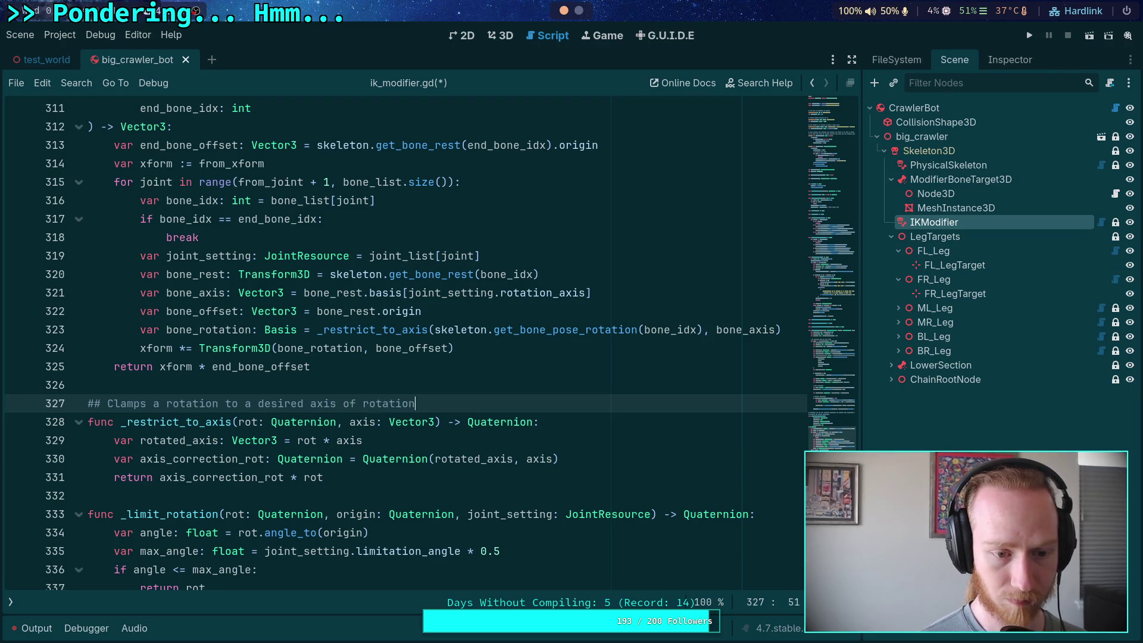
pyautogui.write('by ')
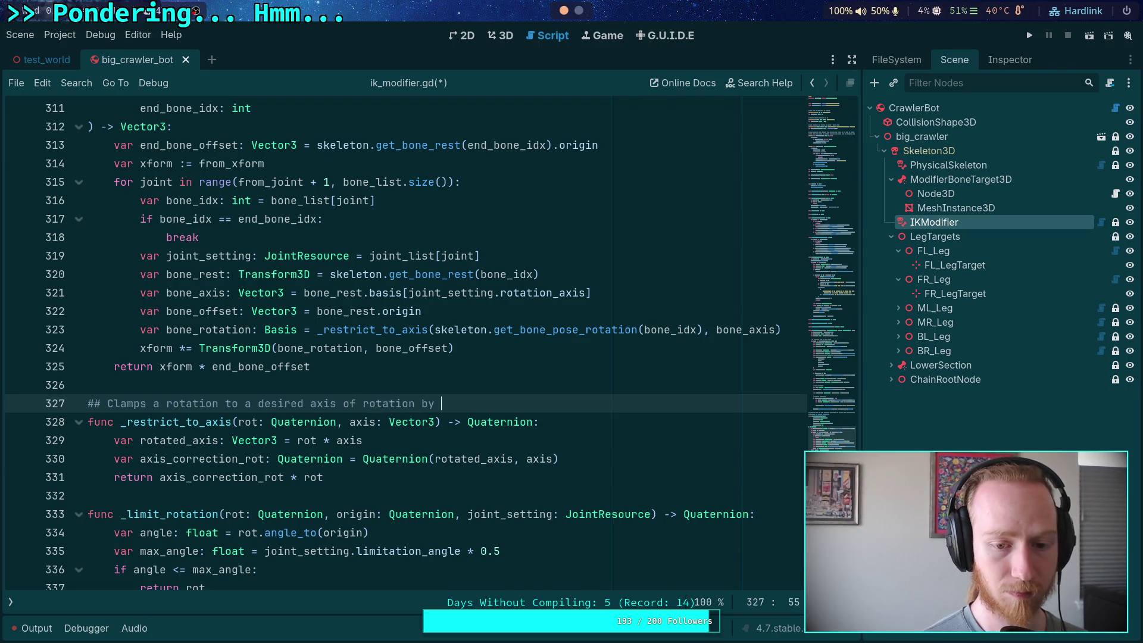
pyautogui.write('rotating')
pyautogui.press('BackSpace')
pyautogui.press('BackSpace')
pyautogui.press('BackSpace')
pyautogui.scroll(-3, 350, 354)
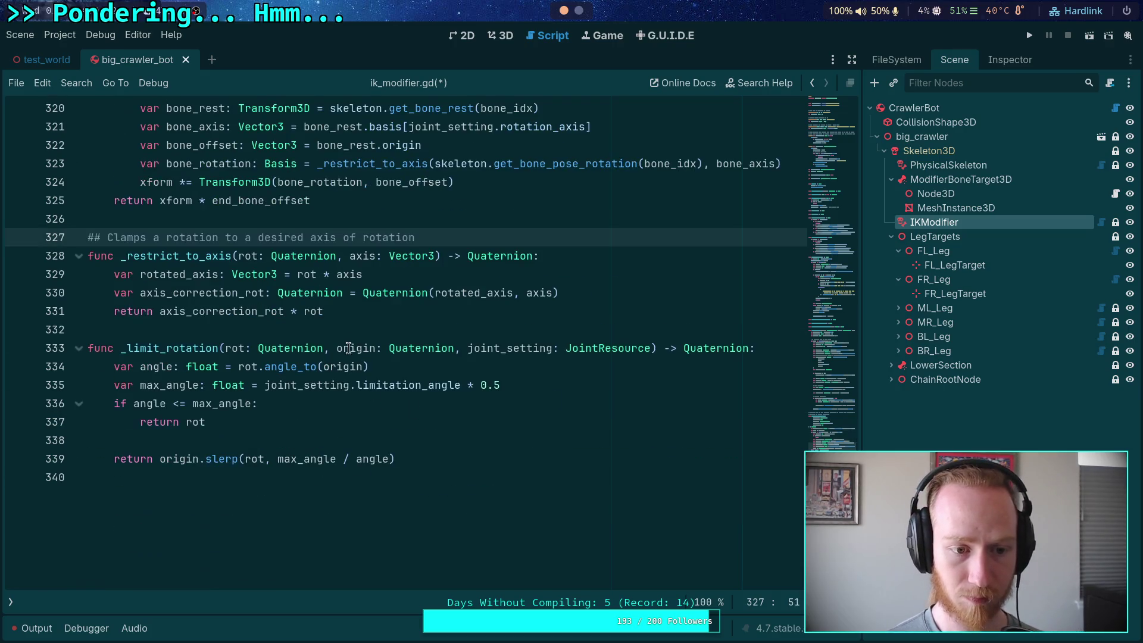
# Add '## Restricts a rotation to a maximum angle from the origin position' above func _limit_rotation.
pyautogui.click(387, 329)
pyautogui.press('Return')
pyautogui.write('## ')
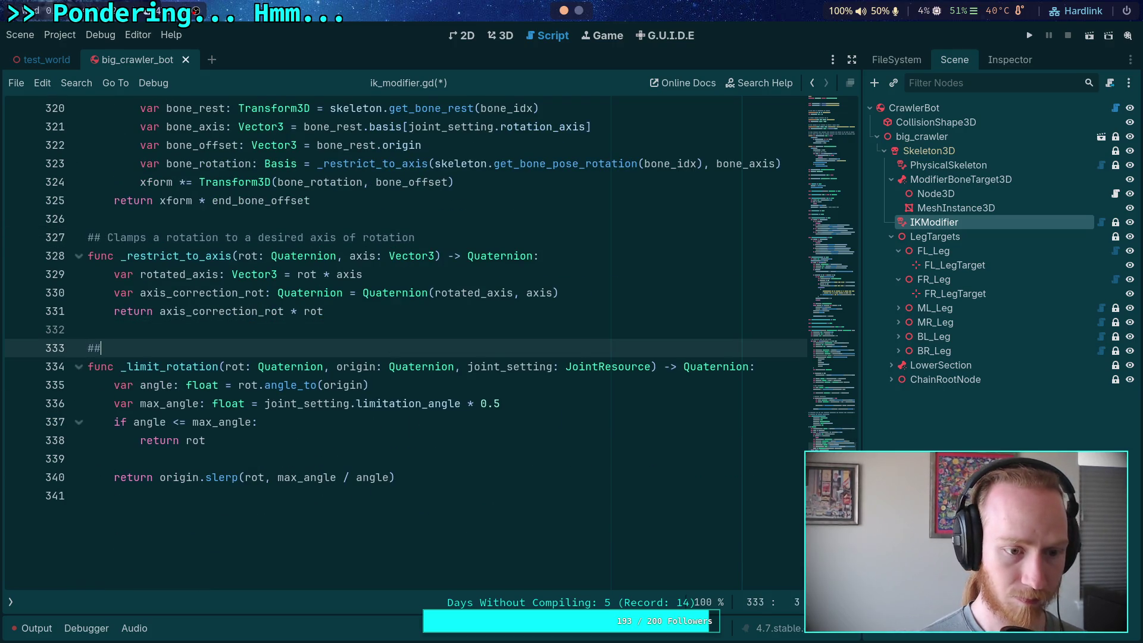
pyautogui.write('Restrict')
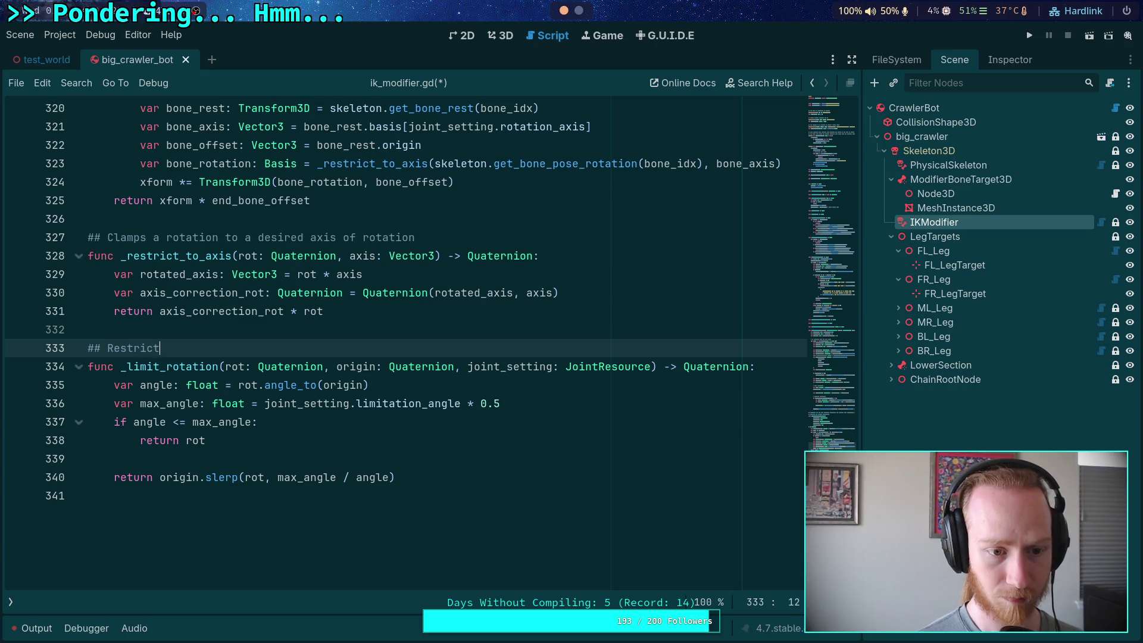
pyautogui.write('s a rotation ')
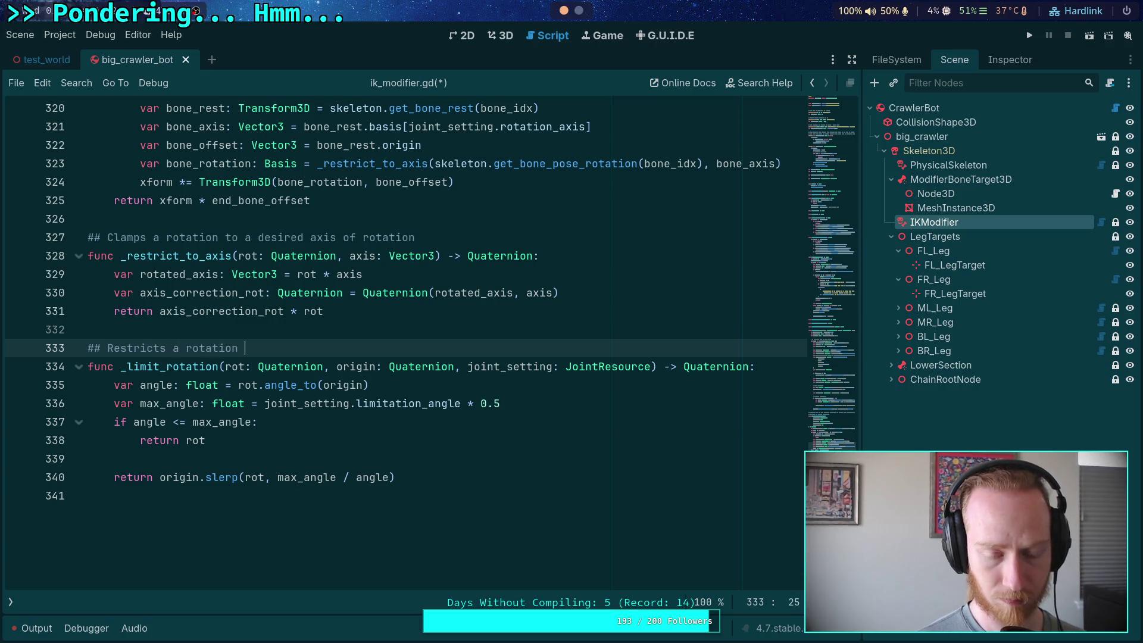
pyautogui.write('to an ')
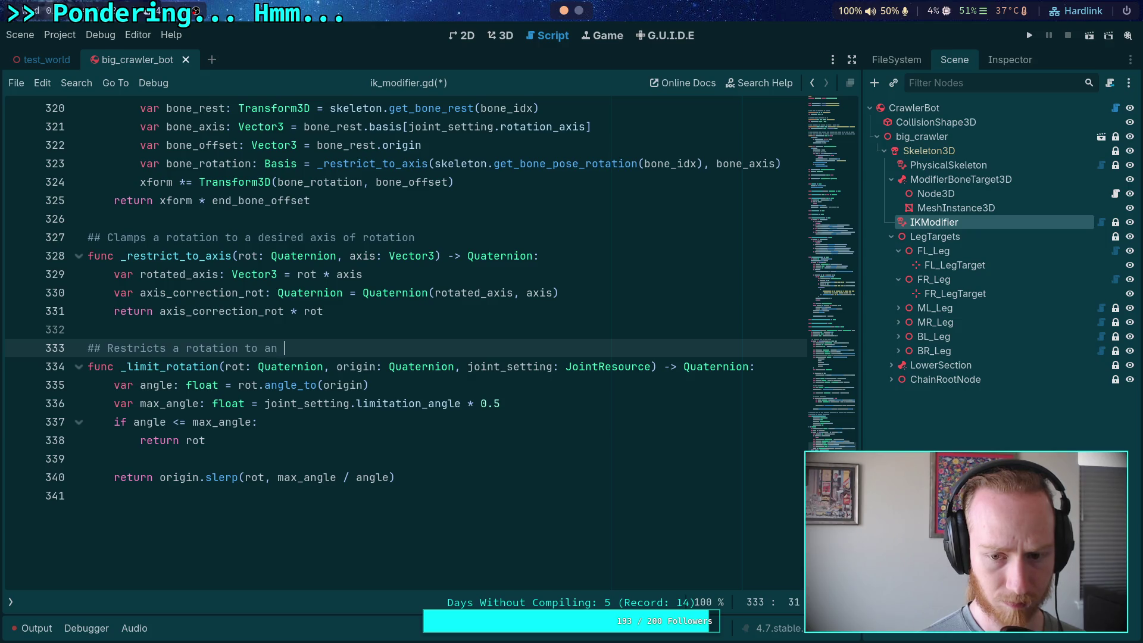
pyautogui.write('angle ')
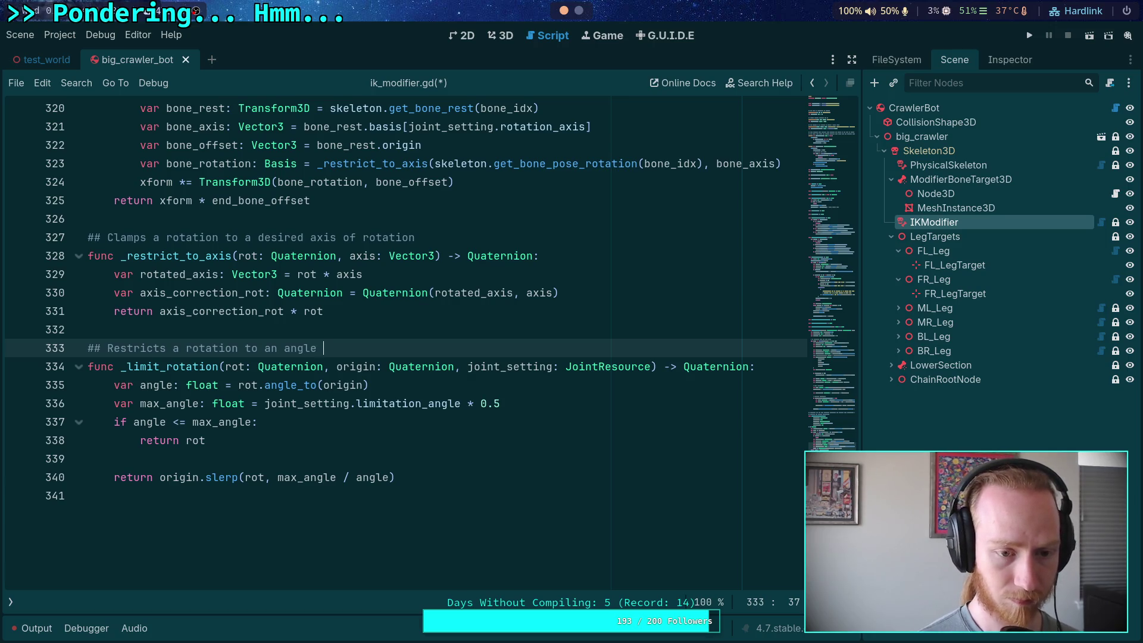
pyautogui.press('BackSpace')
pyautogui.press('BackSpace')
pyautogui.press('BackSpace')
pyautogui.press('BackSpace')
pyautogui.press('BackSpace')
pyautogui.press('BackSpace')
pyautogui.press('BackSpace')
pyautogui.press('BackSpace')
pyautogui.write(' maxi')
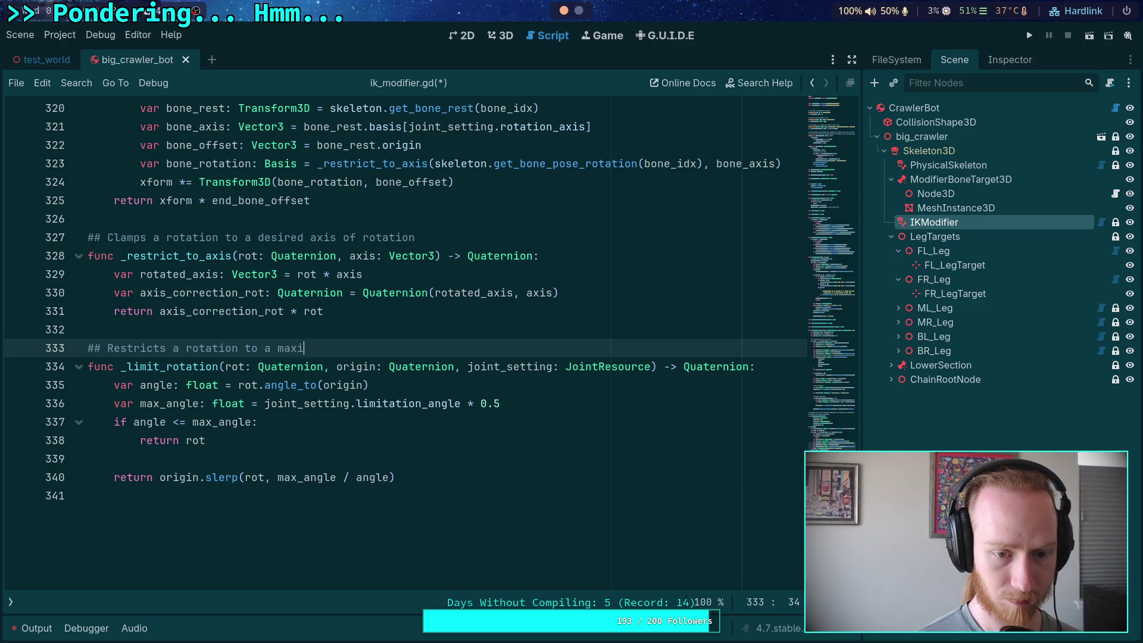
pyautogui.write('mum angle f')
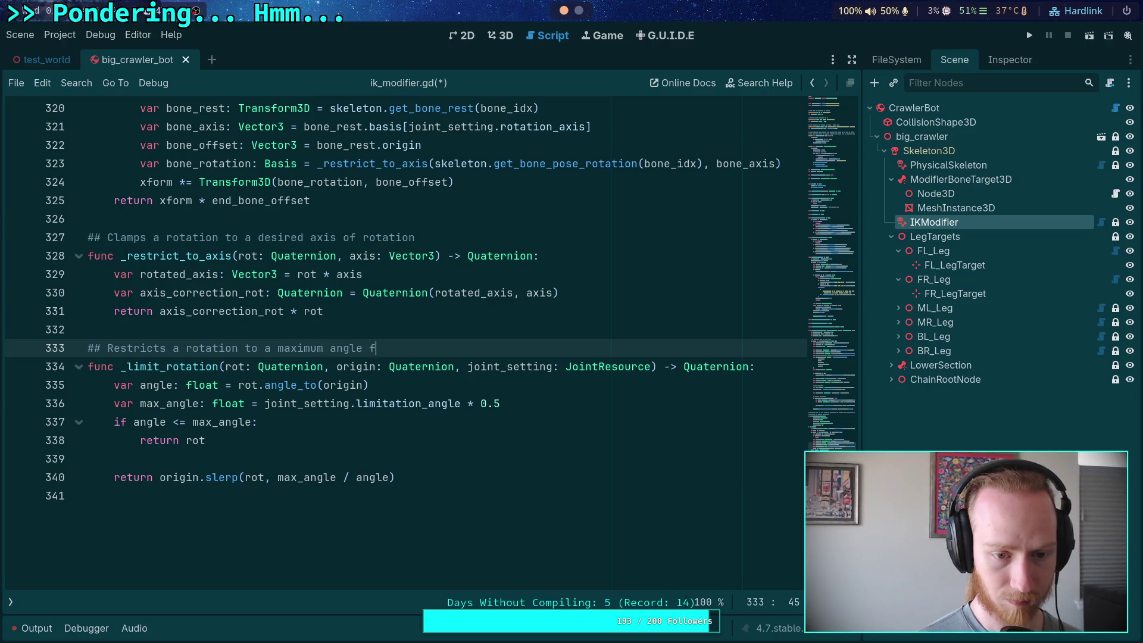
pyautogui.write('rom tho ')
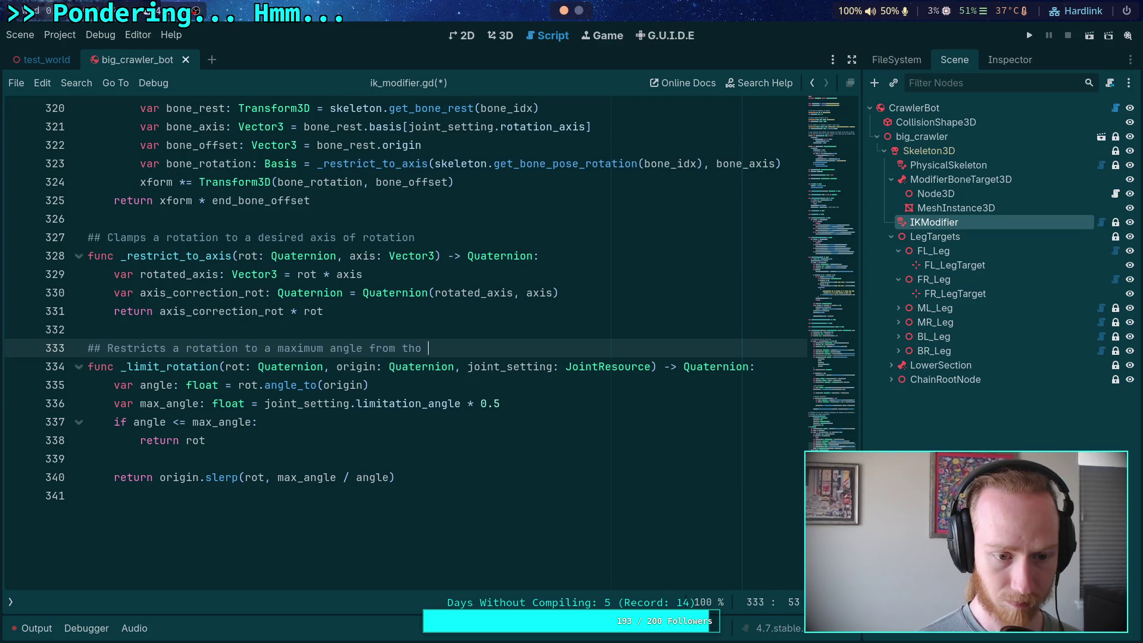
pyautogui.write('origin position')
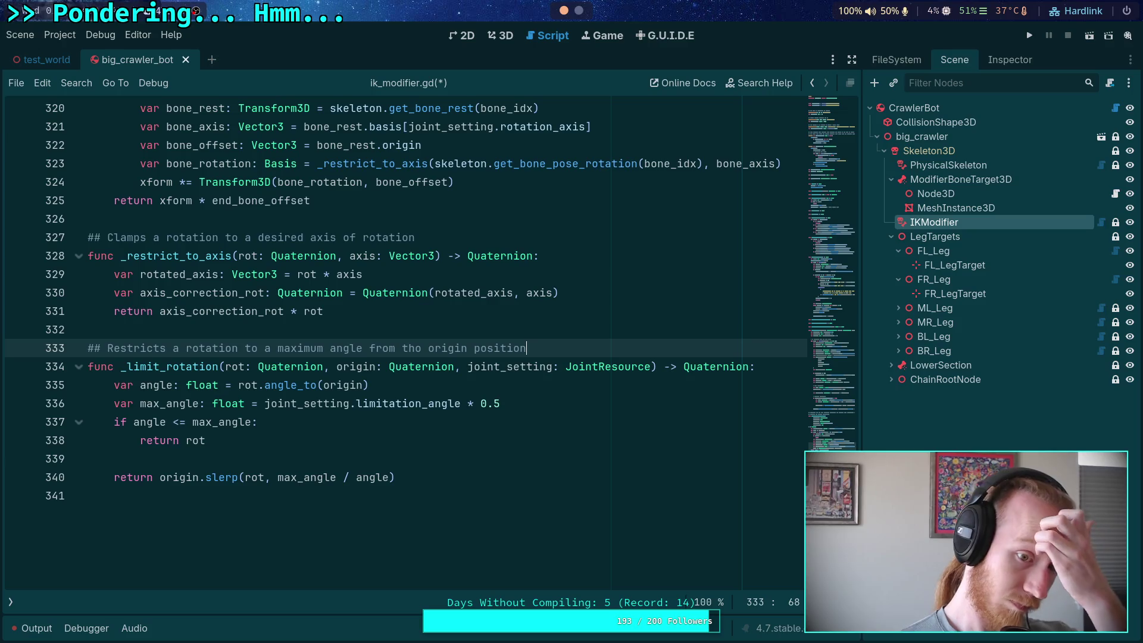
pyautogui.doubleClick(499, 348)
pyautogui.click(484, 381)
pyautogui.click(428, 460)
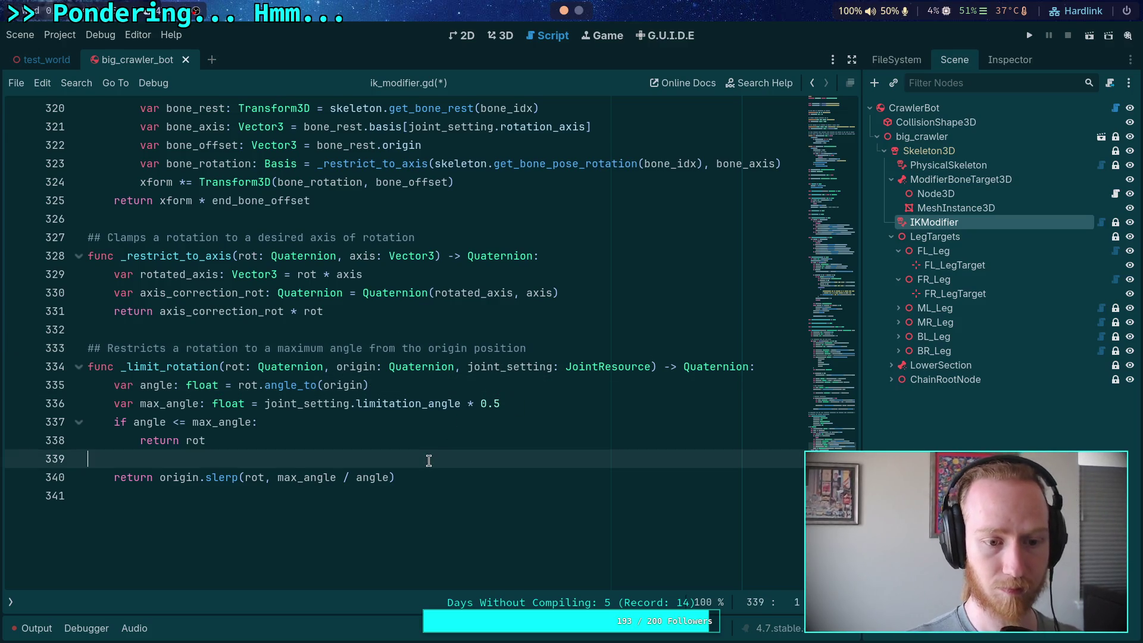
pyautogui.click(417, 349)
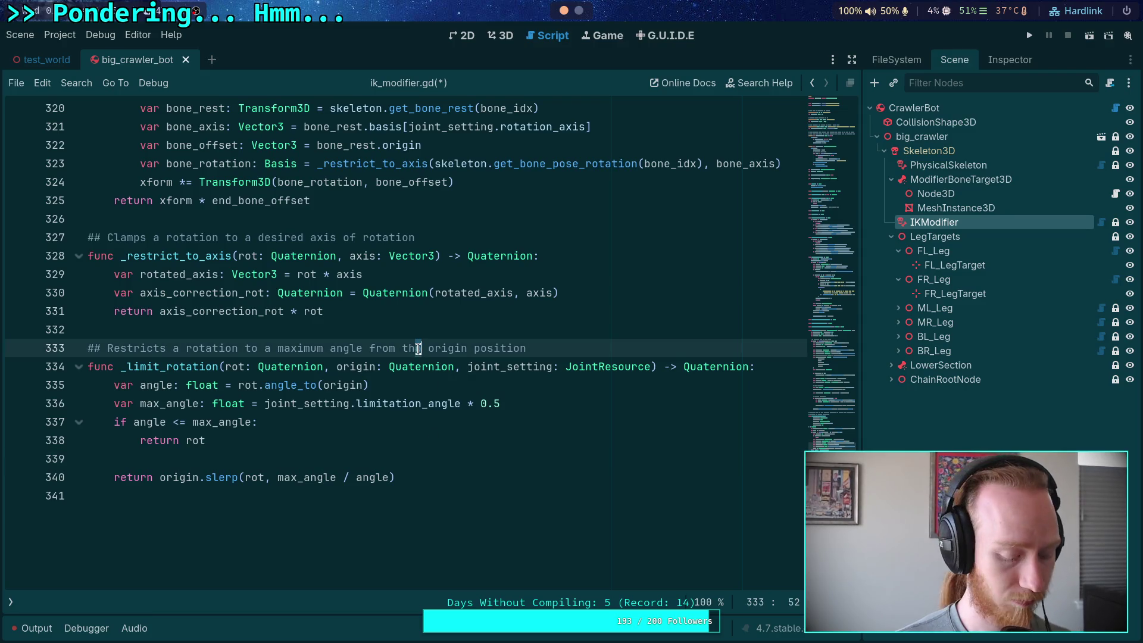
pyautogui.click(453, 439)
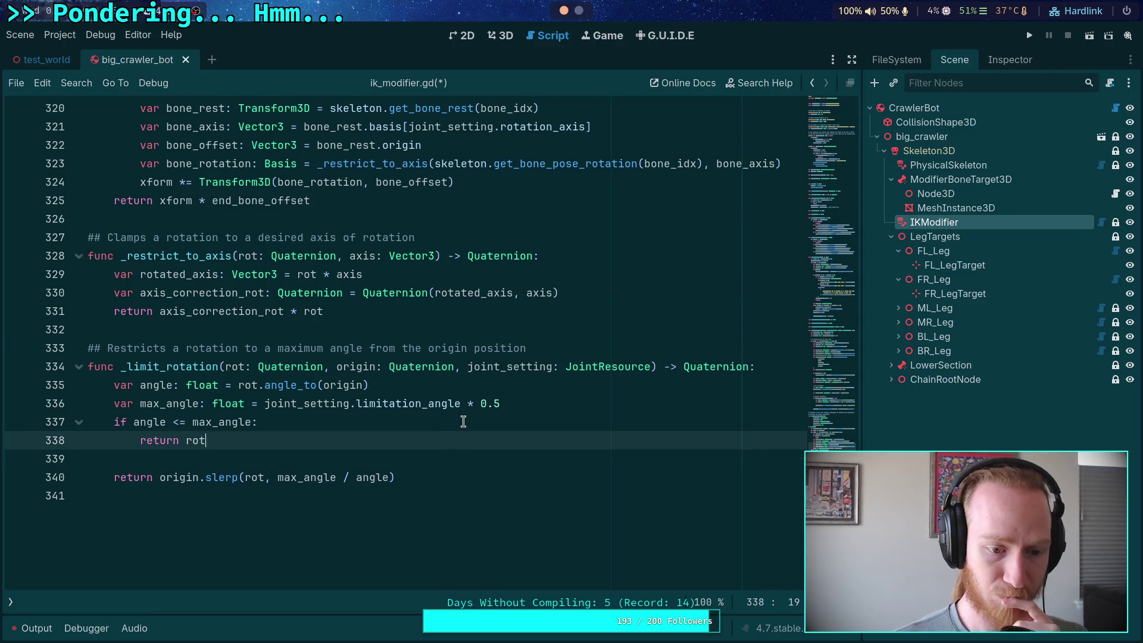
# Save ik_modifier.gd, check the output log for errors, and run the game.
pyautogui.scroll(15, 463, 421)
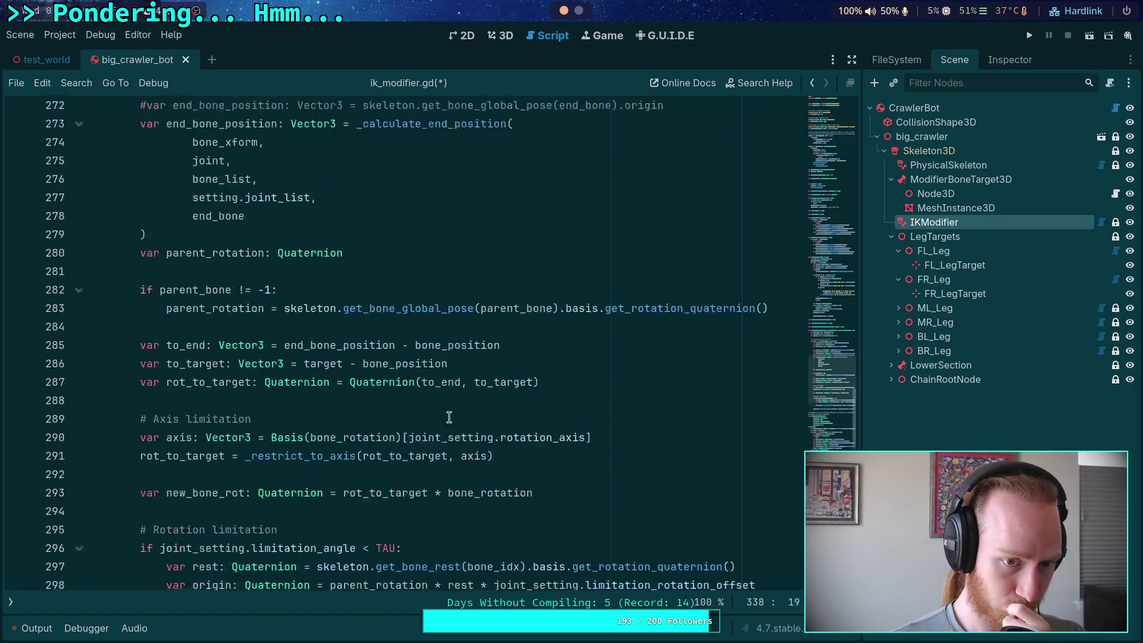
pyautogui.scroll(3, 452, 416)
pyautogui.hotkey('ctrl', 's')
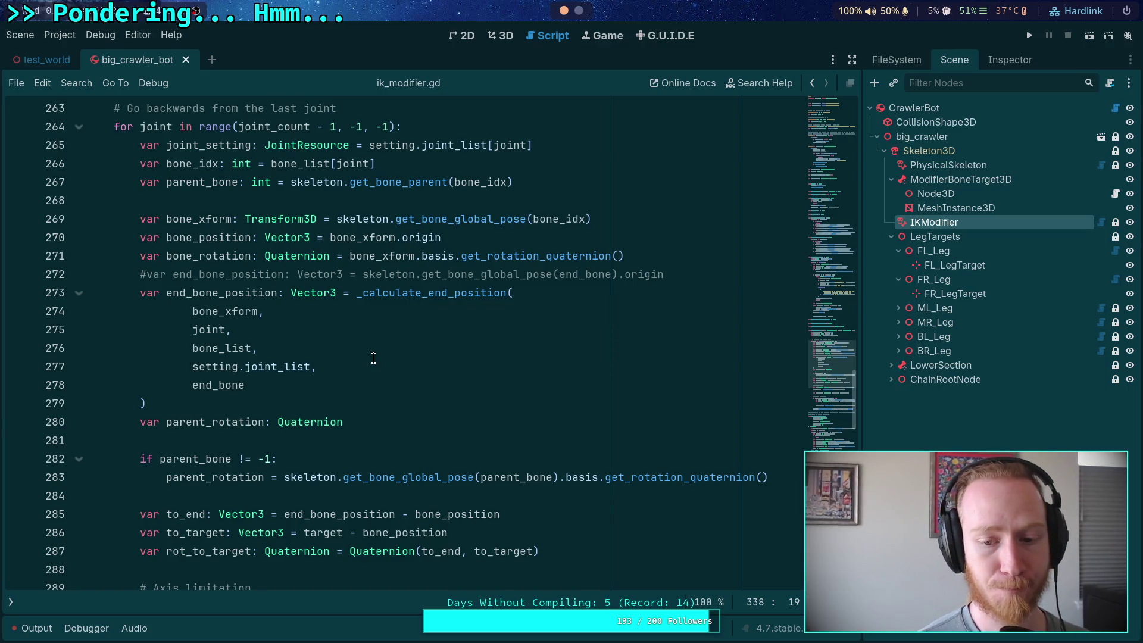
pyautogui.scroll(-4, 373, 357)
pyautogui.click(30, 630)
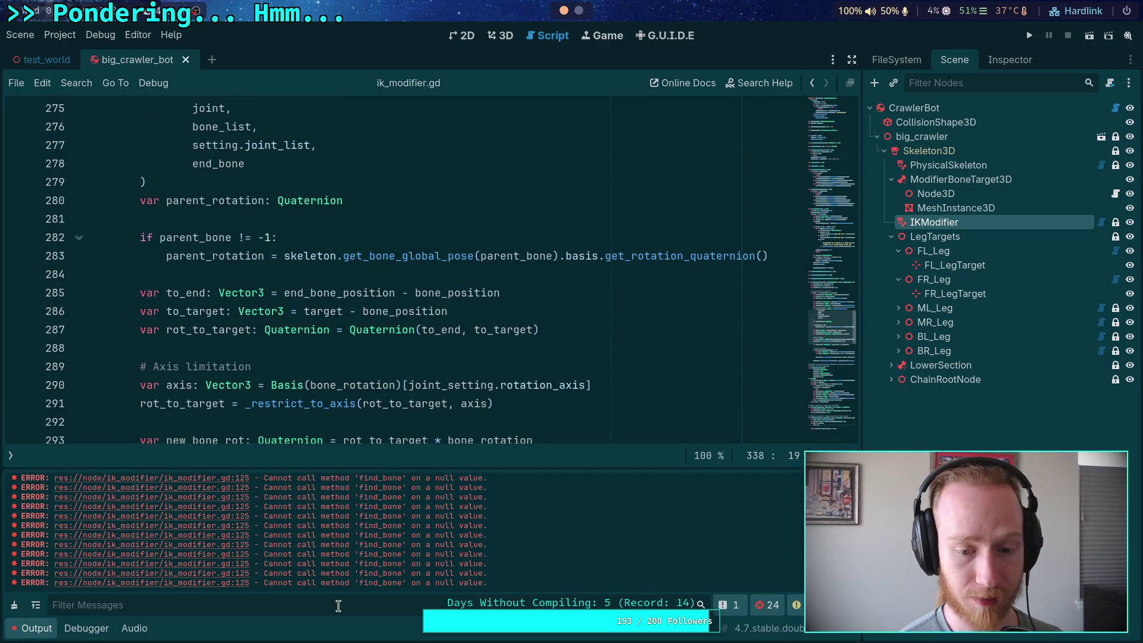
pyautogui.click(22, 625)
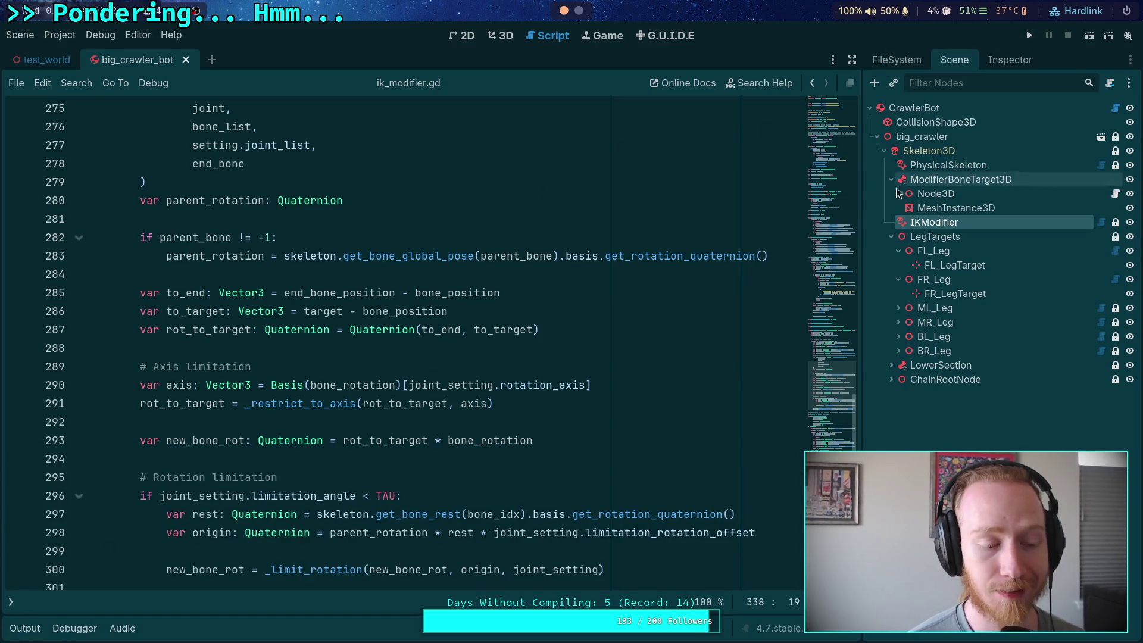
pyautogui.click(1029, 38)
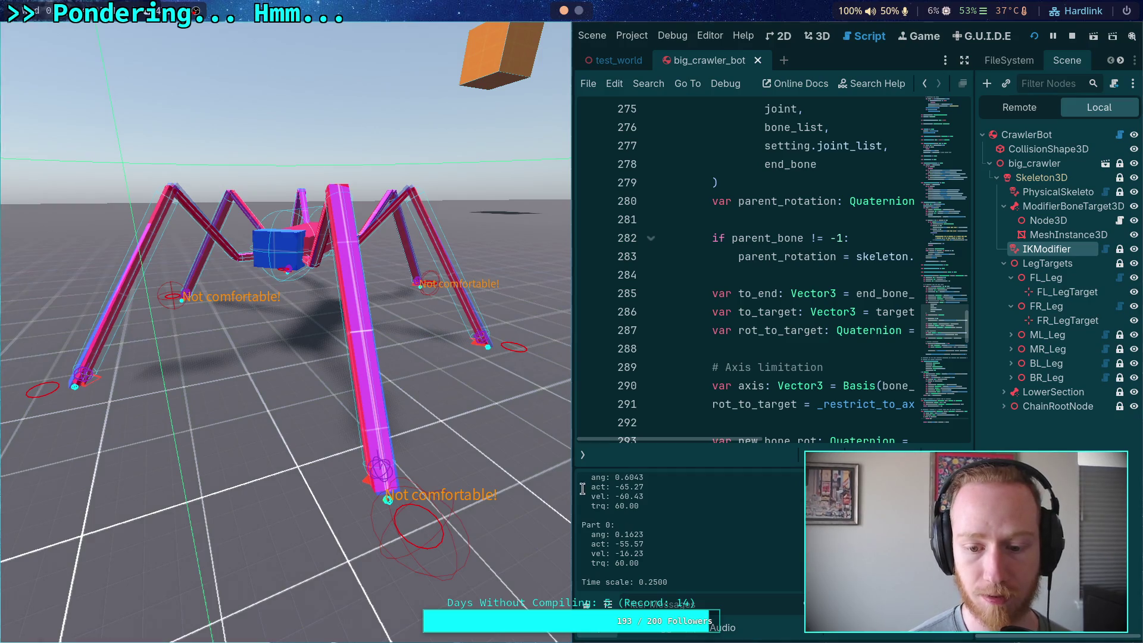
# Advance the running crawler game three ticks with the period key, then stop it with F8.
pyautogui.press('.')
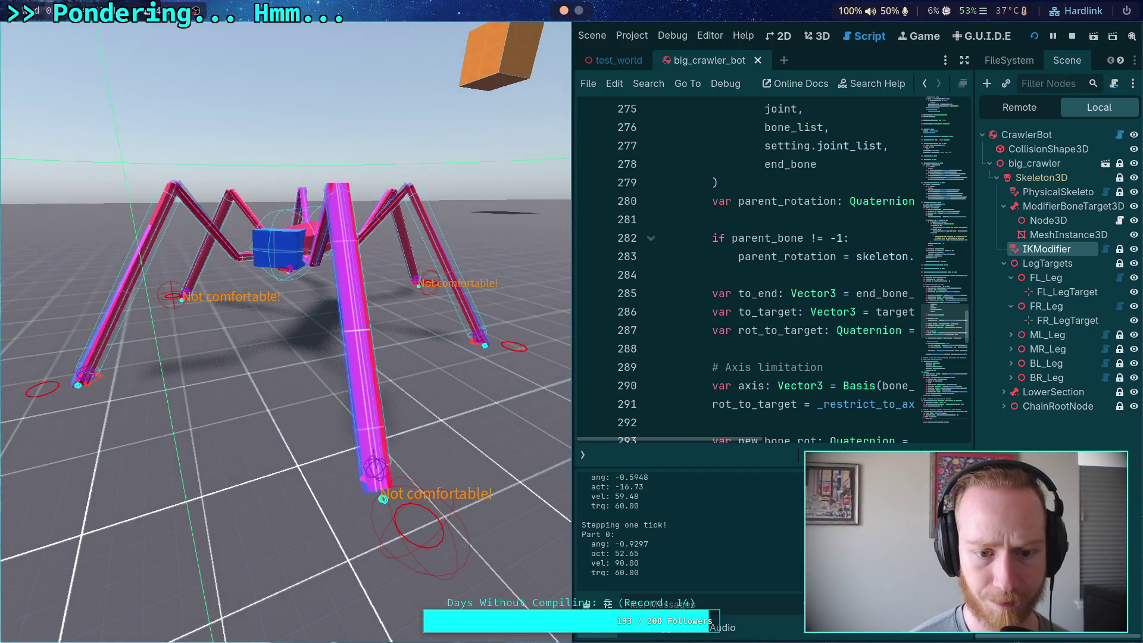
pyautogui.press('.')
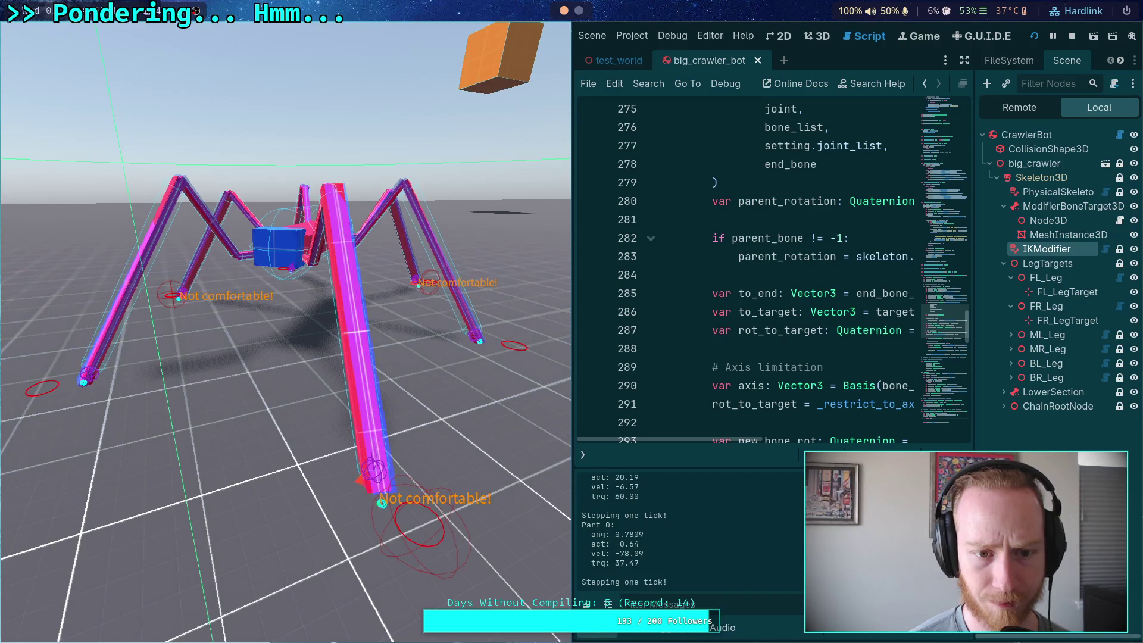
pyautogui.press('.')
pyautogui.press('.')
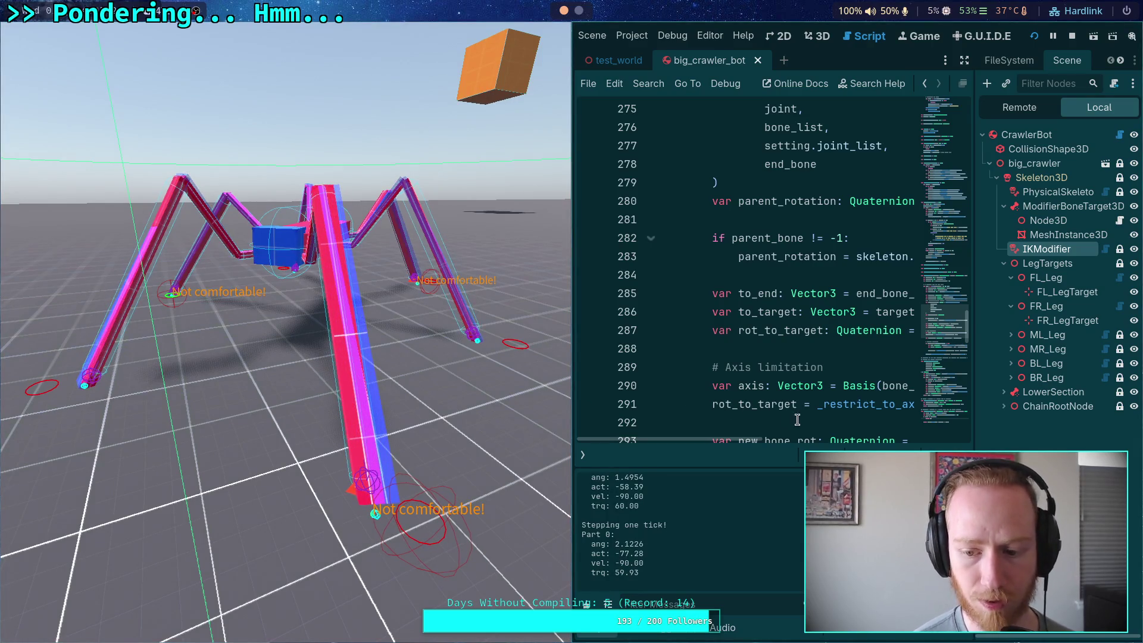
pyautogui.press('F8')
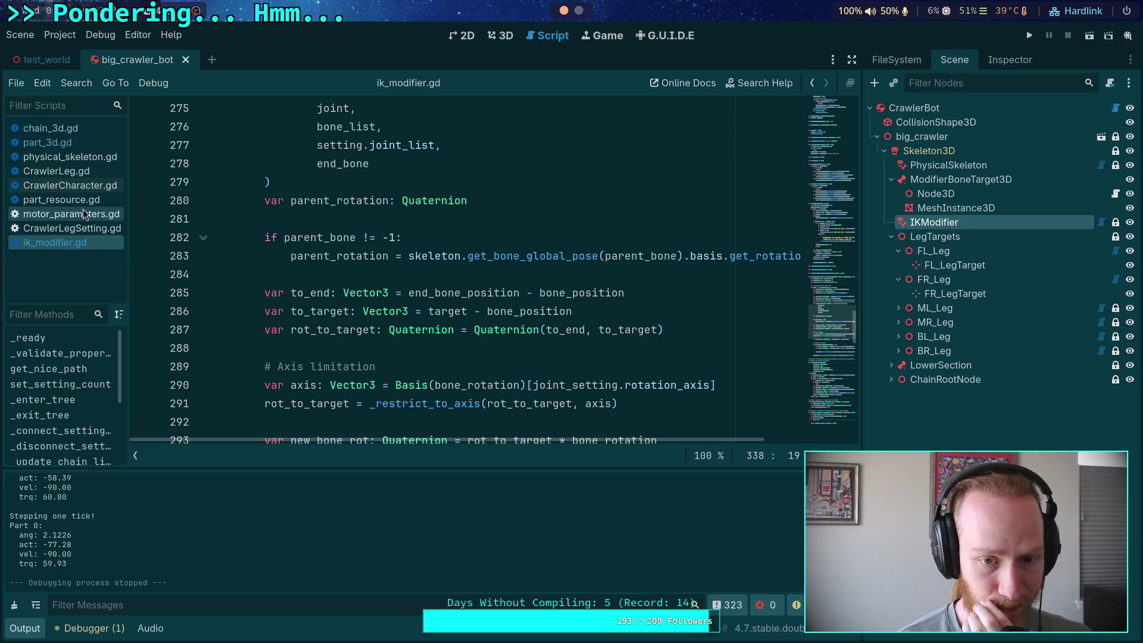
# In part_3d.gd, uncomment the two FrontLeftChain break-check lines in _should_break.
pyautogui.click(70, 142)
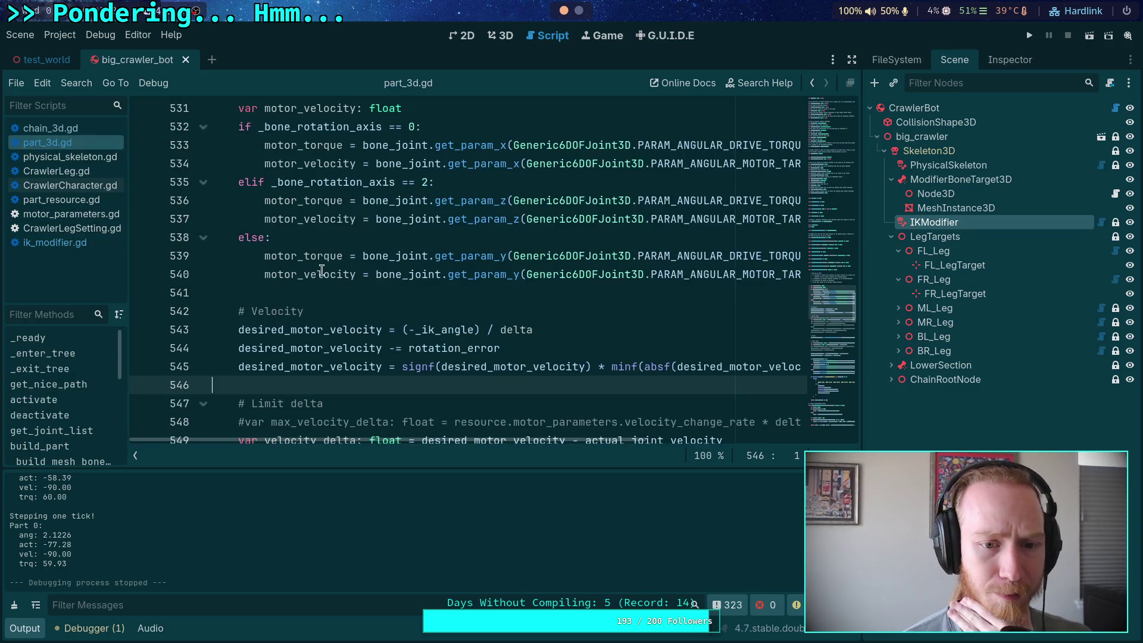
pyautogui.scroll(5, 364, 294)
pyautogui.scroll(5, 363, 295)
pyautogui.scroll(-3, 364, 295)
pyautogui.scroll(-5, 219, 312)
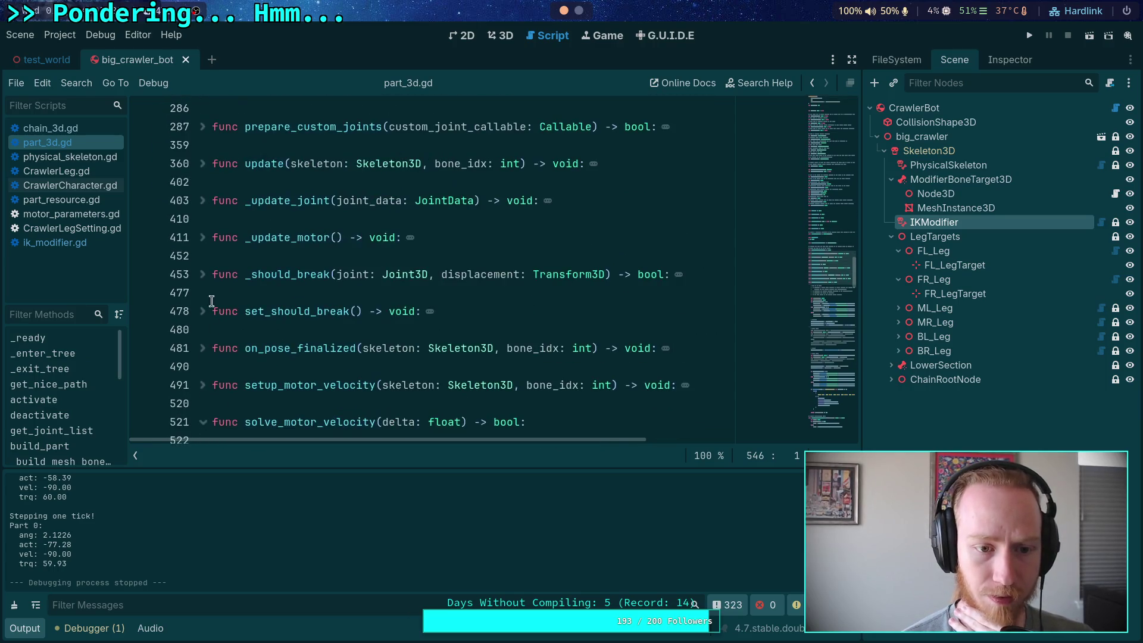
pyautogui.click(204, 275)
pyautogui.click(238, 293)
pyautogui.moveTo(238, 293); pyautogui.dragTo(286, 306)
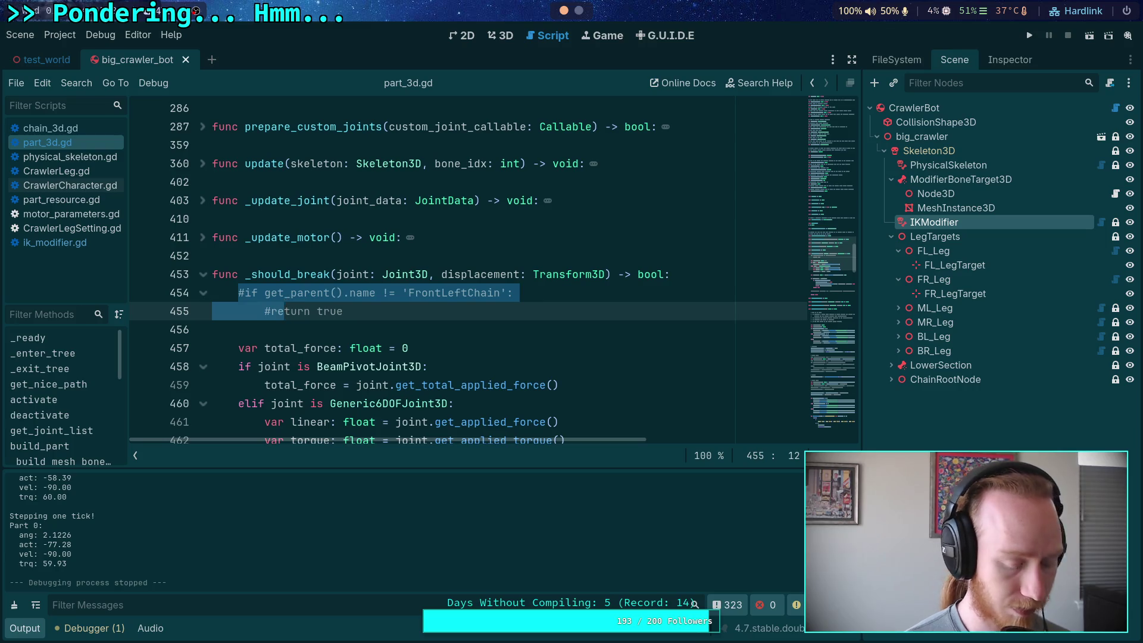
pyautogui.hotkey('ctrl', 'k')
pyautogui.scroll(-3, 334, 297)
pyautogui.click(339, 293)
pyautogui.scroll(-4, 339, 291)
pyautogui.scroll(8, 338, 290)
pyautogui.click(203, 331)
# Prefix the line 581 debug print condition with 'false and', save part_3d.gd, and run the game.
pyautogui.scroll(-7, 280, 304)
pyautogui.scroll(-15, 274, 305)
pyautogui.scroll(-1, 265, 306)
pyautogui.click(253, 200)
pyautogui.write('false an')
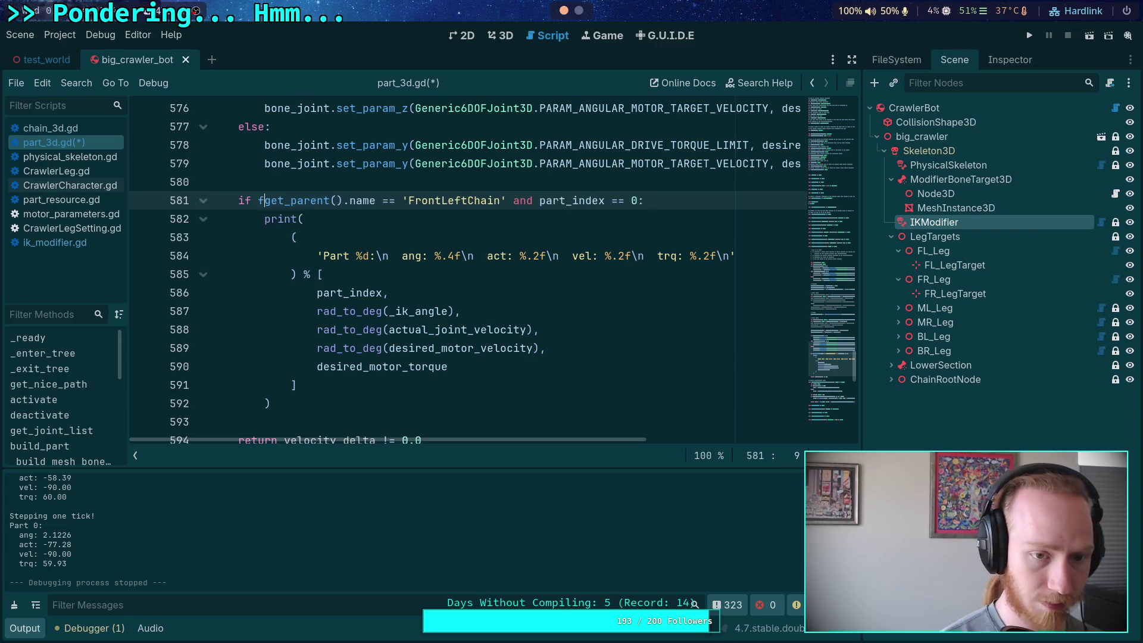
pyautogui.write('d')
pyautogui.hotkey('ctrl', 's')
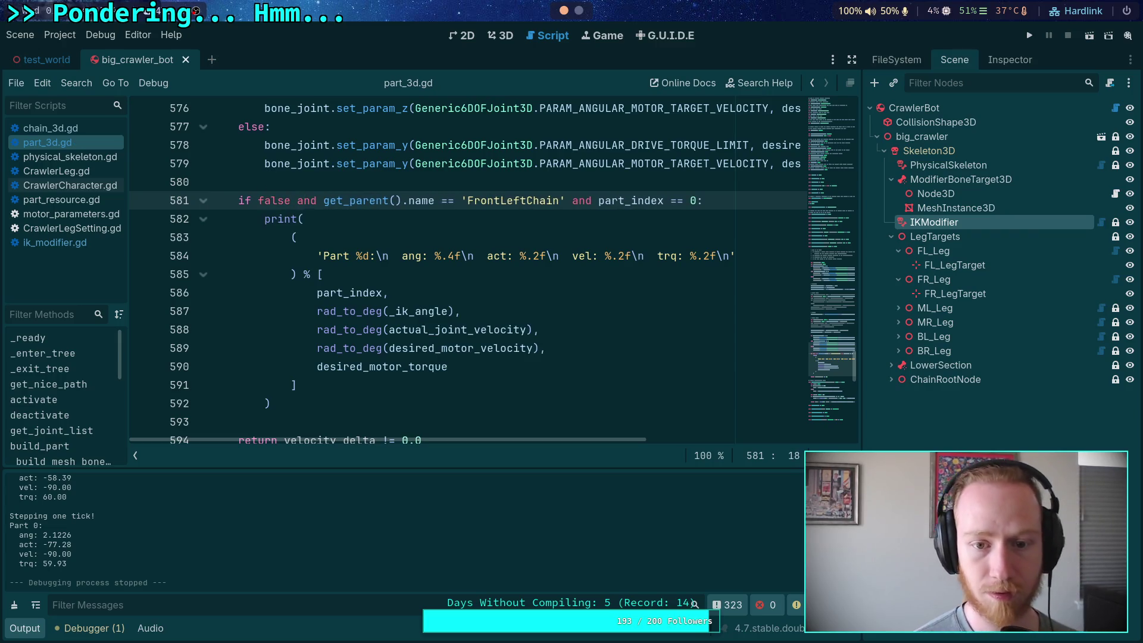
pyautogui.click(1030, 37)
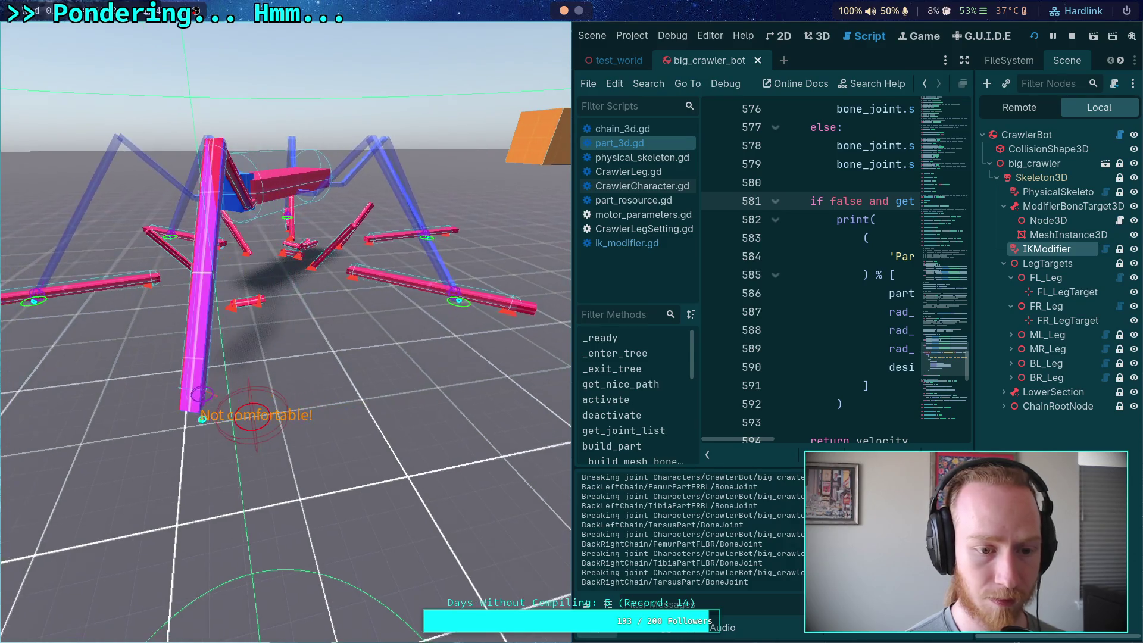
# Step the crawler simulation eight ticks, watching the front leg swing upright.
pyautogui.press('.')
pyautogui.press('.')
pyautogui.press('.')
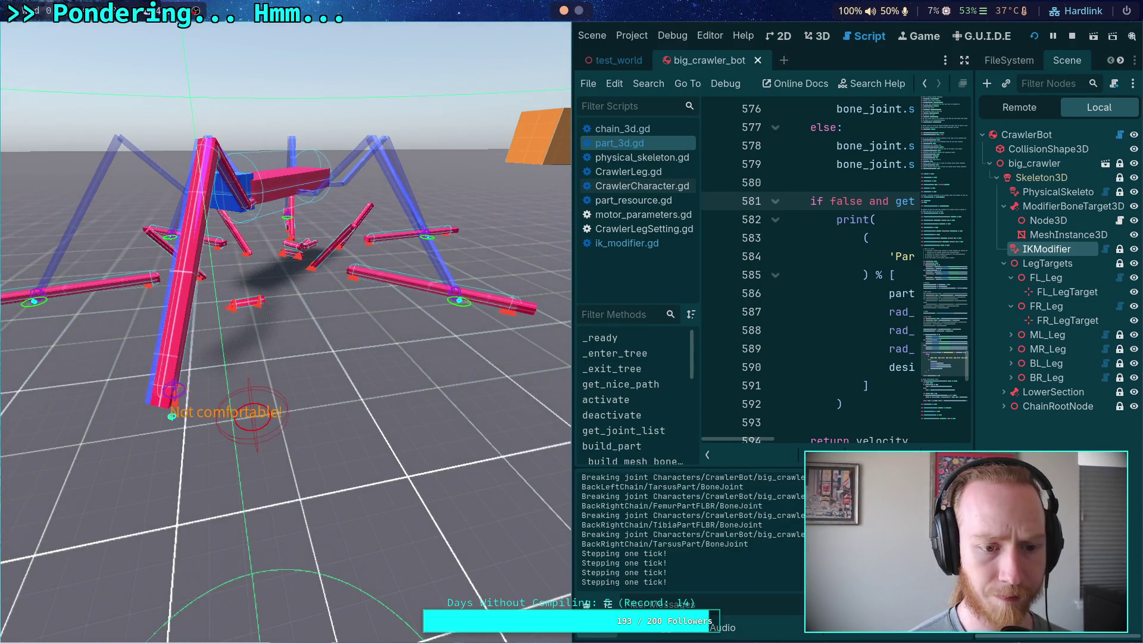
pyautogui.press('.')
pyautogui.press('.')
pyautogui.press('.')
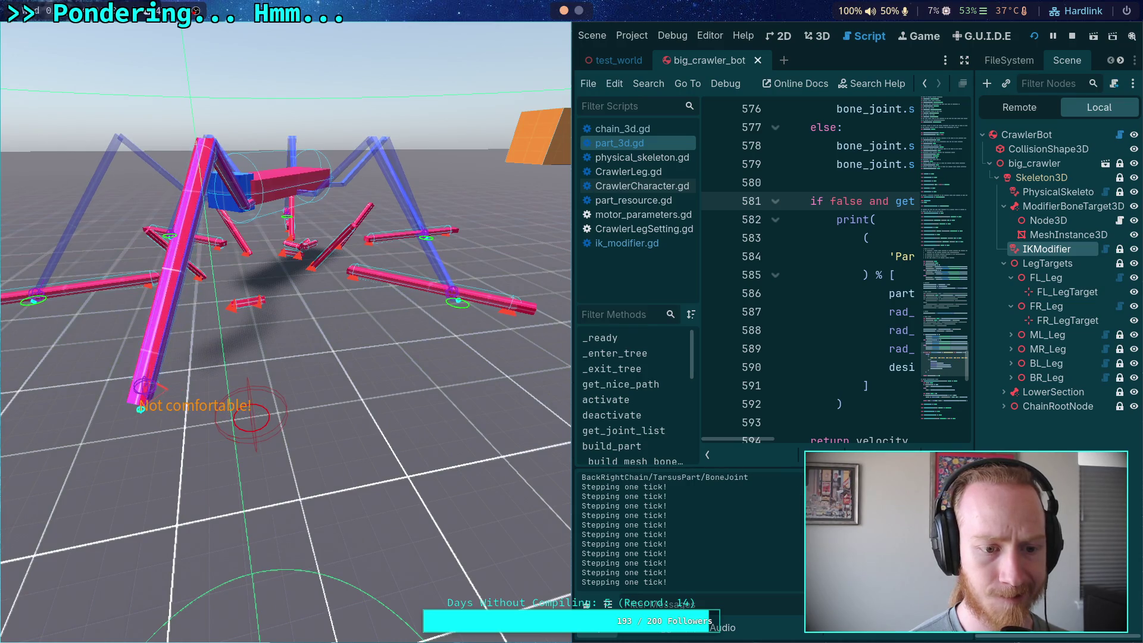
pyautogui.press('.')
pyautogui.press('.')
pyautogui.press('.')
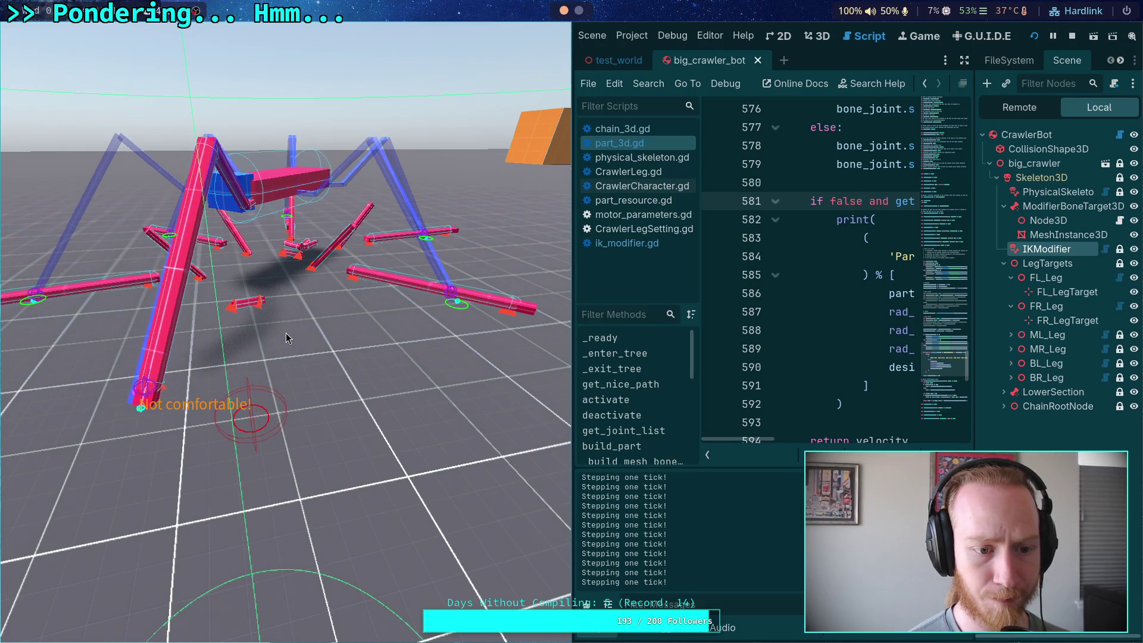
pyautogui.press('.')
pyautogui.press('.')
pyautogui.press('.')
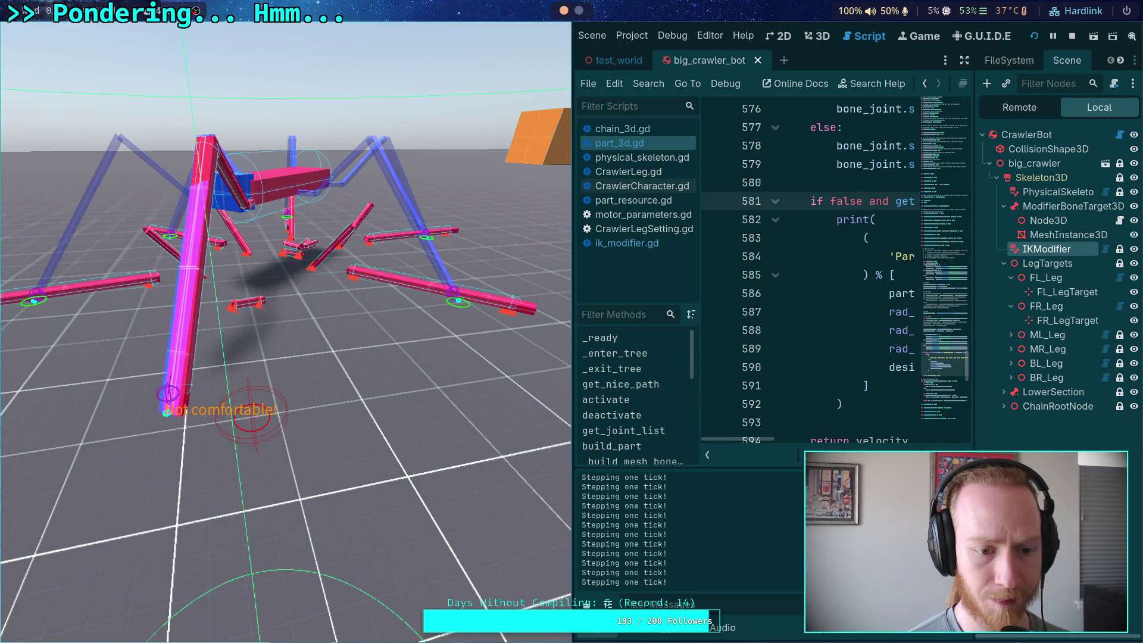
pyautogui.press('.')
pyautogui.press('.')
pyautogui.press('.')
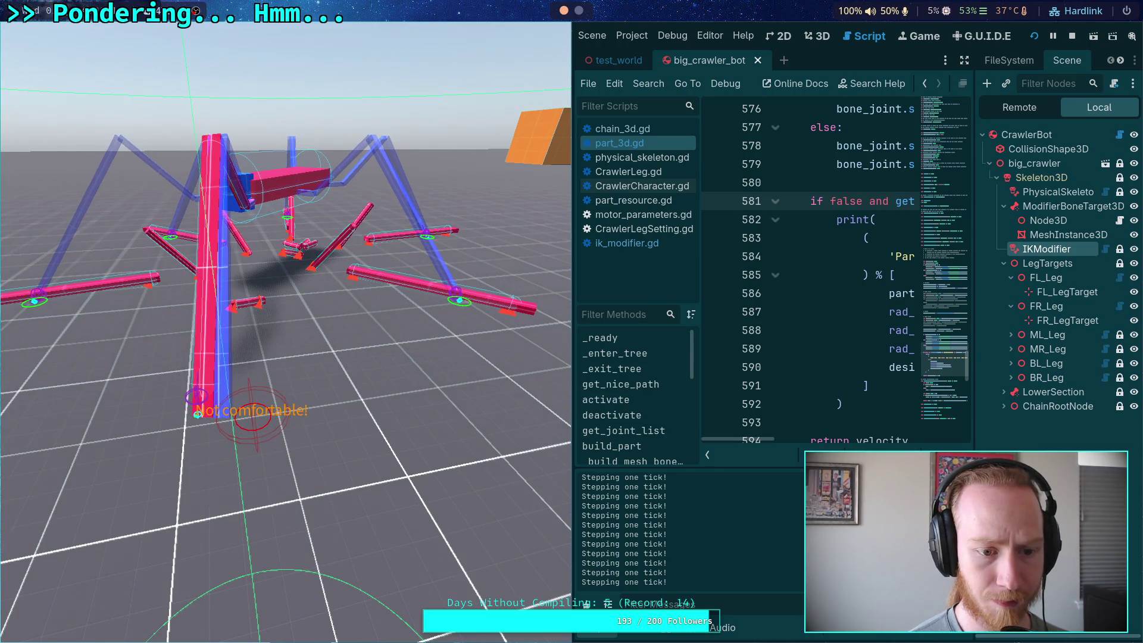
pyautogui.press('.')
pyautogui.press('.')
pyautogui.press('.')
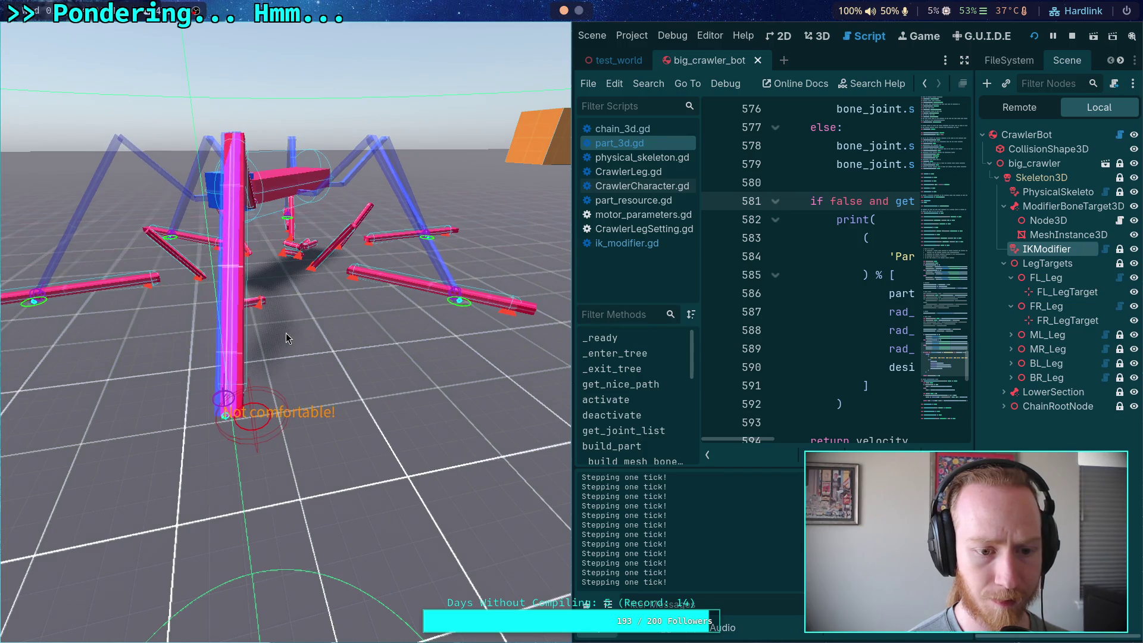
pyautogui.press('.')
pyautogui.press('.')
pyautogui.press('.')
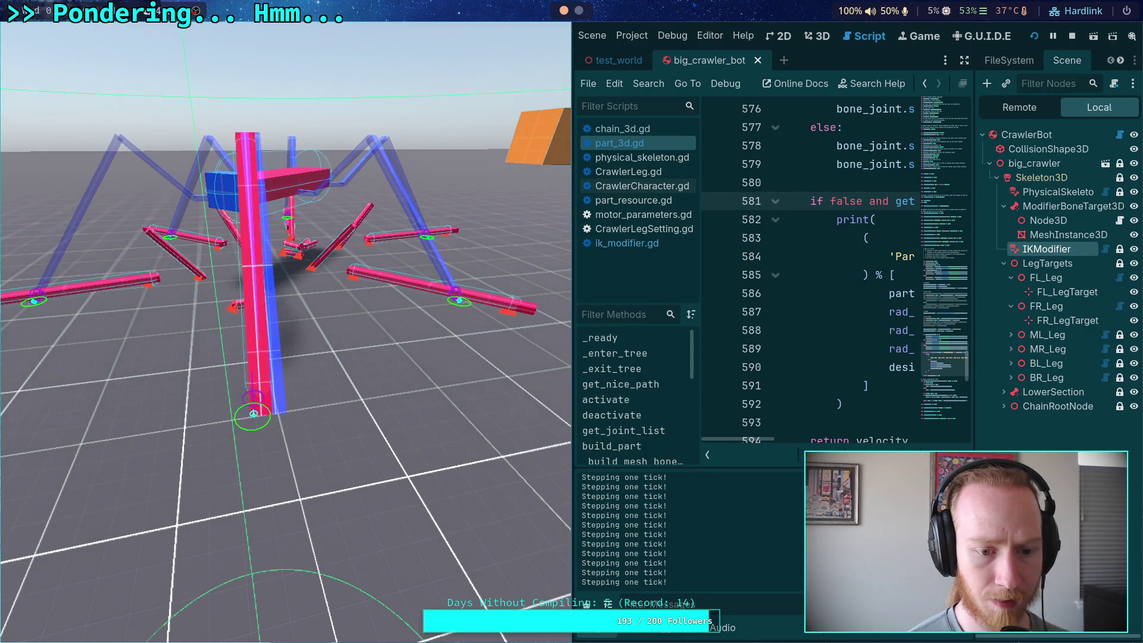
pyautogui.press('.')
pyautogui.press('.')
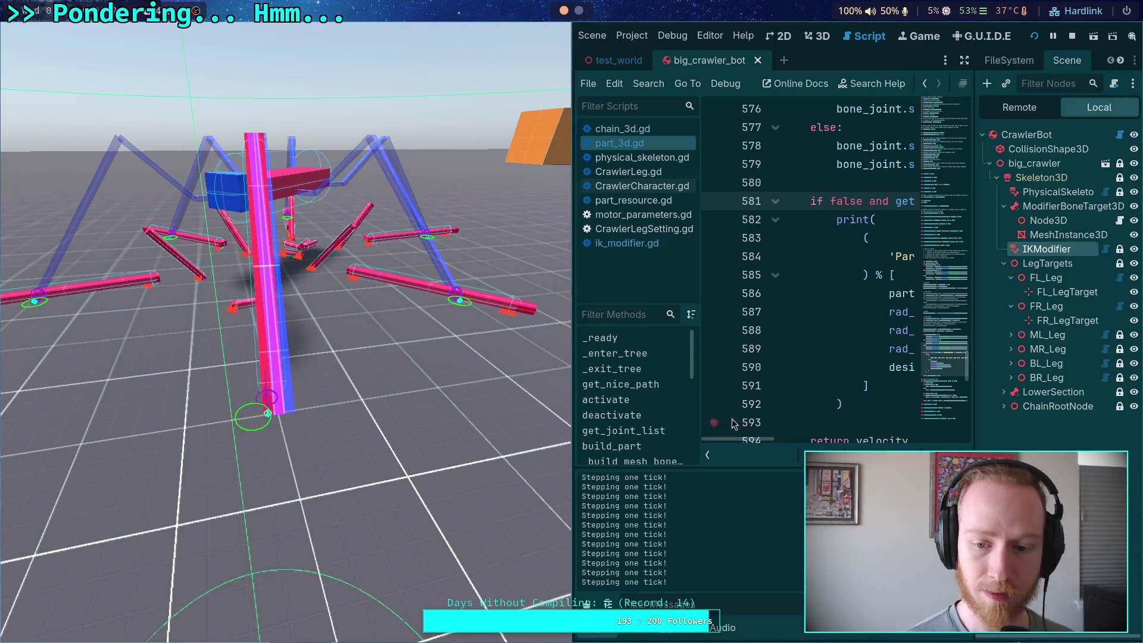
# Hide the script list to widen the code view and stop the running game.
pyautogui.click(708, 457)
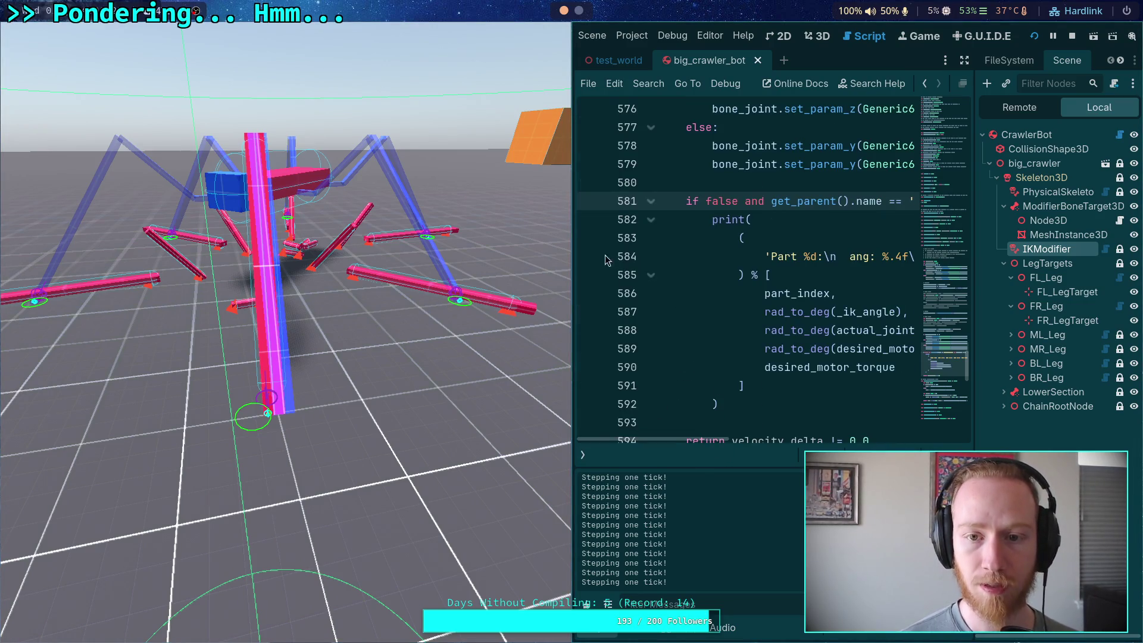
pyautogui.click(583, 463)
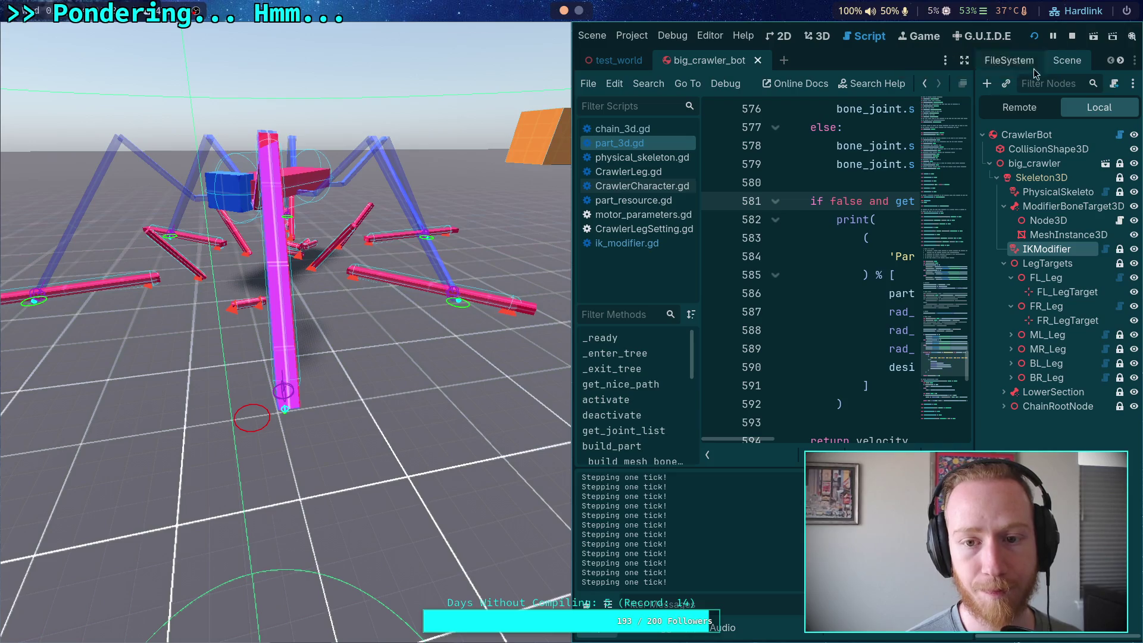
pyautogui.click(708, 454)
pyautogui.click(1074, 36)
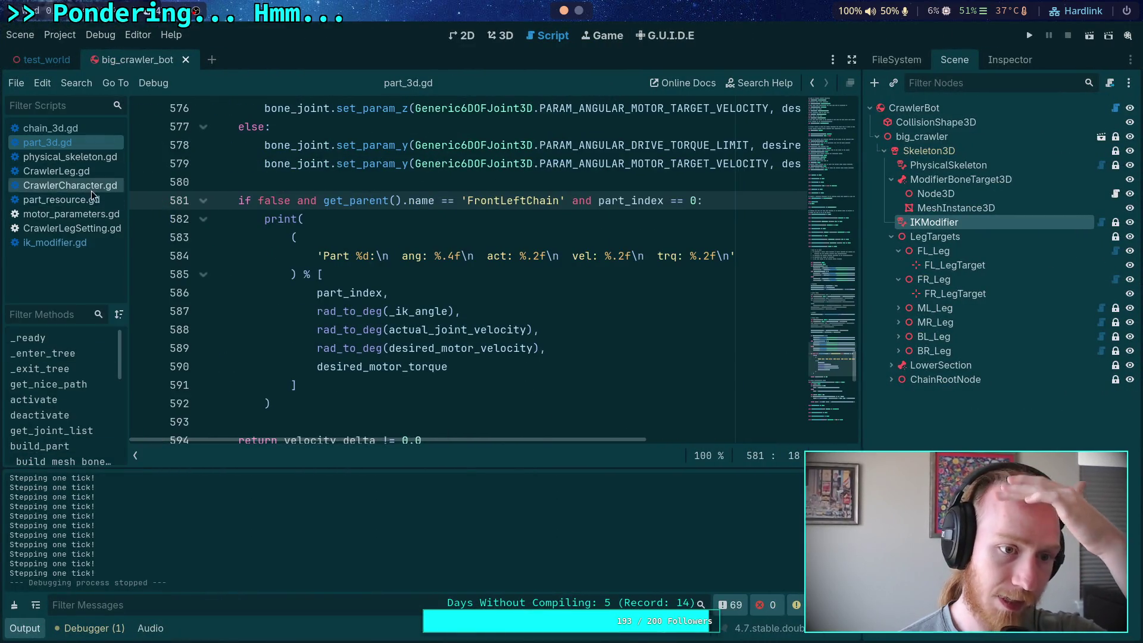
# Switch to ik_modifier.gd, collapse the Output panel, and scroll up to the exported settings.
pyautogui.click(83, 243)
pyautogui.scroll(4, 380, 278)
pyautogui.scroll(-15, 381, 279)
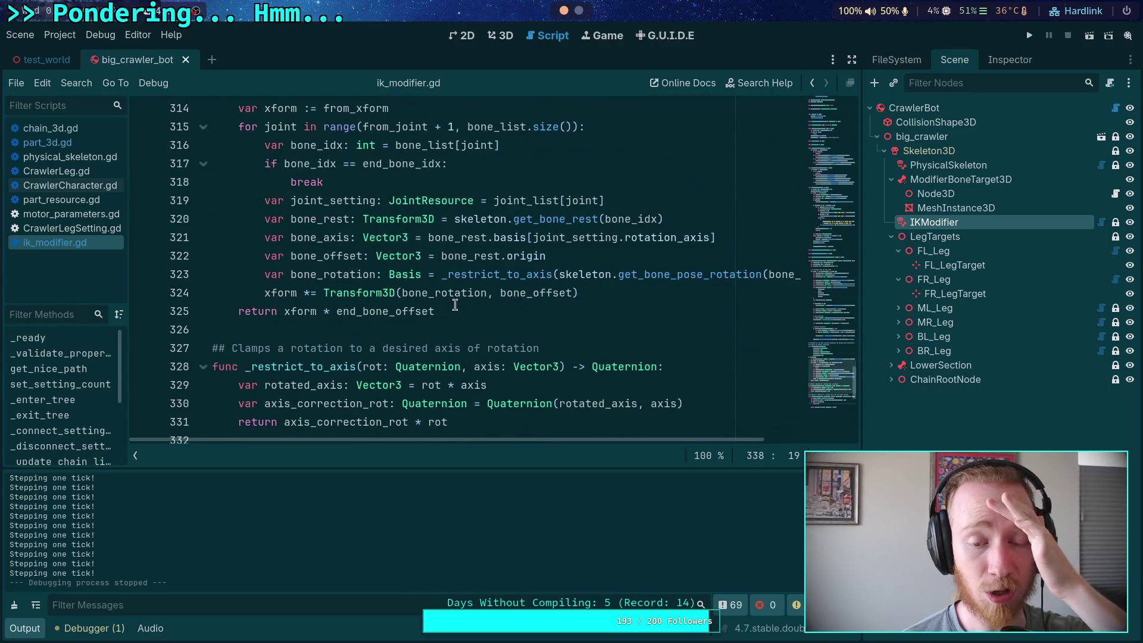
pyautogui.click(605, 275)
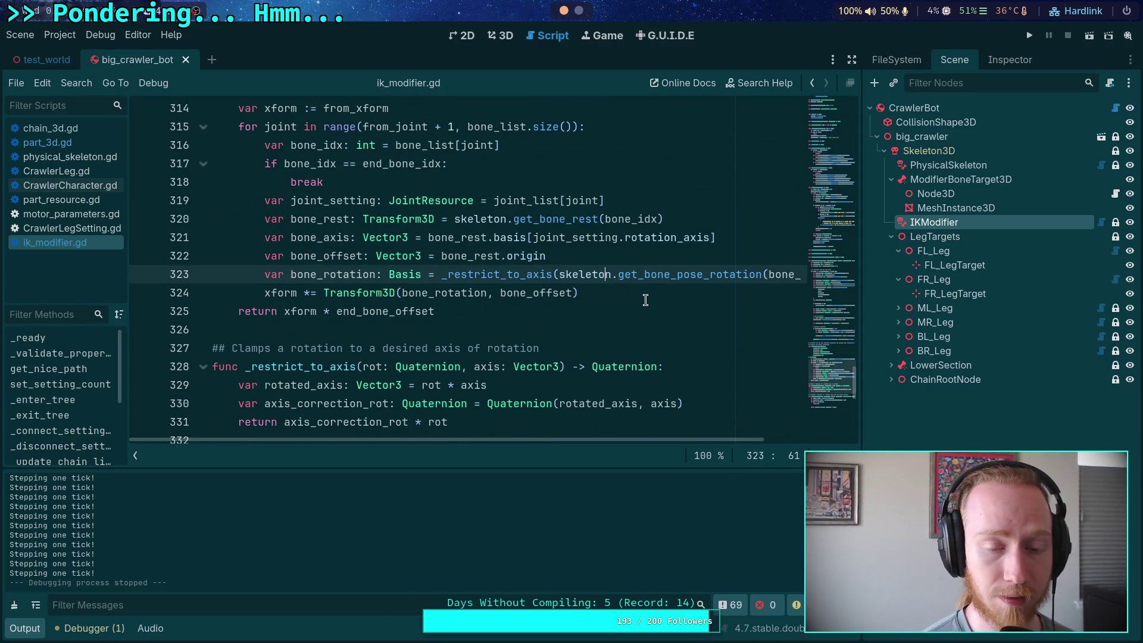
pyautogui.scroll(4, 645, 300)
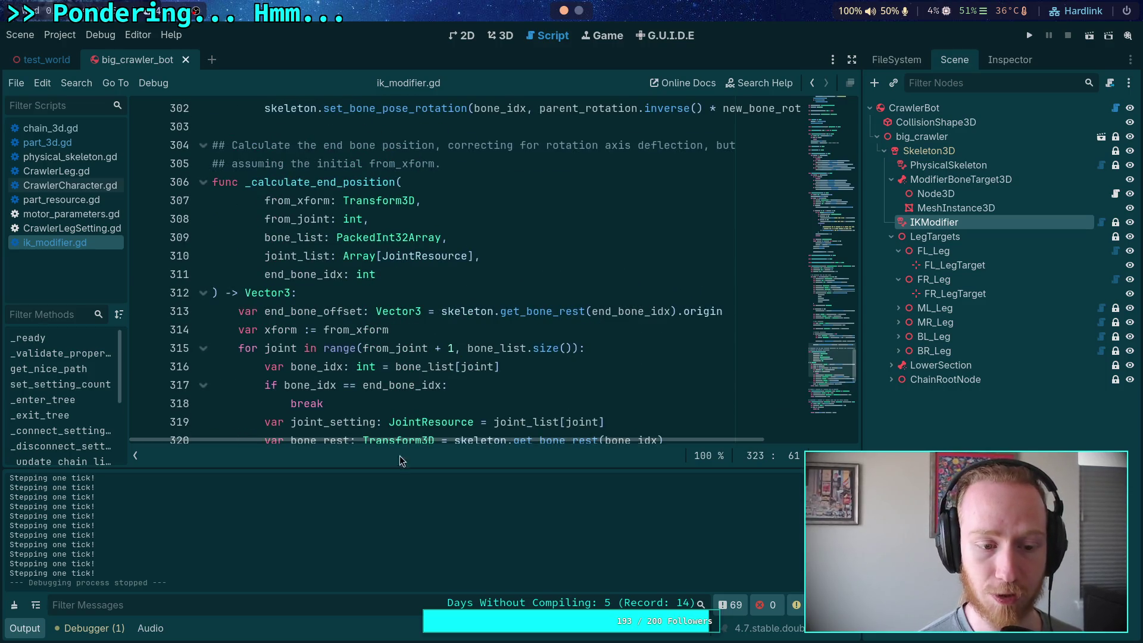
pyautogui.click(17, 632)
pyautogui.moveTo(841, 387)
pyautogui.mouseDown()
pyautogui.moveTo(827, 169)
pyautogui.moveTo(856, 131)
pyautogui.mouseUp()
pyautogui.click(619, 354)
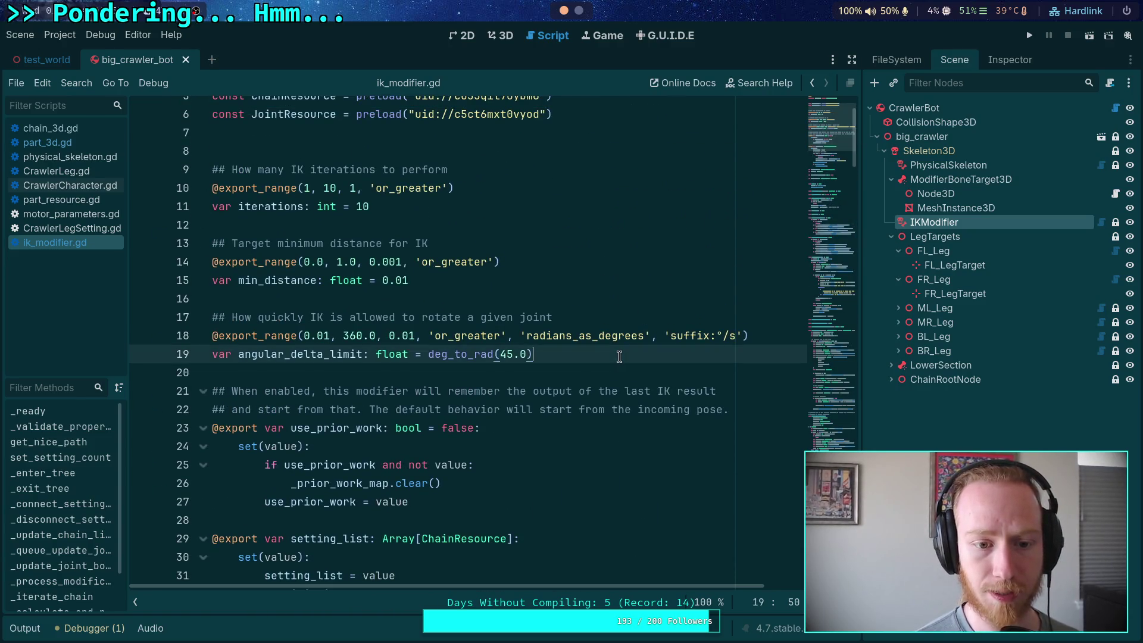
pyautogui.press('Return')
pyautogui.press('Return')
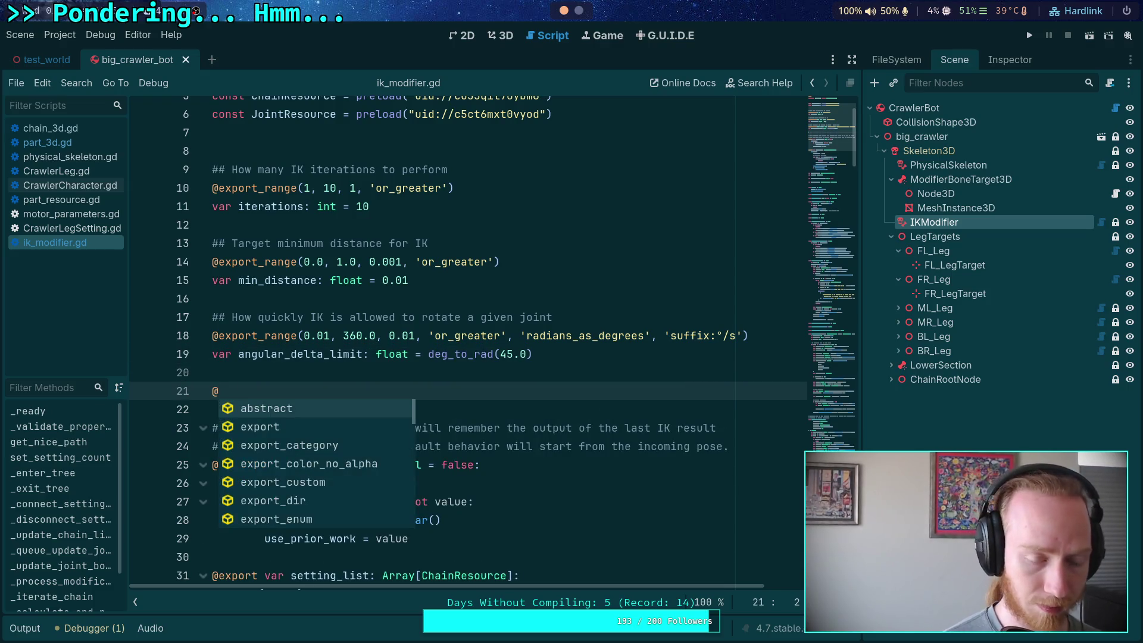
pyautogui.write('export_range(')
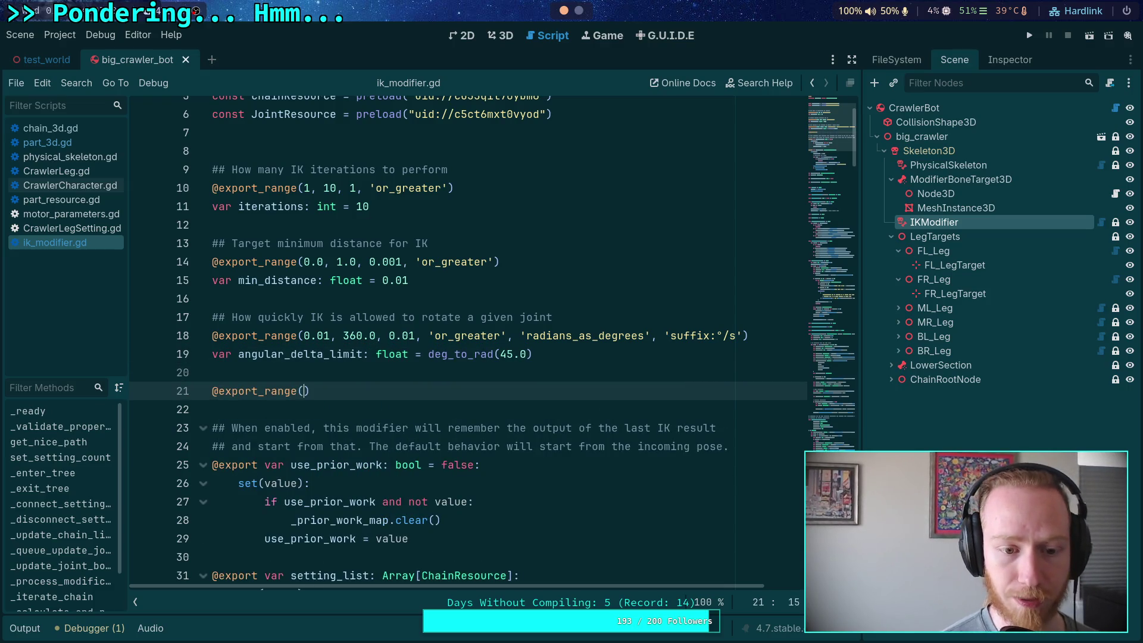
pyautogui.write('0.0, 1.0, 0.001')
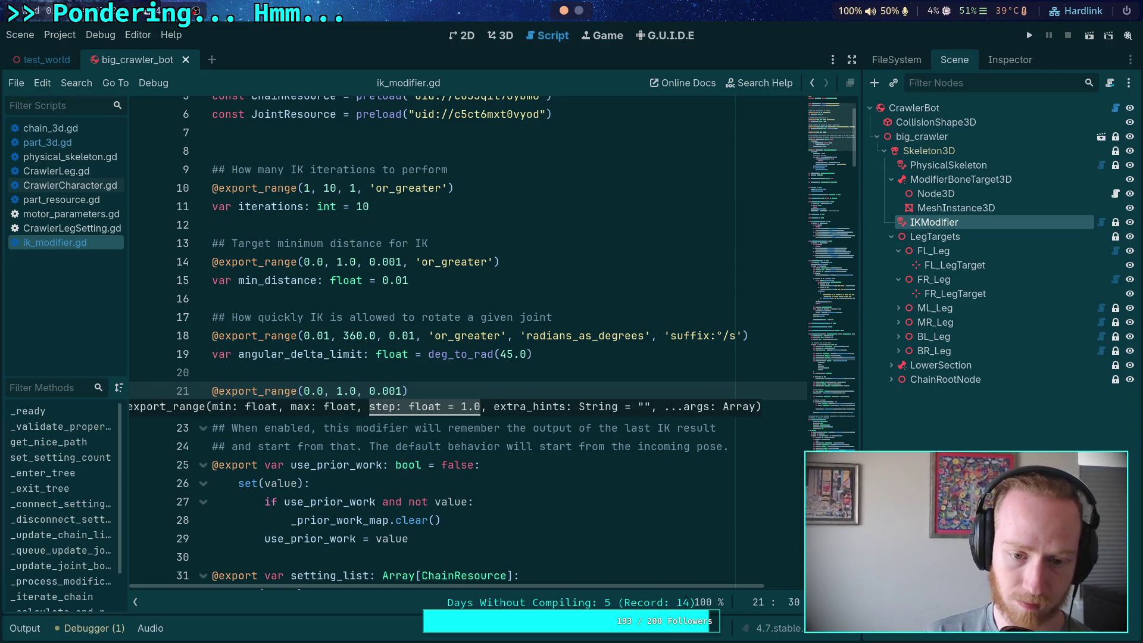
pyautogui.press('Return')
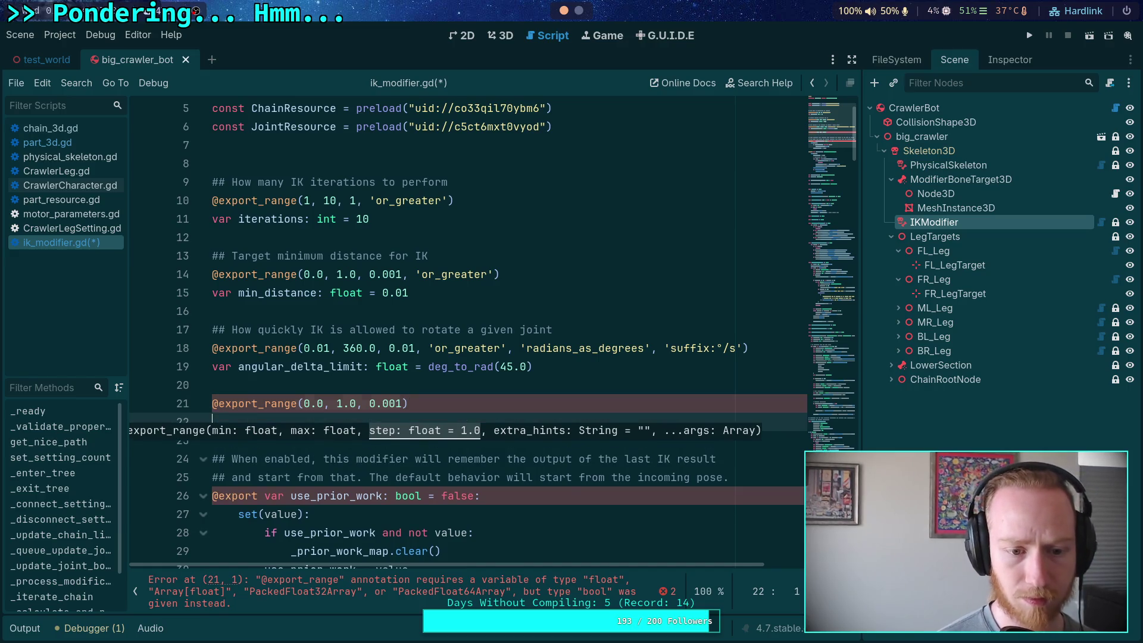
pyautogui.write('var e')
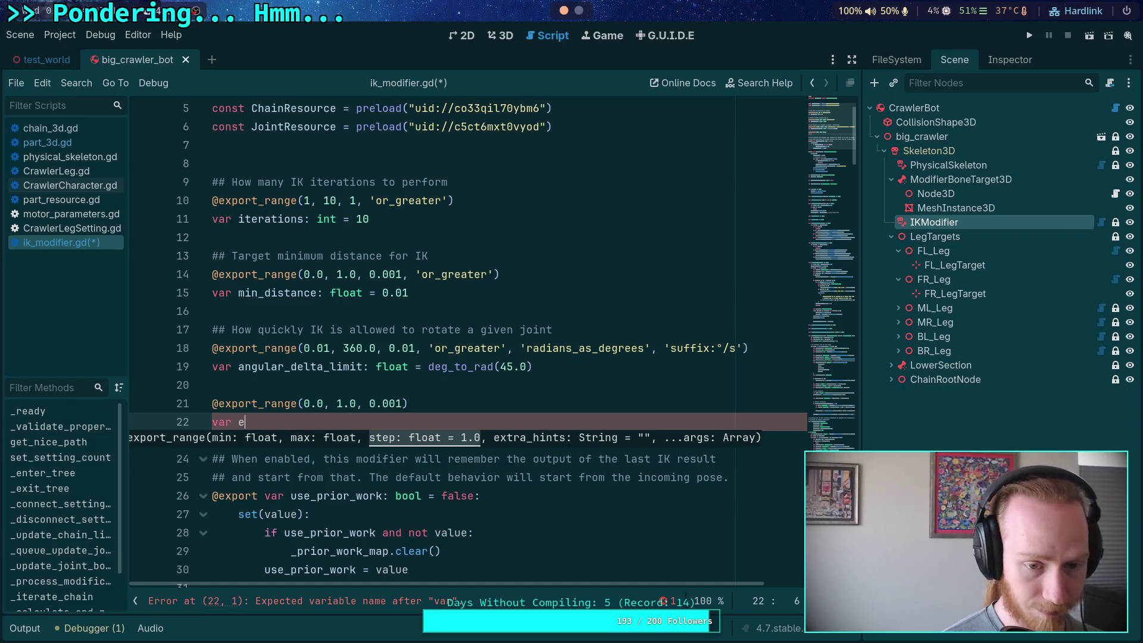
pyautogui.write('rror_correction:')
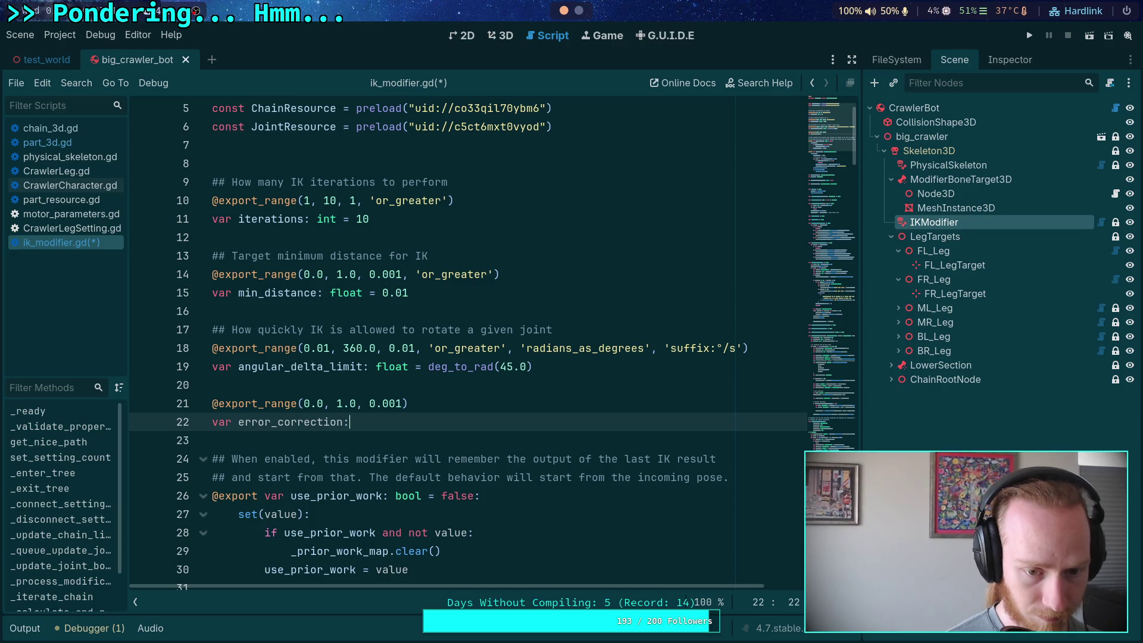
pyautogui.write(' float = ')
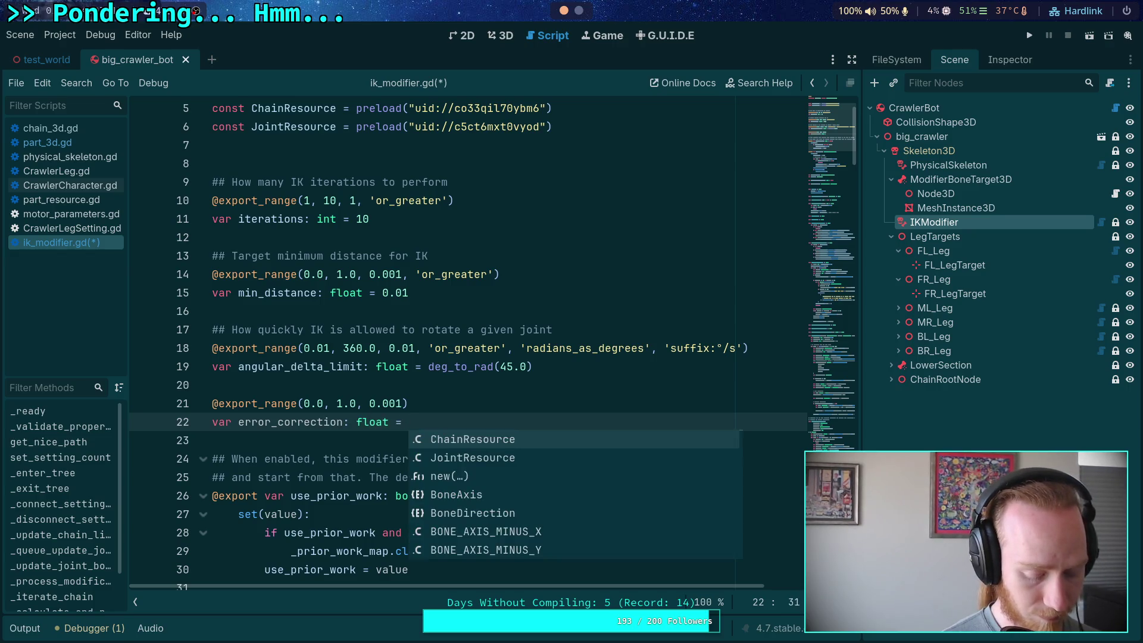
pyautogui.write('1')
# Begin a '## How much' doc comment line above the new export_range line.
pyautogui.click(213, 384)
pyautogui.press('Return')
pyautogui.write('## How much error to fi')
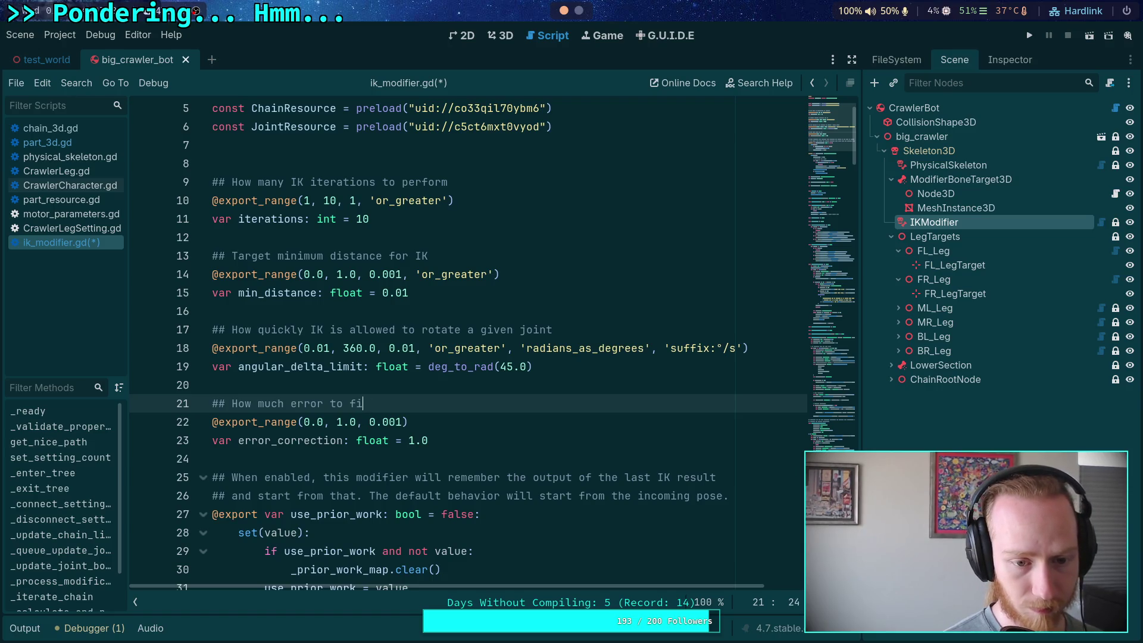
pyautogui.press('BackSpace')
pyautogui.press('BackSpace')
pyautogui.press('BackSpace')
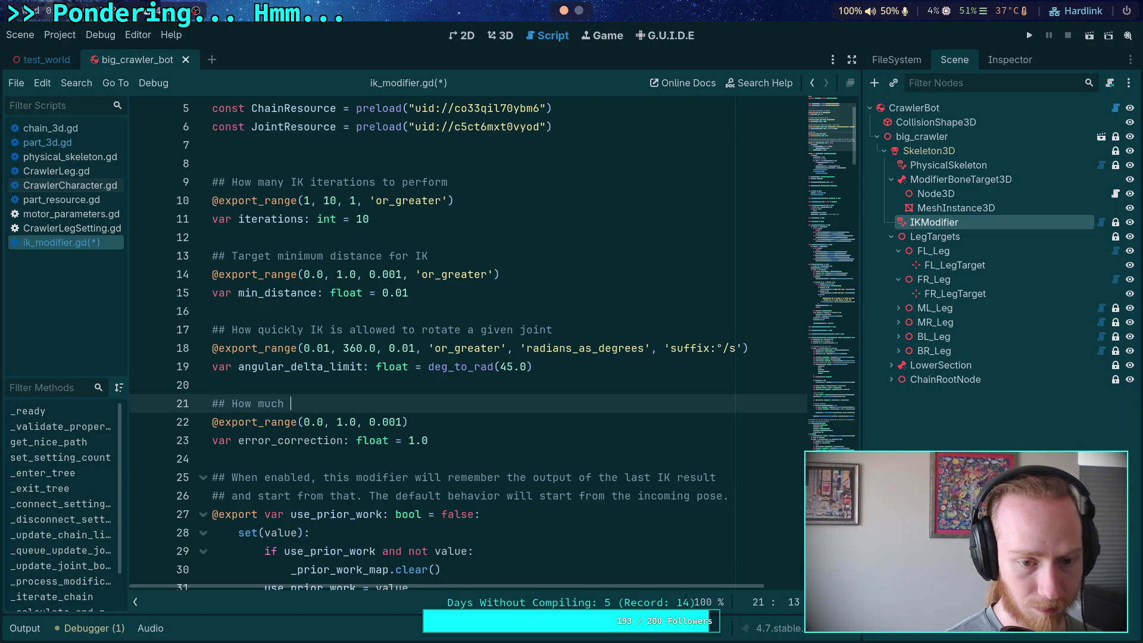
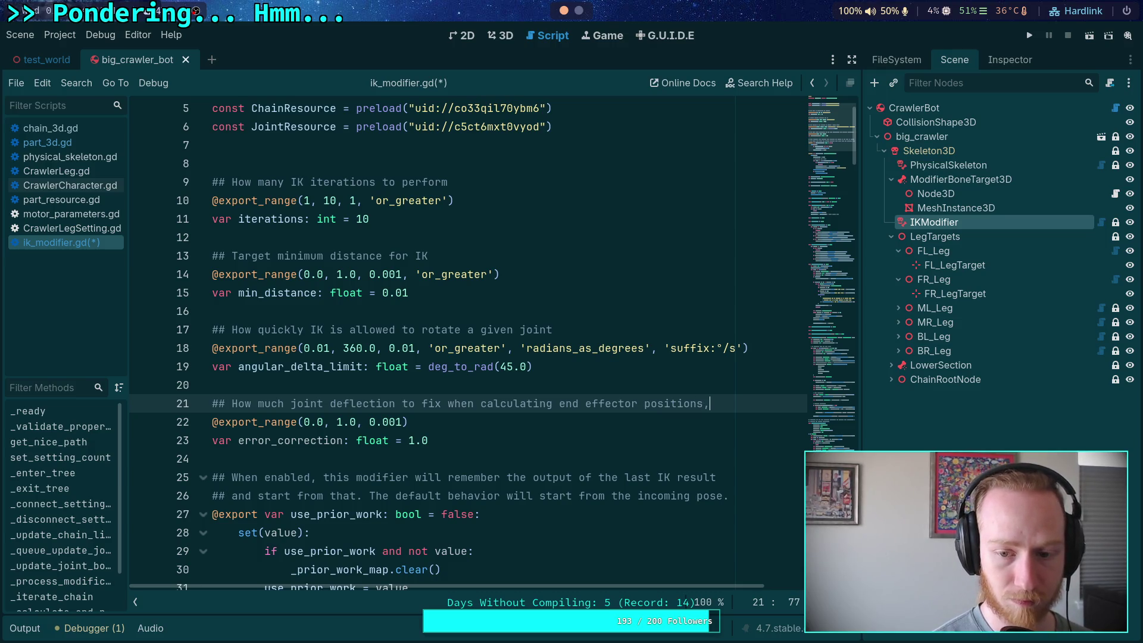
# Add a ## comment under line 21: useful to stabilize IK results when physical bodies have significant...
pyautogui.press('Return')
pyautogui.write('## use')
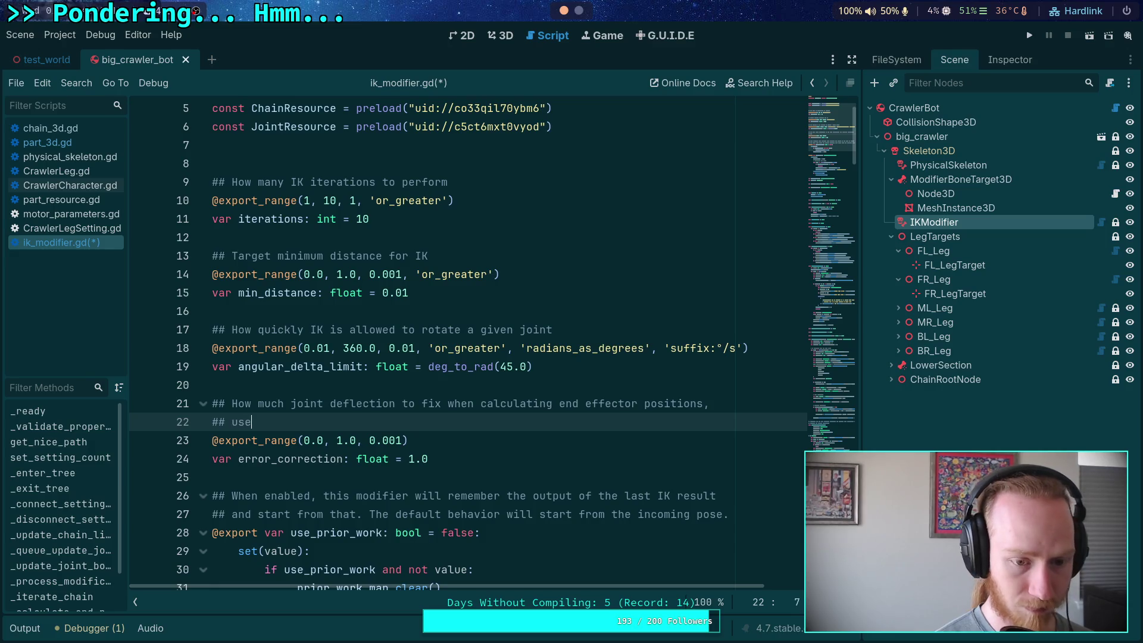
pyautogui.write('ful to stab')
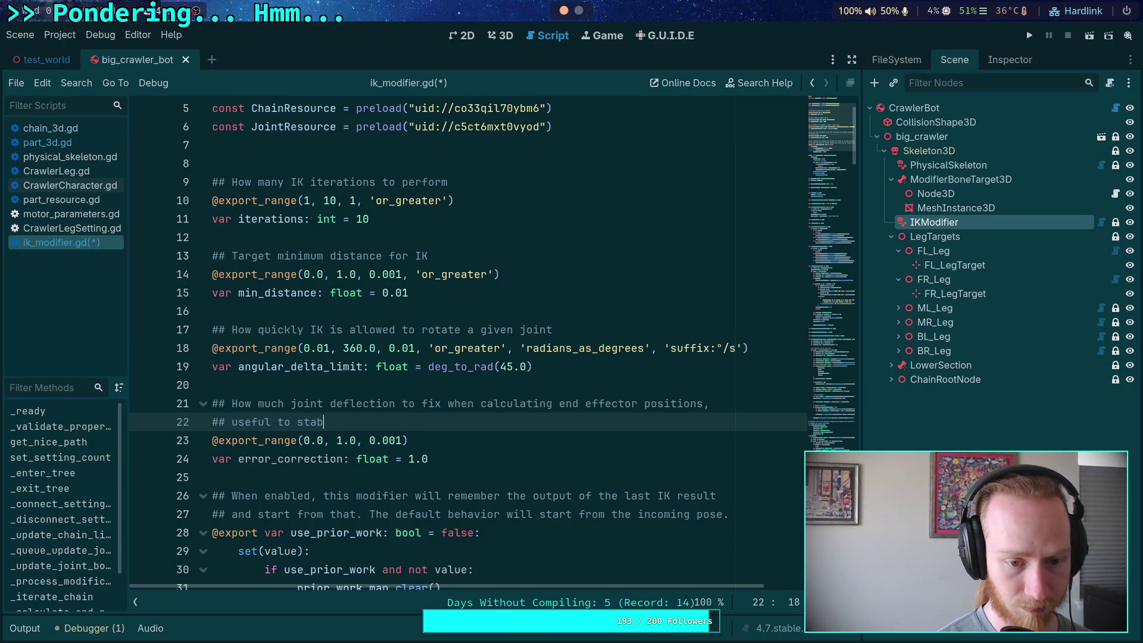
pyautogui.write('ilize IK ')
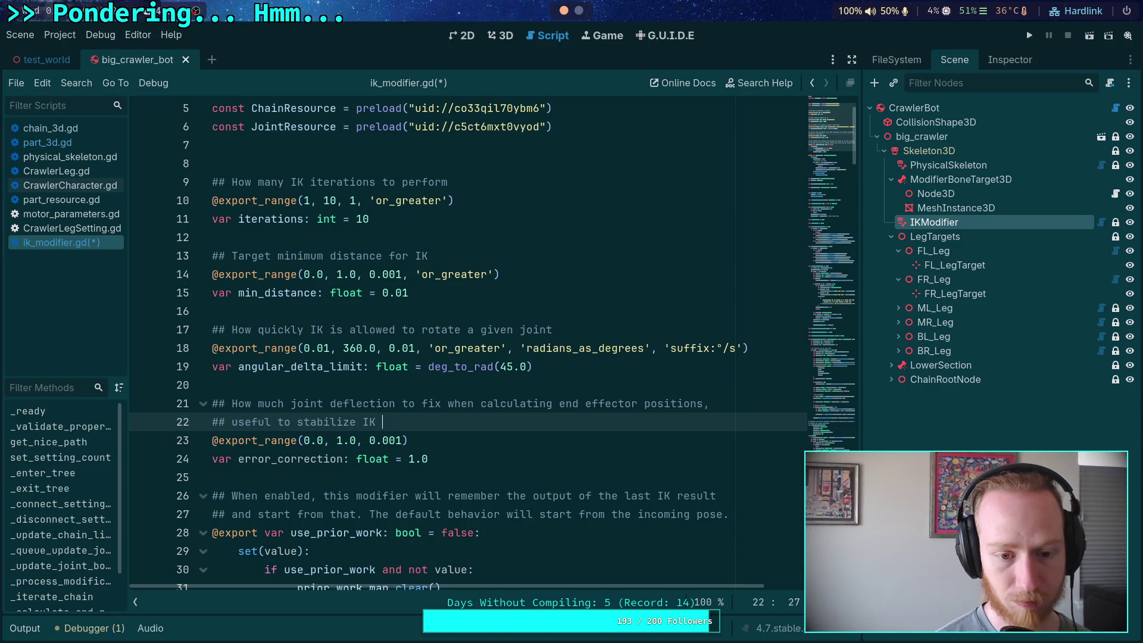
pyautogui.write('resut')
pyautogui.press('BackSpace')
pyautogui.write('lt')
pyautogui.write('s wh')
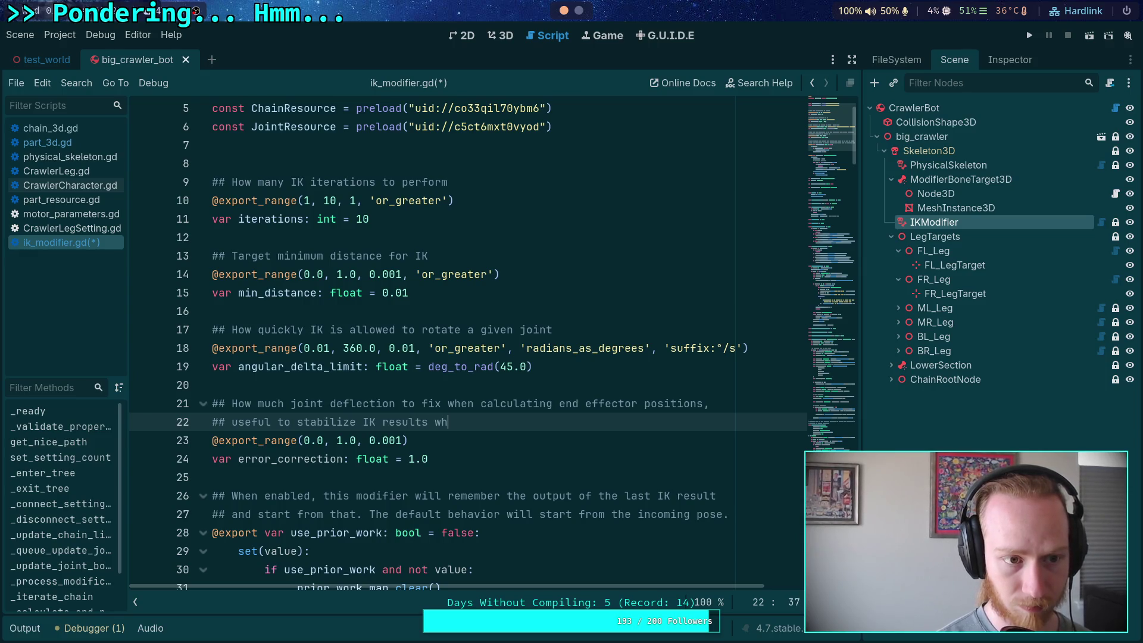
pyautogui.write('ien bod')
pyautogui.press('BackSpace')
pyautogui.press('BackSpace')
pyautogui.press('BackSpace')
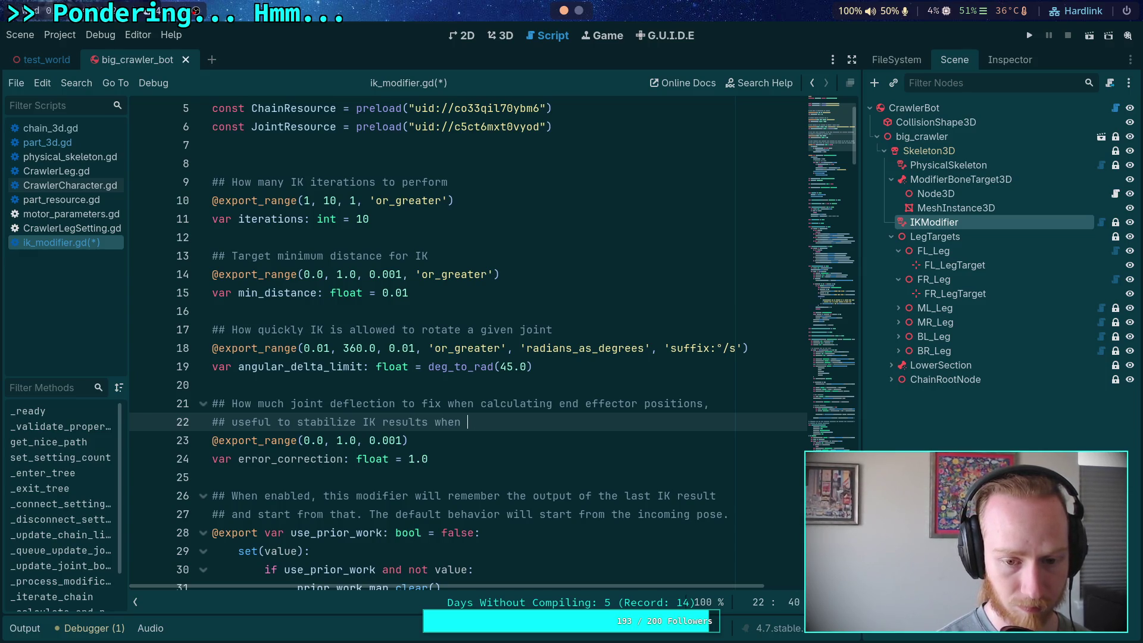
pyautogui.write('physical bodies hav')
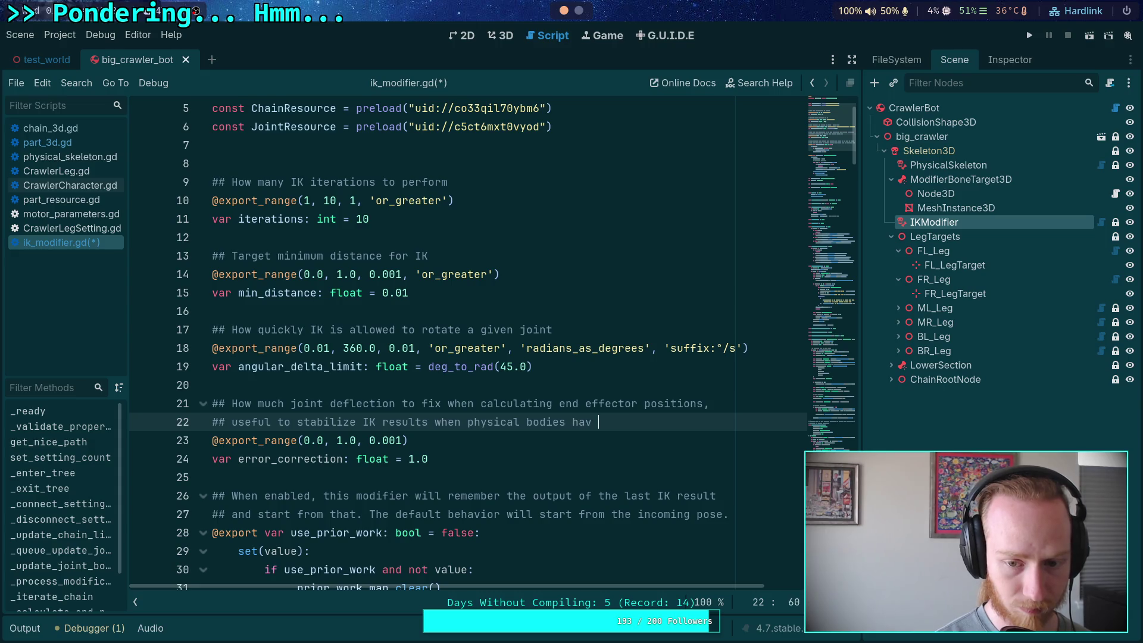
pyautogui.press('BackSpace')
pyautogui.write('e signi')
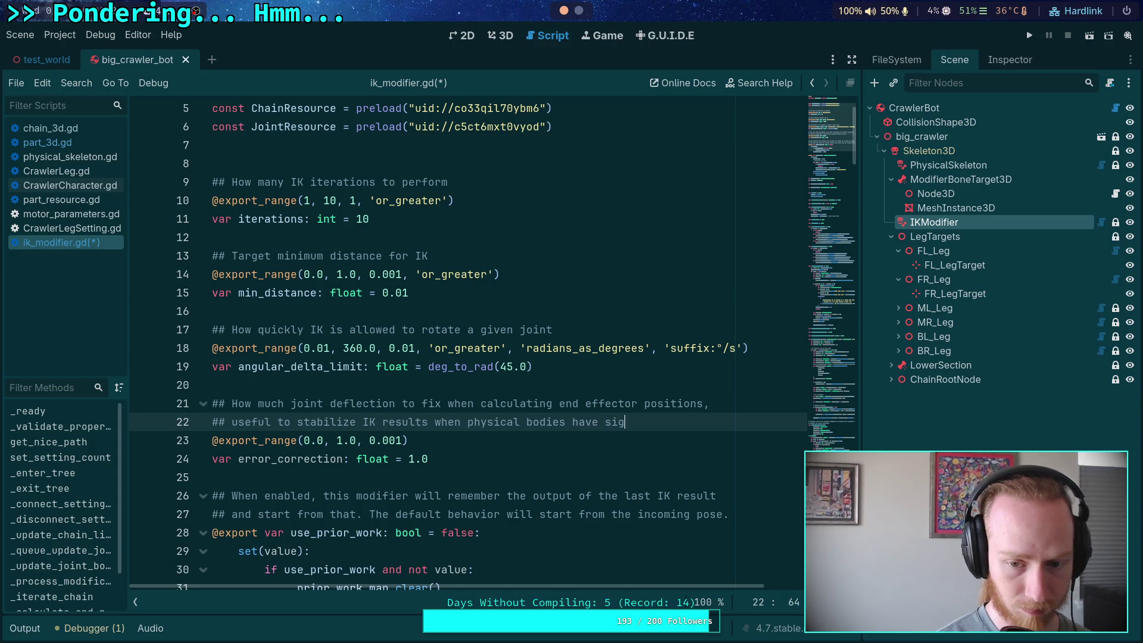
pyautogui.write('ficant ')
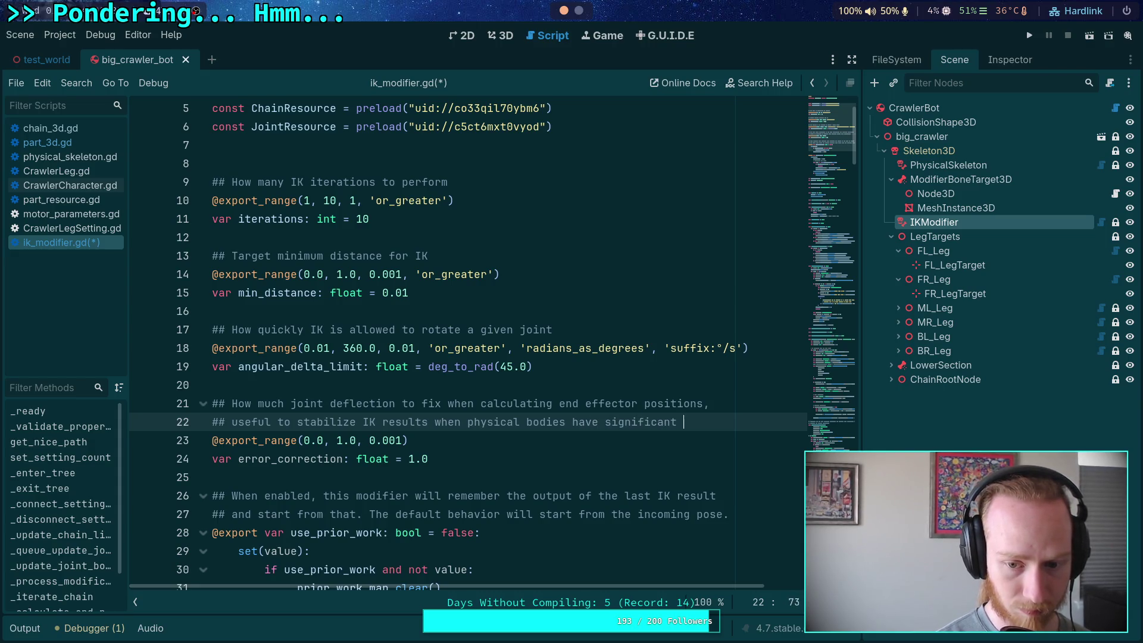
pyautogui.write('deflec')
pyautogui.press('BackSpace')
pyautogui.press('BackSpace')
pyautogui.press('BackSpace')
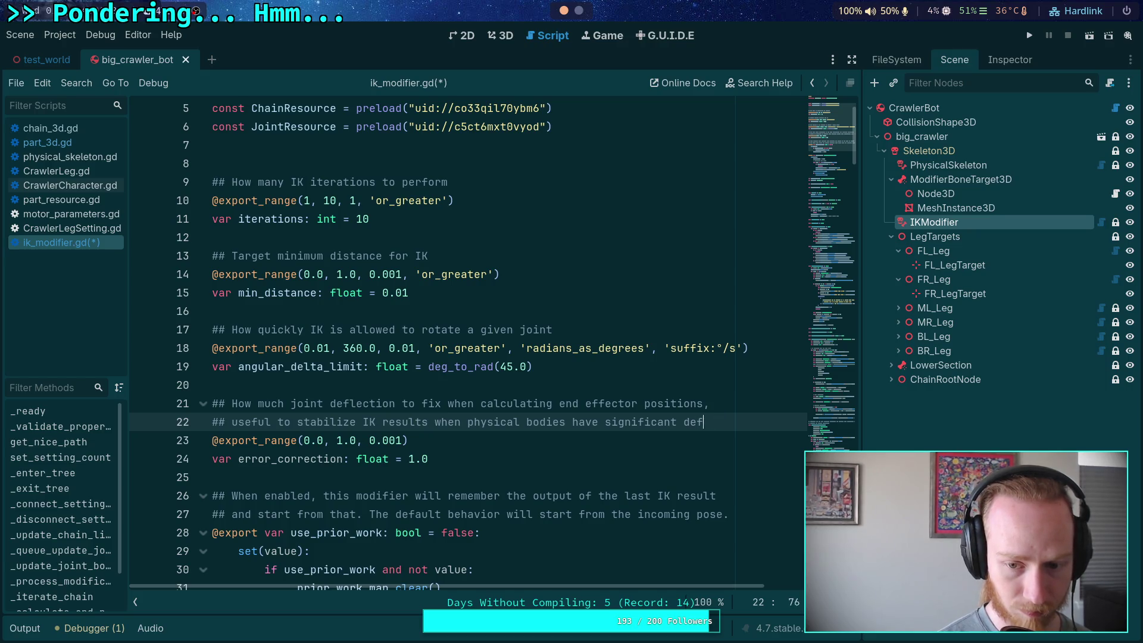
# Finish the error_correction comment on a second ## line about axis deflection for joints.
pyautogui.press('Return')
pyautogui.write('#degfl')
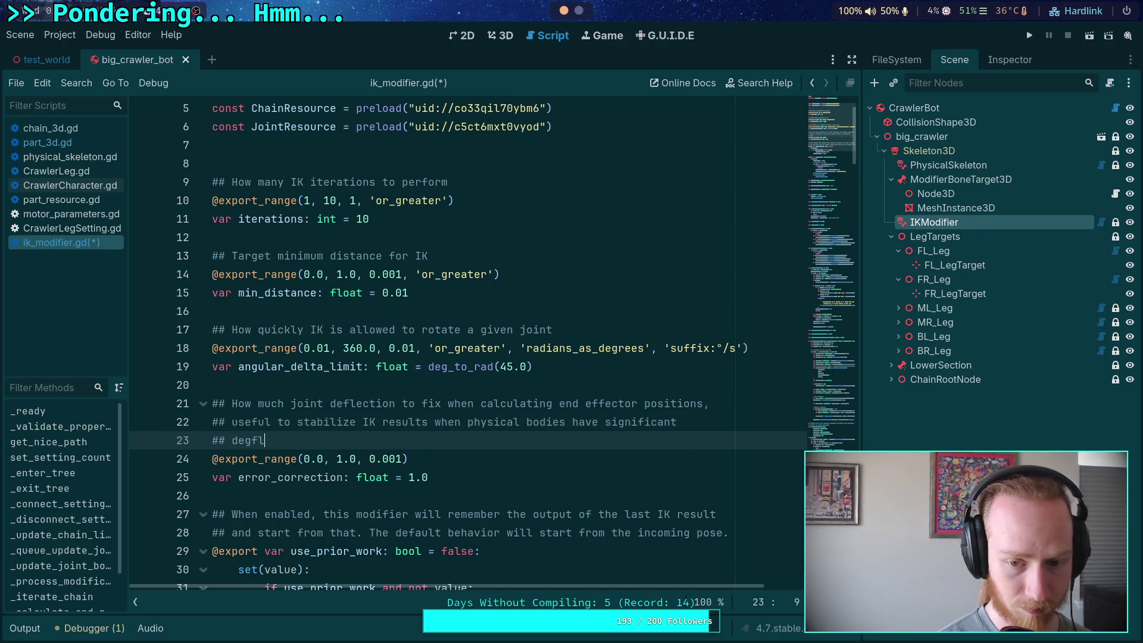
pyautogui.write('fle9')
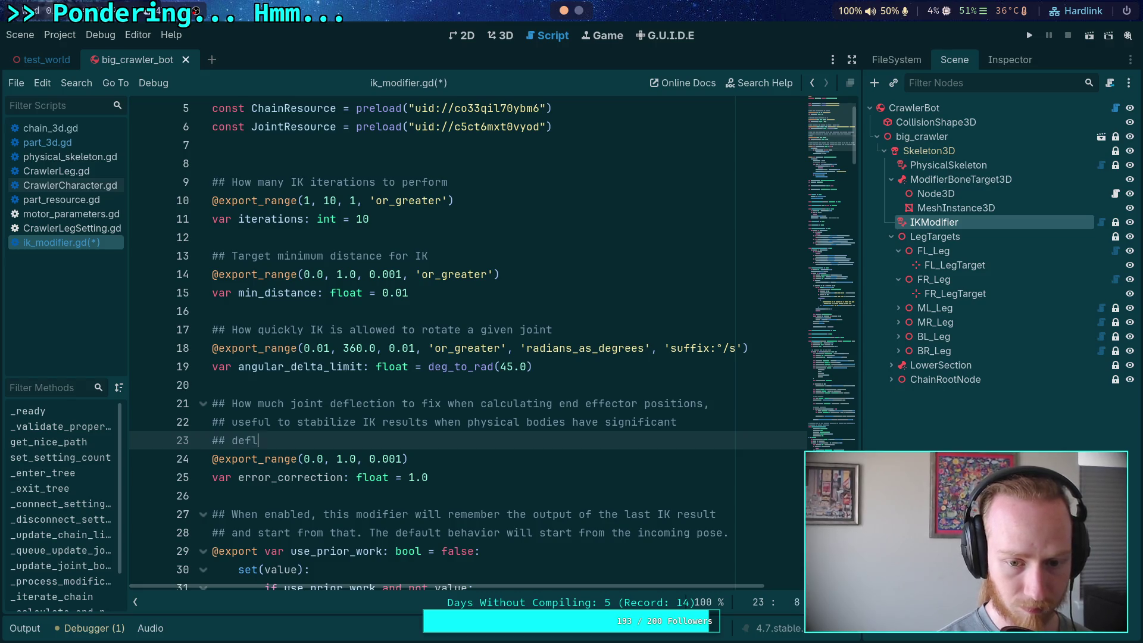
pyautogui.press('BackSpace')
pyautogui.press('BackSpace')
pyautogui.press('BackSpace')
pyautogui.write('rotatio')
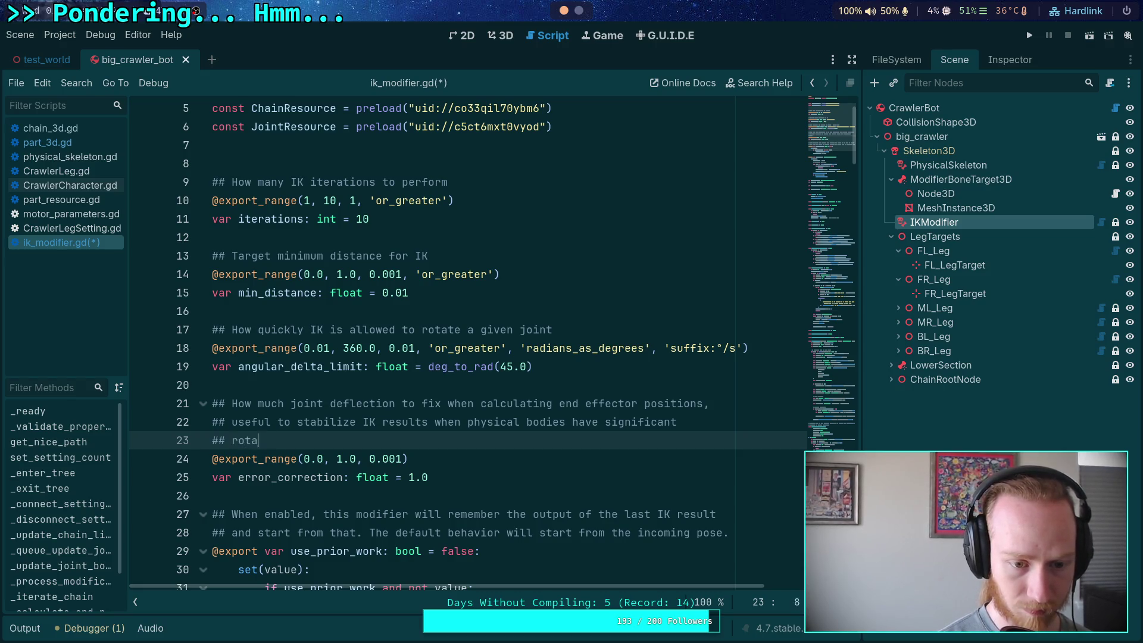
pyautogui.press('BackSpace')
pyautogui.press('BackSpace')
pyautogui.press('BackSpace')
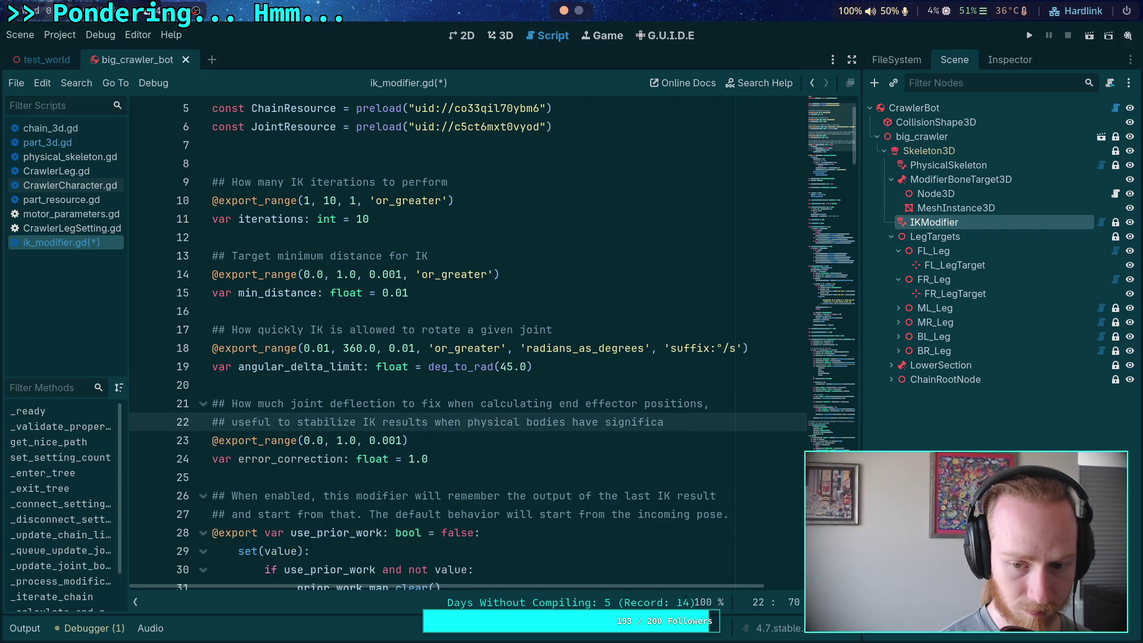
pyautogui.write('nt axis')
pyautogui.press('Return')
pyautogui.write('## deflection for ')
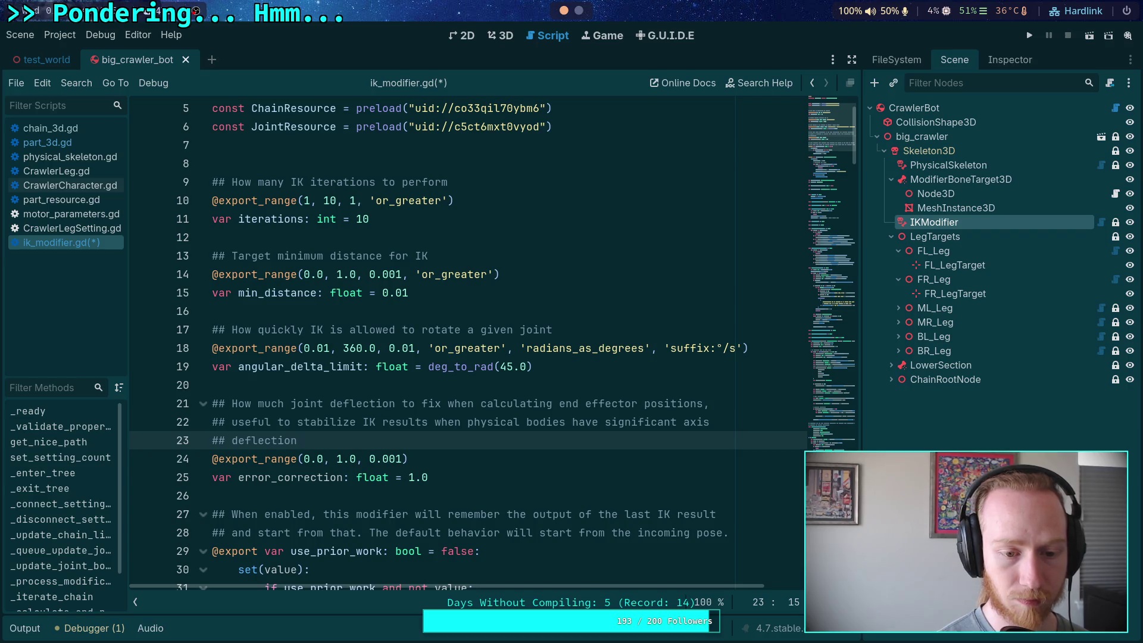
pyautogui.write('joint')
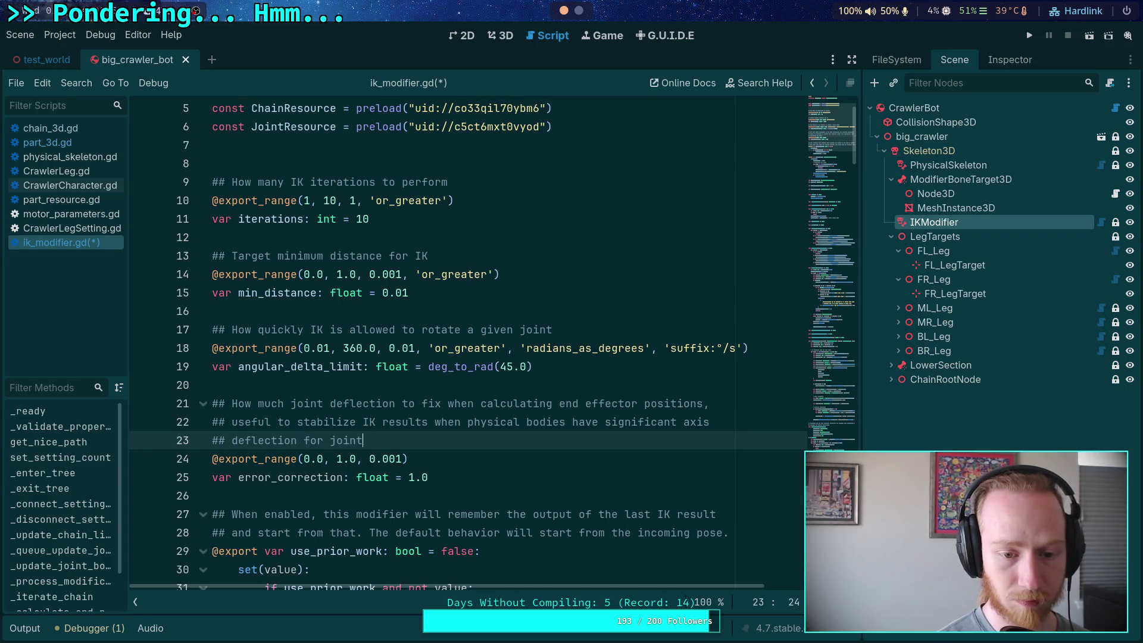
pyautogui.write('s near')
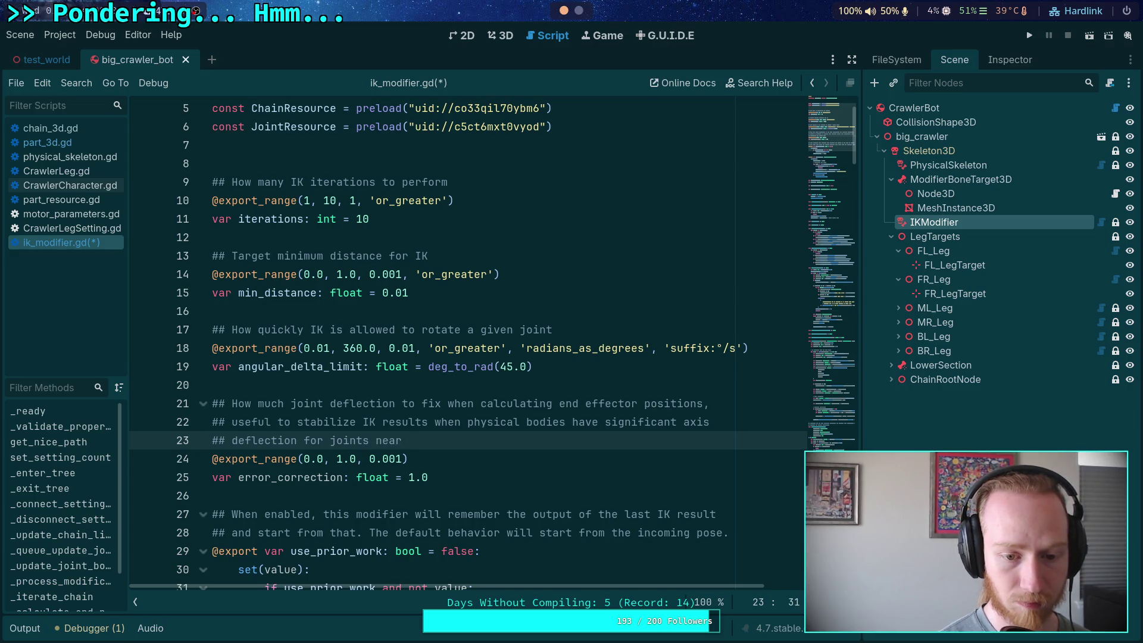
pyautogui.press('BackSpace')
pyautogui.press('BackSpace')
pyautogui.press('BackSpace')
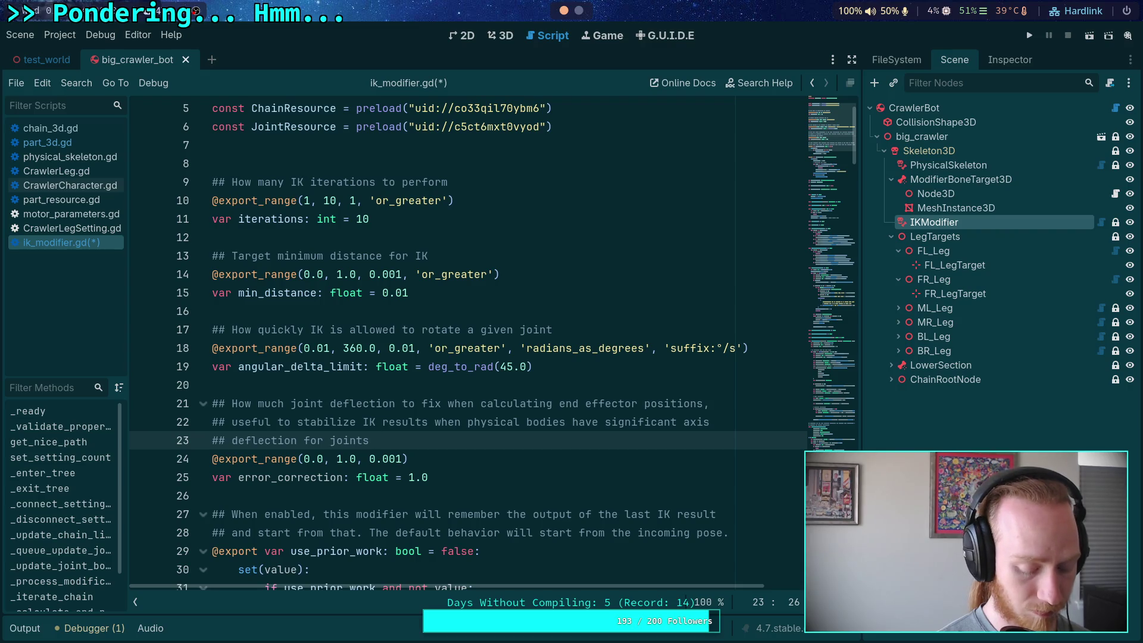
pyautogui.write('further')
pyautogui.moveTo(833, 143); pyautogui.dragTo(833, 406)
pyautogui.click(829, 288)
pyautogui.moveTo(828, 288); pyautogui.dragTo(809, 443)
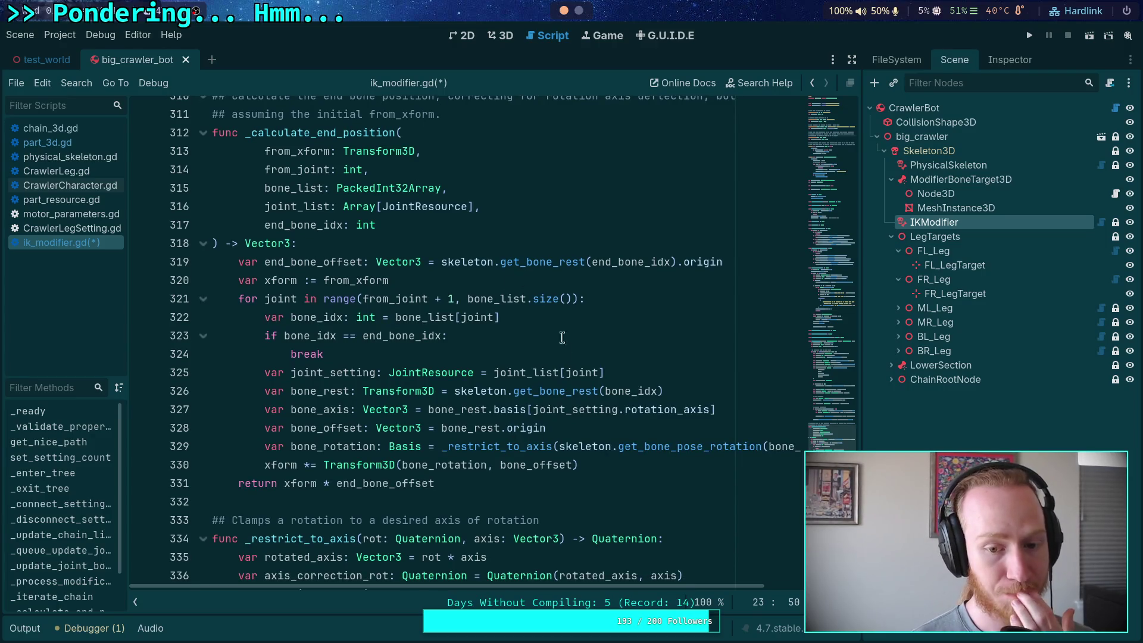
# Declare 'var correction: float = error_correction' below the xform line in _calculate_end_position.
pyautogui.click(589, 273)
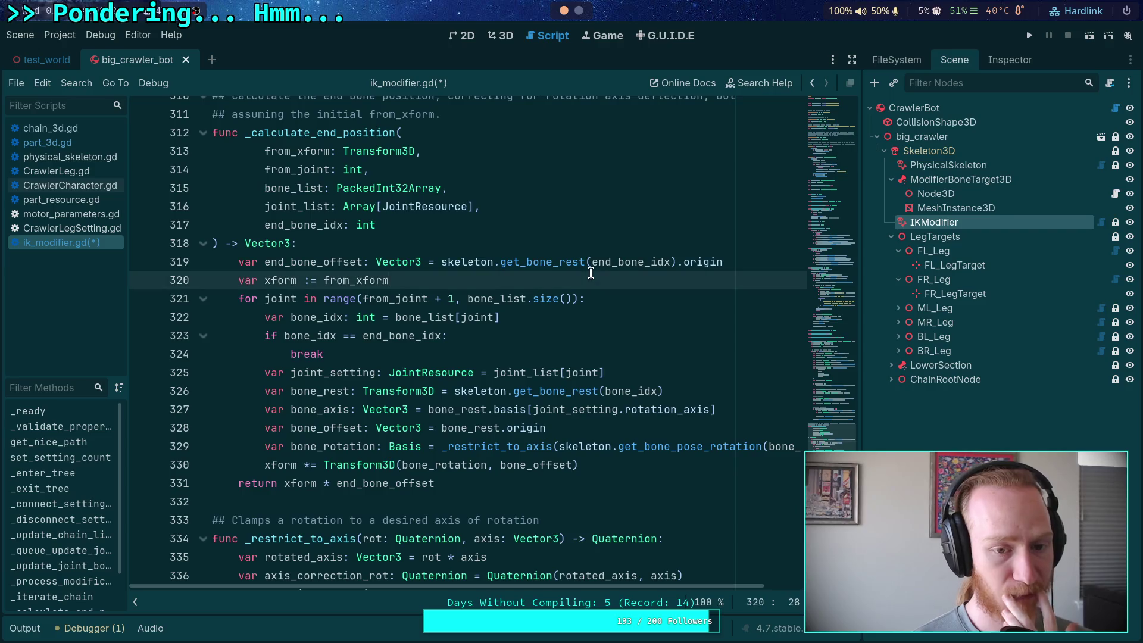
pyautogui.press('Return')
pyautogui.write('var ')
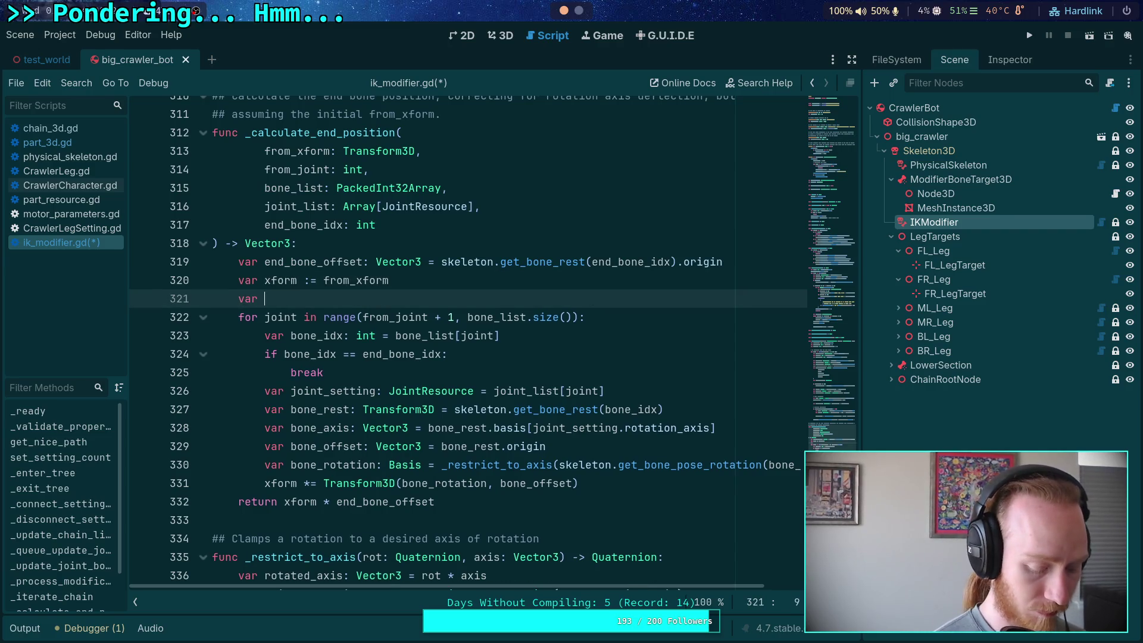
pyautogui.write('correction')
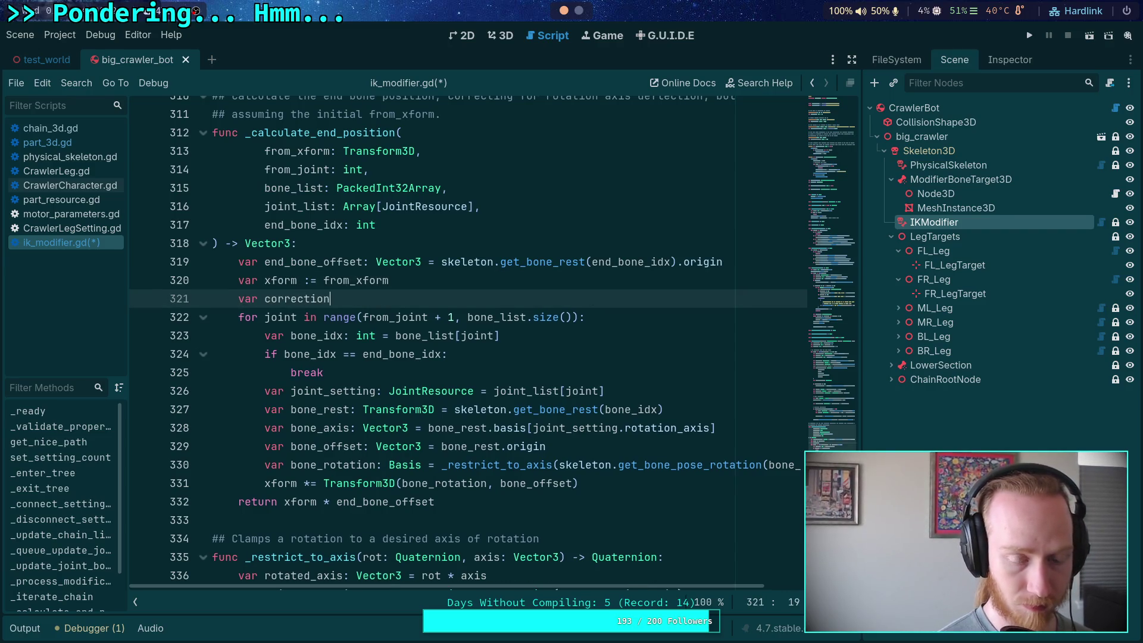
pyautogui.write(': float = ')
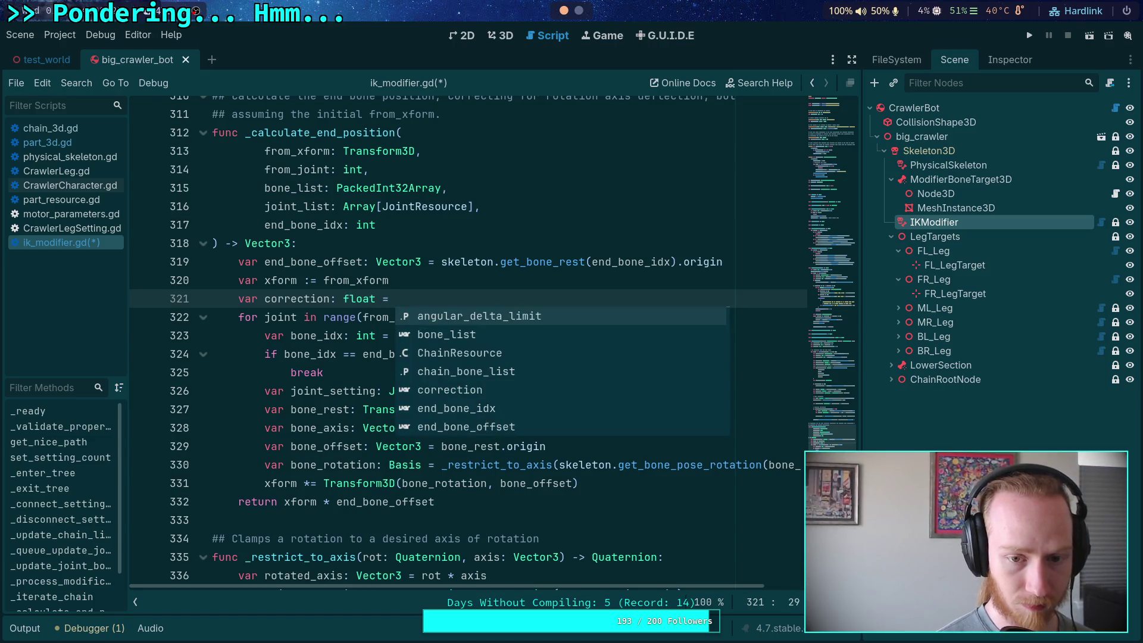
pyautogui.write('err')
pyautogui.press('Return')
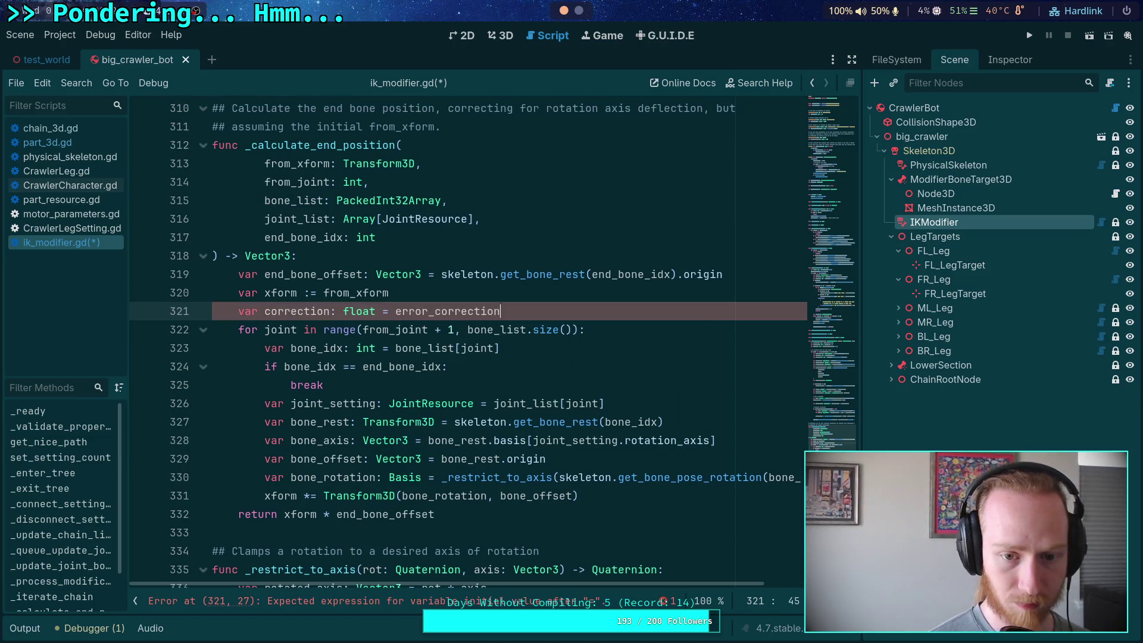
pyautogui.click(559, 477)
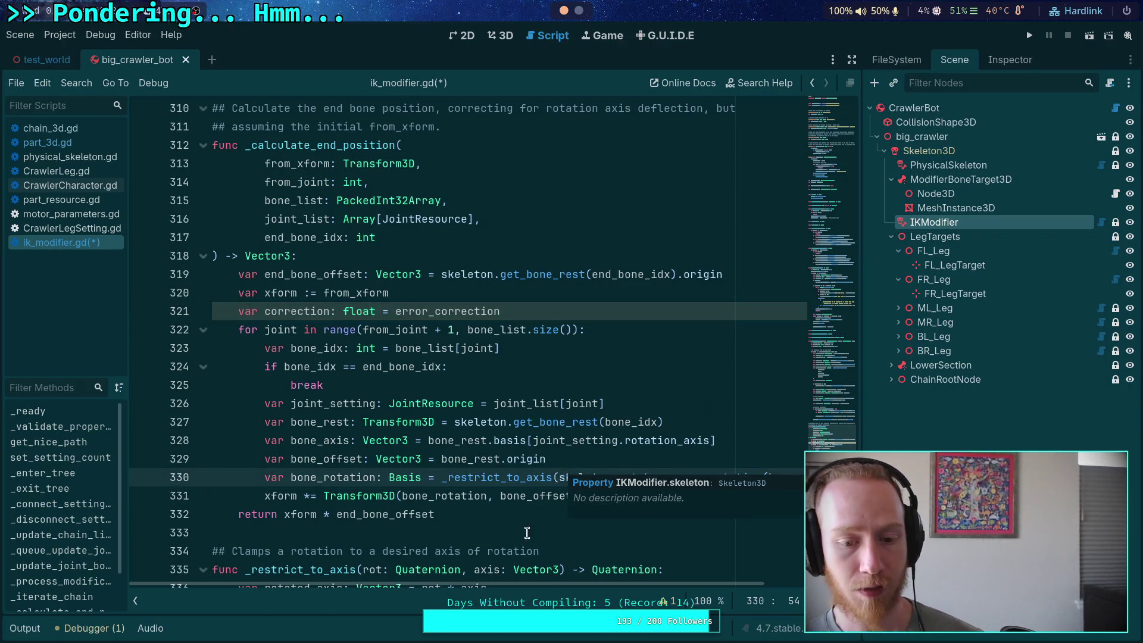
pyautogui.moveTo(648, 471)
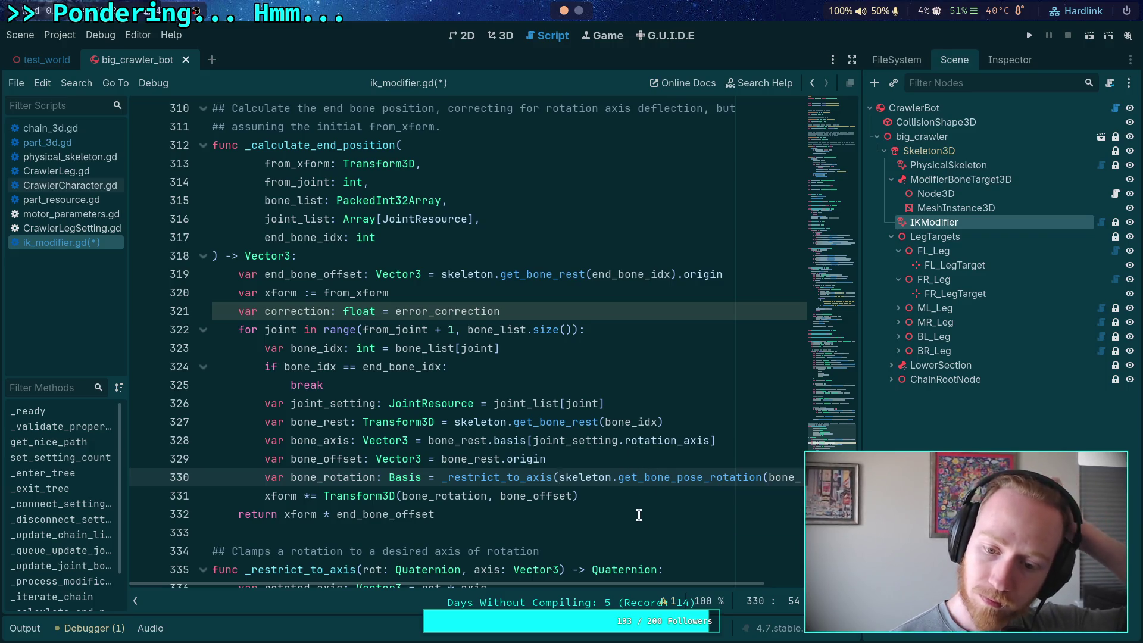
pyautogui.scroll(-1, 638, 512)
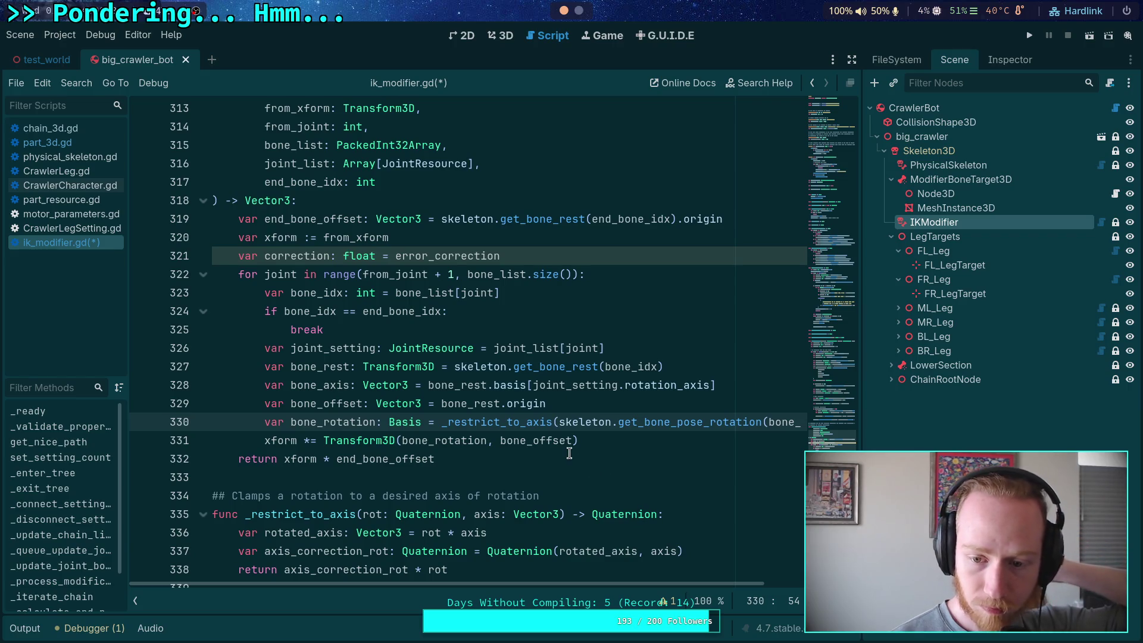
pyautogui.click(135, 601)
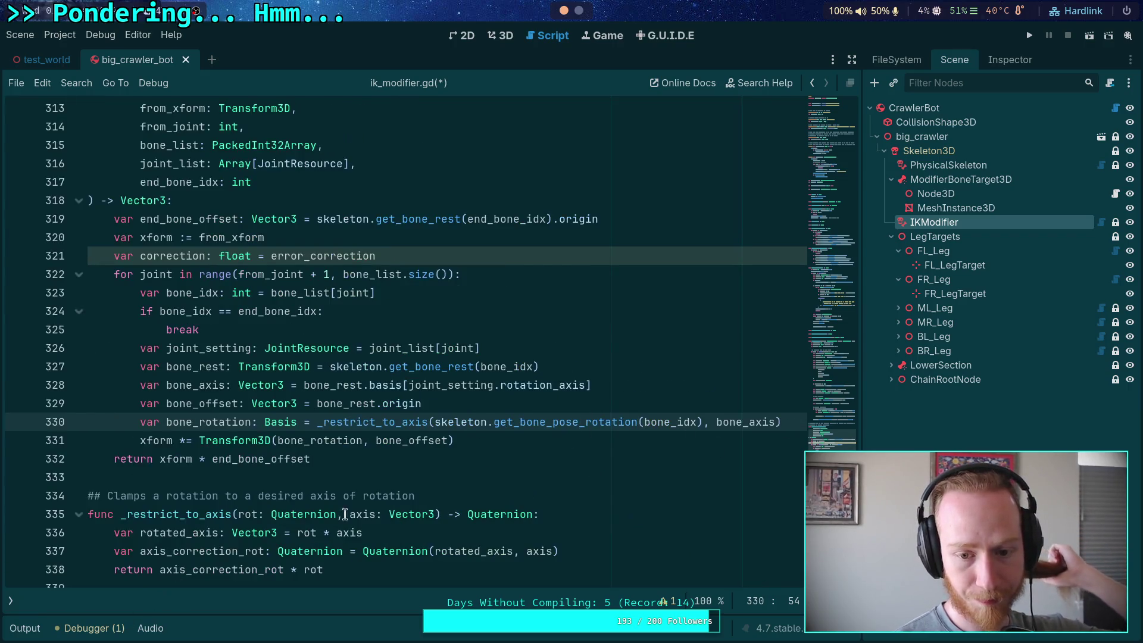
# Add 'var bone_rotation: Quaternion = skeleton.get_bone_pose_rotation(bone_idx)' in the bone loop.
pyautogui.click(462, 403)
pyautogui.press('Return')
pyautogui.write('var')
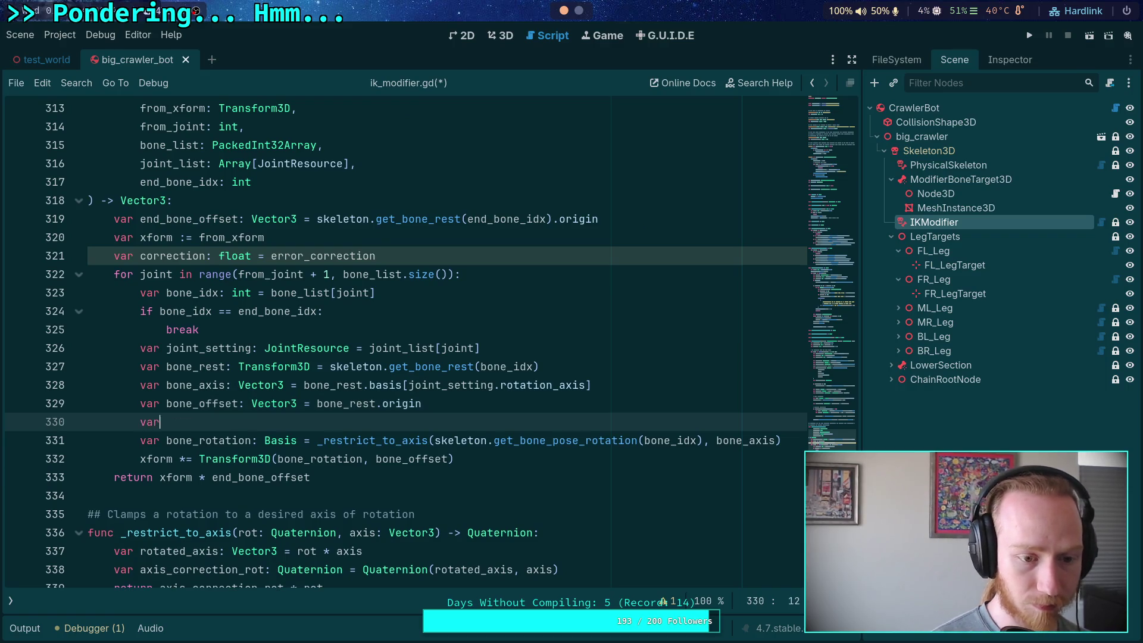
pyautogui.write(' bone_rotation: ')
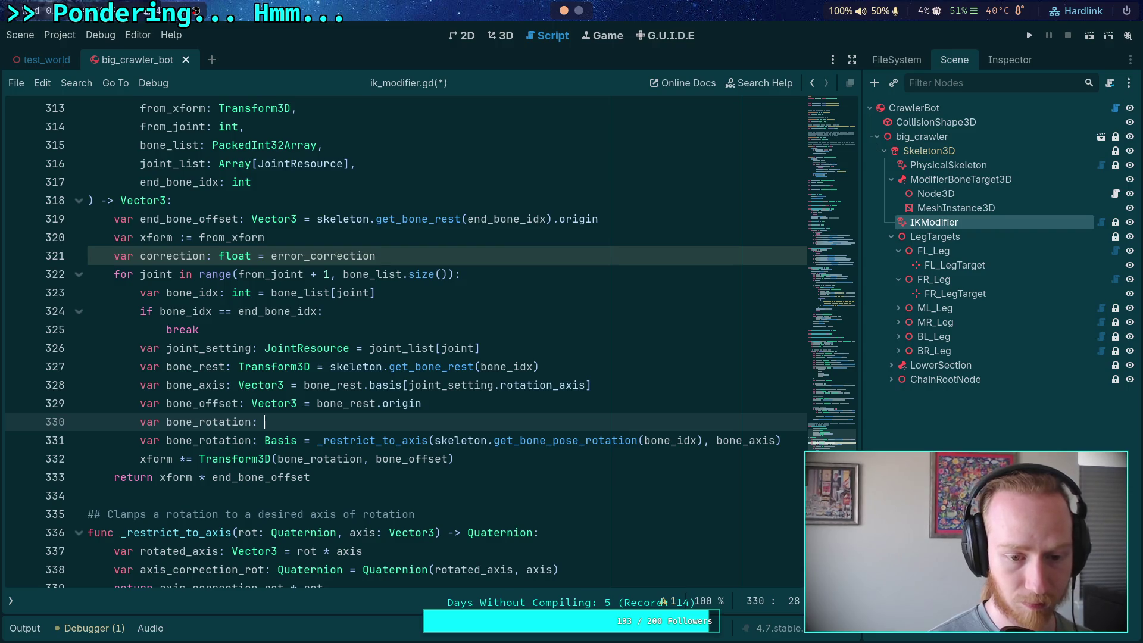
pyautogui.write('Quaternion = ske')
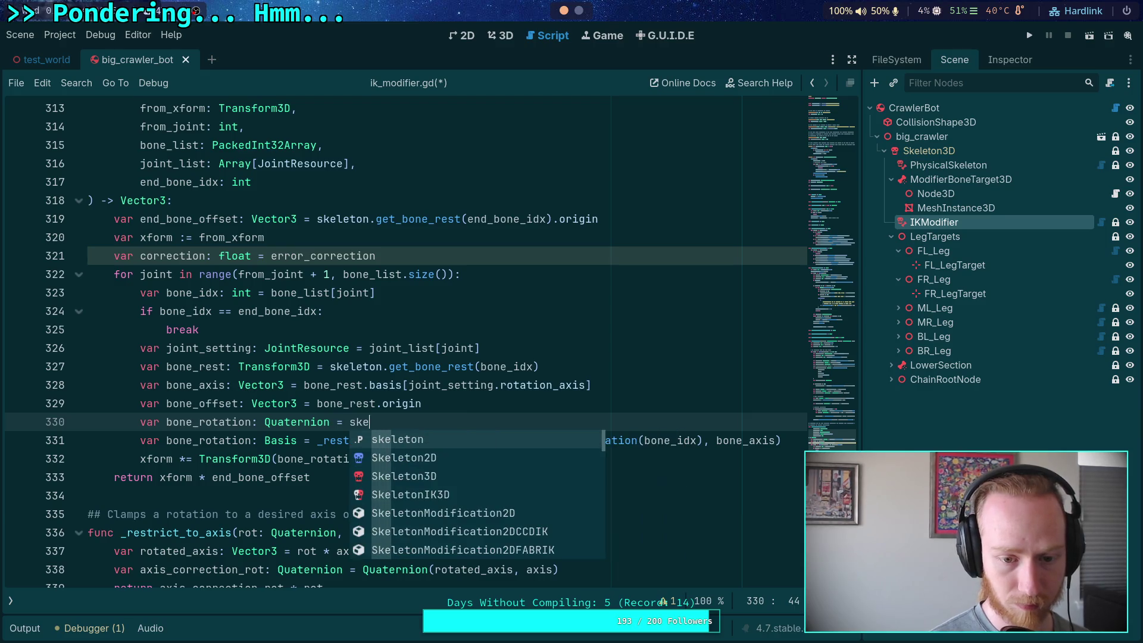
pyautogui.press('Return')
pyautogui.write('get_bone_pos')
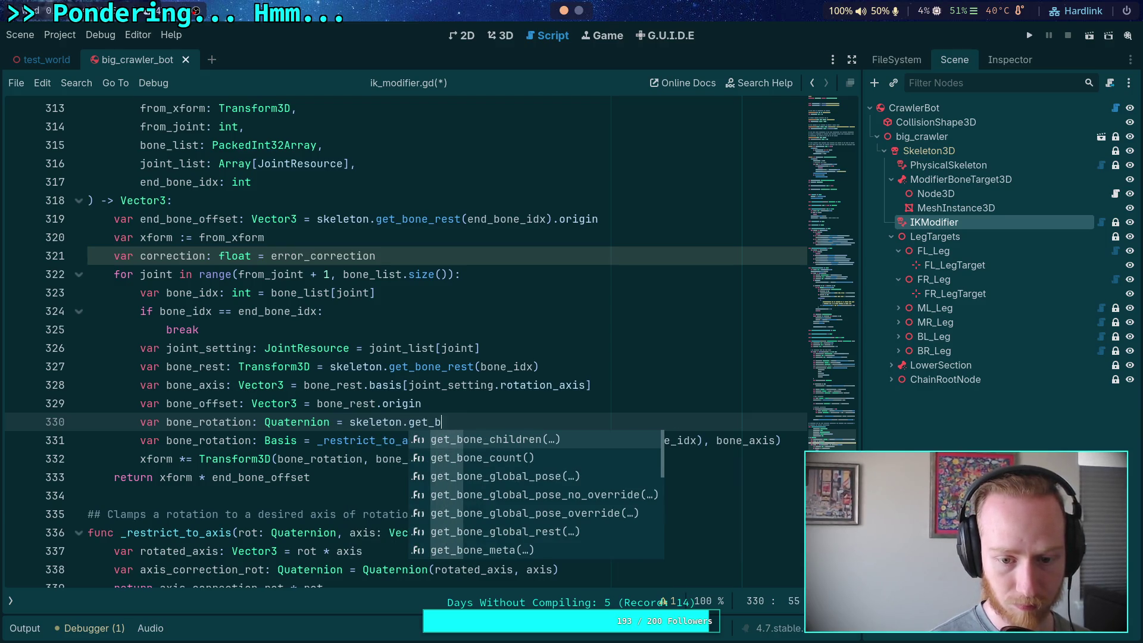
pyautogui.press('Down')
pyautogui.press('Down')
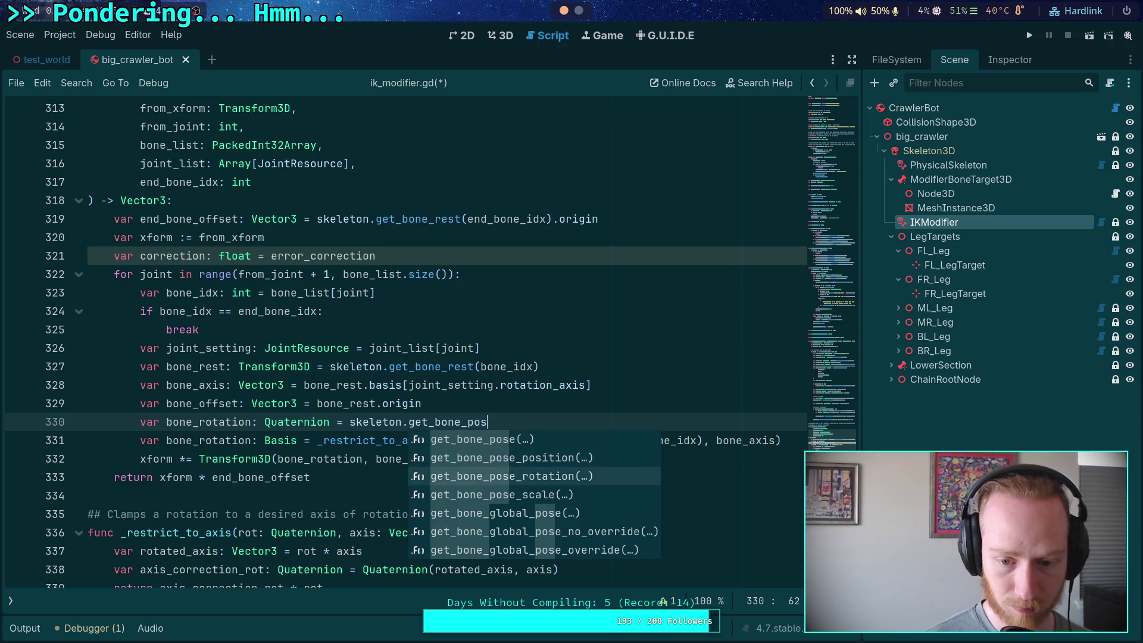
pyautogui.press('Return')
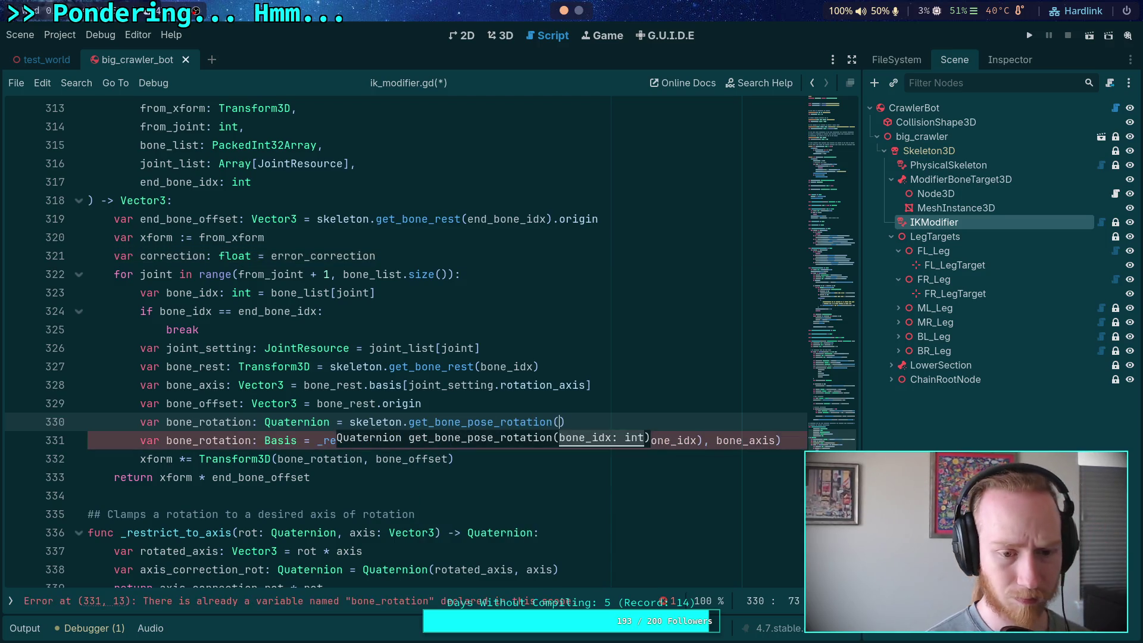
pyautogui.write('bone_idx)')
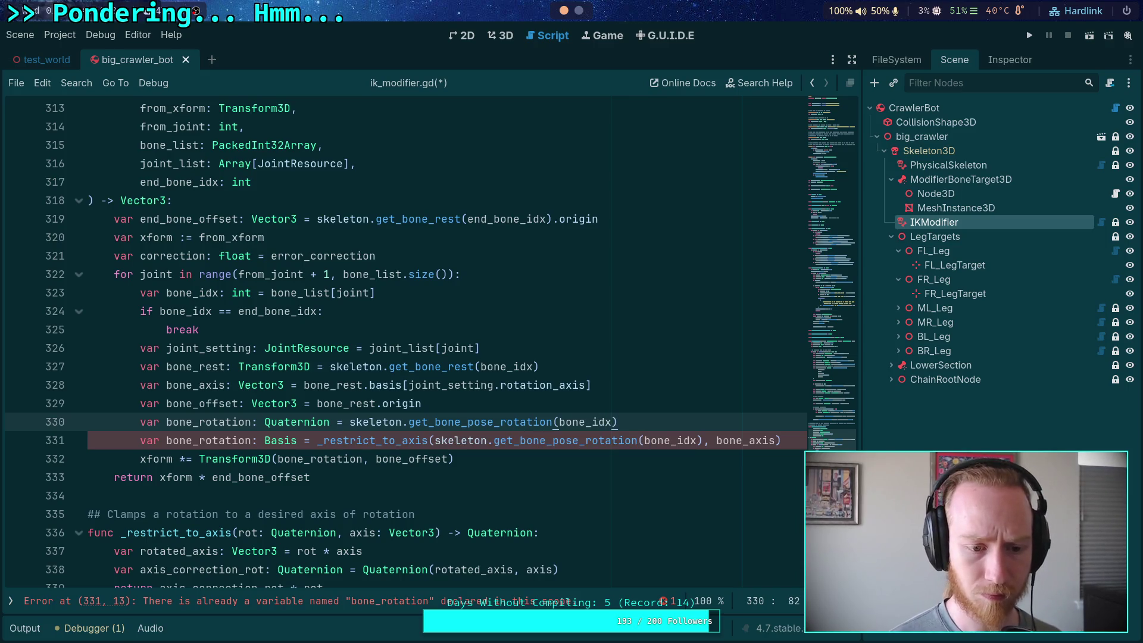
# Make line 331 assign to bone_rotation, dropping its var keyword and Basis type.
pyautogui.doubleClick(148, 440)
pyautogui.press('Delete')
pyautogui.press('Delete')
pyautogui.moveTo(226, 440); pyautogui.dragTo(273, 441)
pyautogui.press('BackSpace')
pyautogui.click(237, 441)
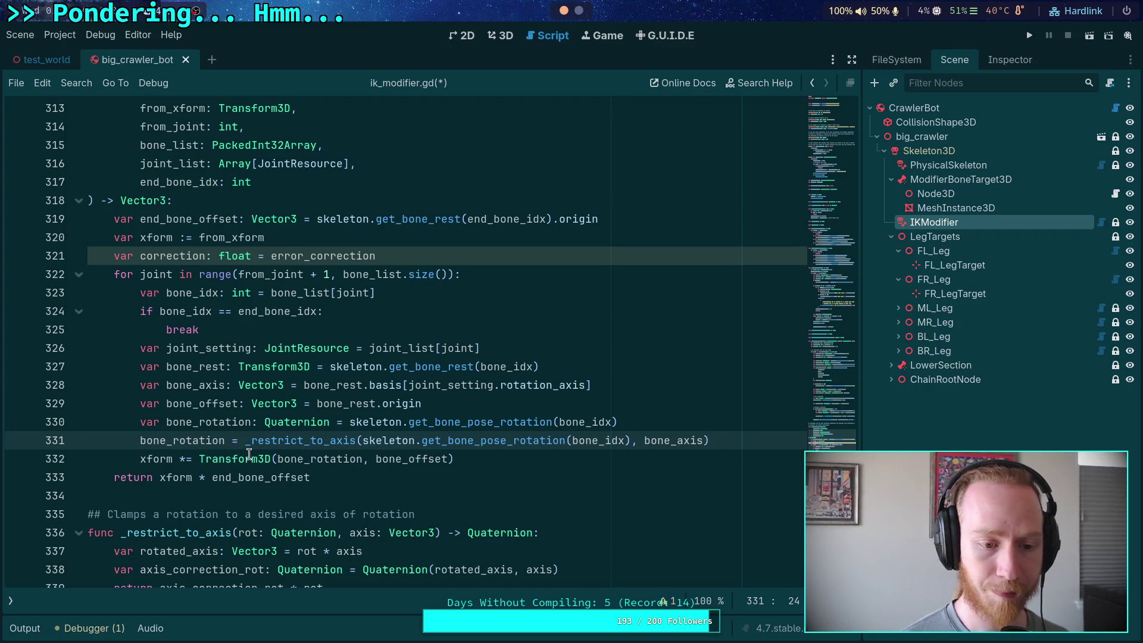
pyautogui.hotkey('ctrl', 'space')
pyautogui.write('bon')
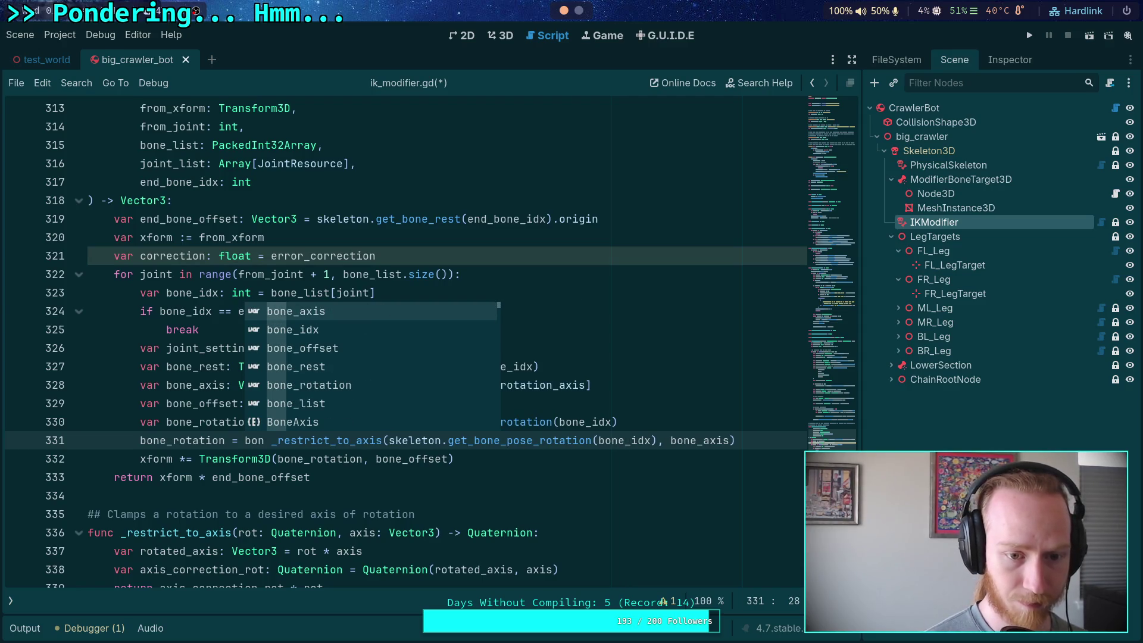
pyautogui.press('Down')
pyautogui.press('Down')
pyautogui.press('Down')
pyautogui.press('Return')
# Make bone_rotation slerp toward the _restrict_to_axis result, weighted by correction.
pyautogui.write('.sl')
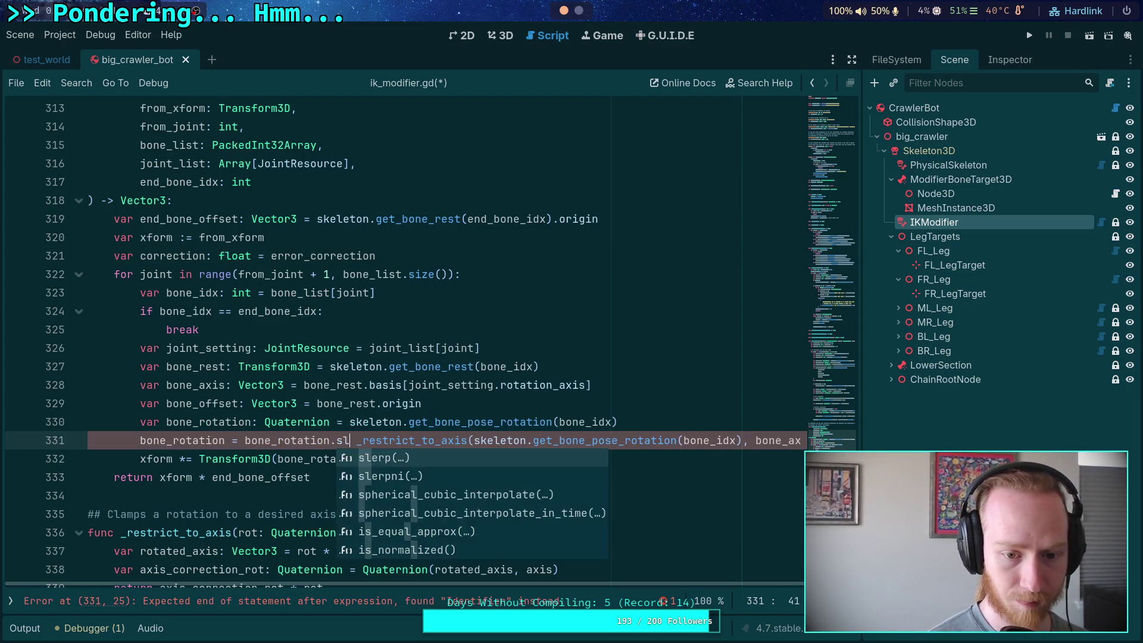
pyautogui.press('Return')
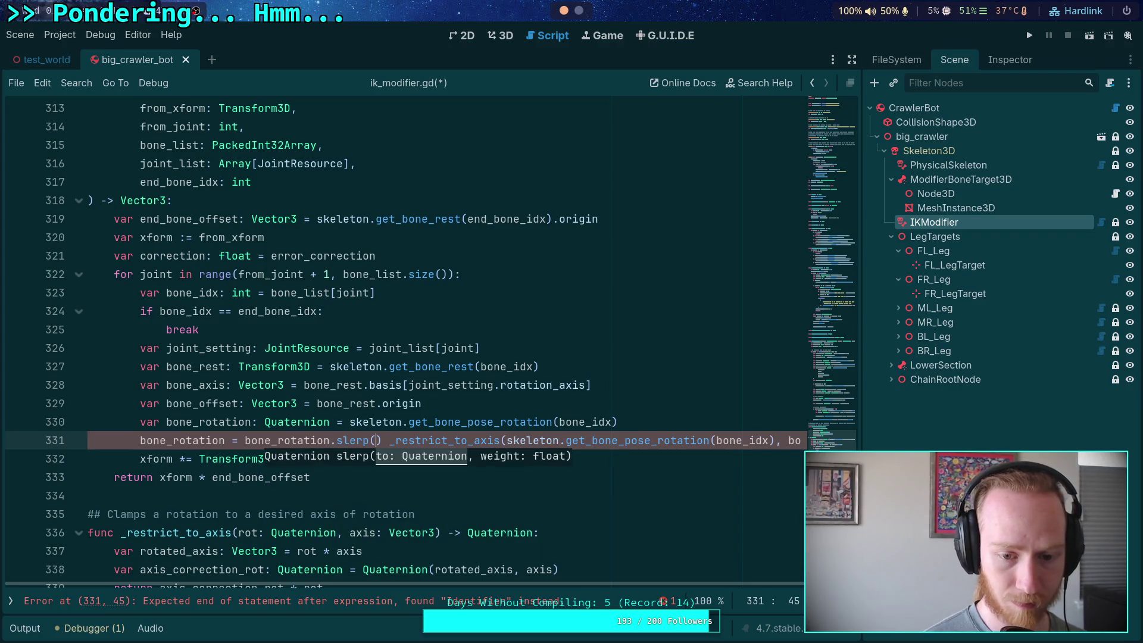
pyautogui.press('Delete')
pyautogui.press('Delete')
pyautogui.press('Return')
pyautogui.press('Tab')
pyautogui.click(683, 457)
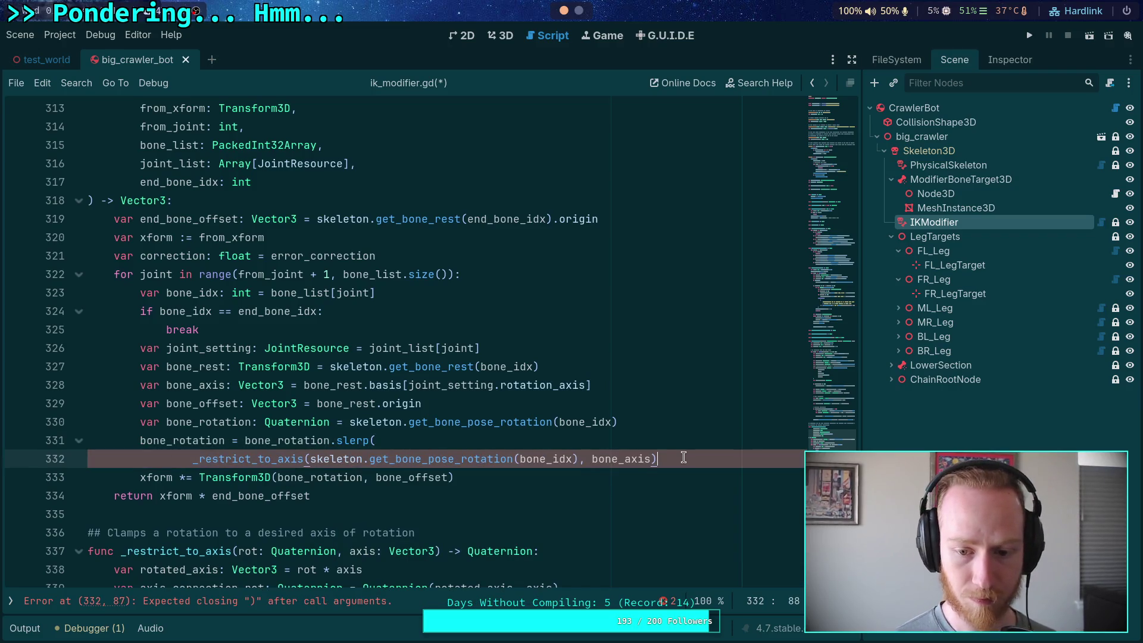
pyautogui.moveTo(310, 458); pyautogui.dragTo(578, 461)
pyautogui.write('bone_rotation')
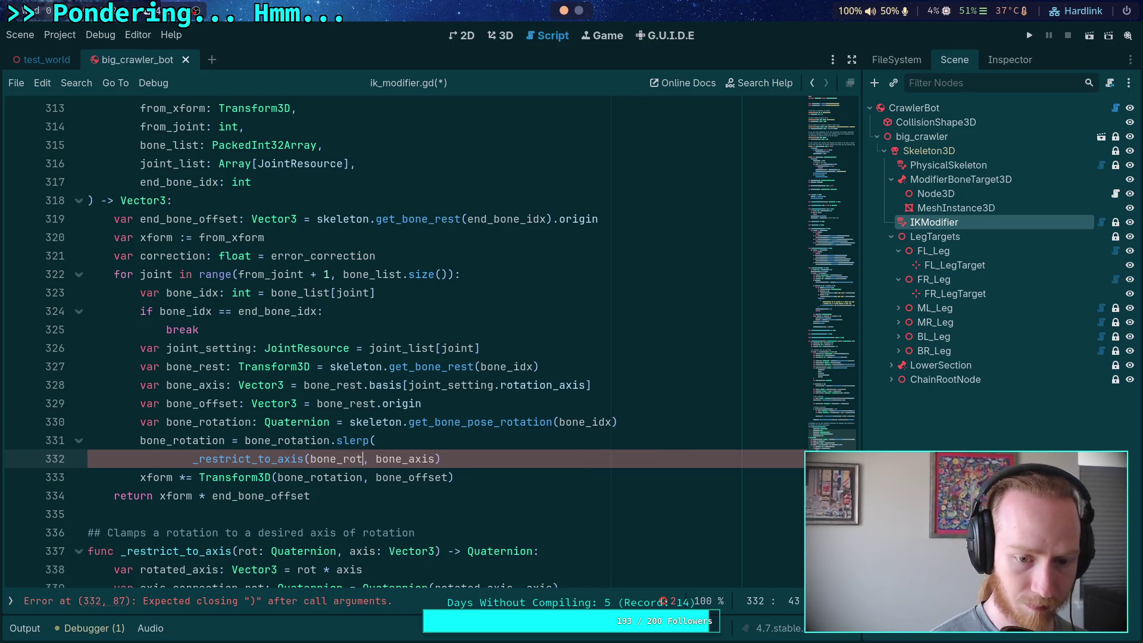
pyautogui.write(',')
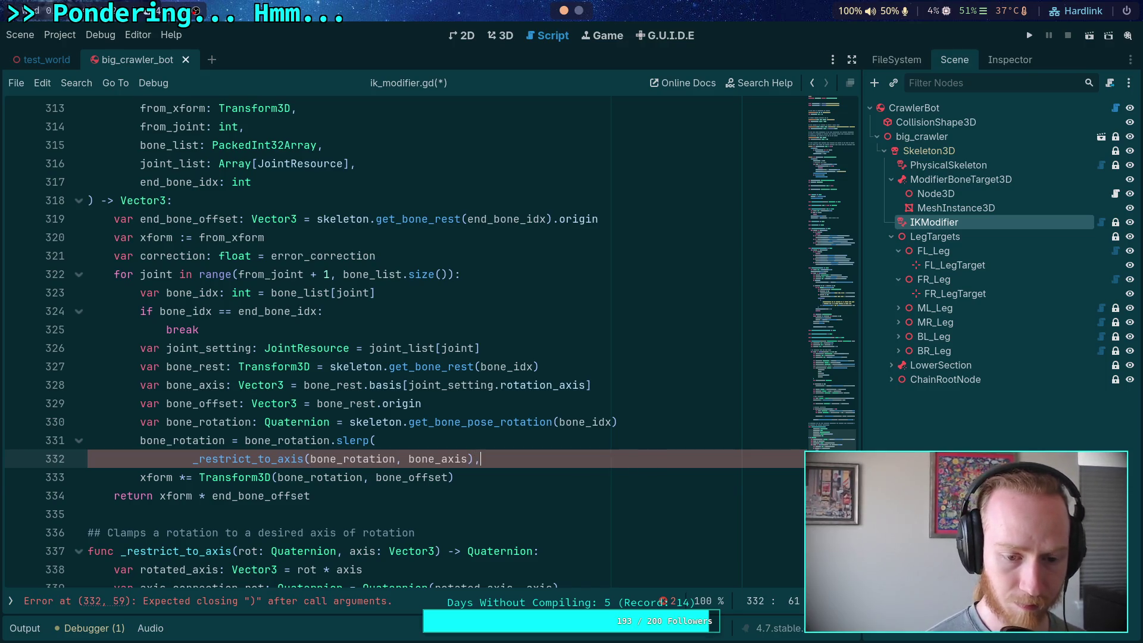
pyautogui.press('Return')
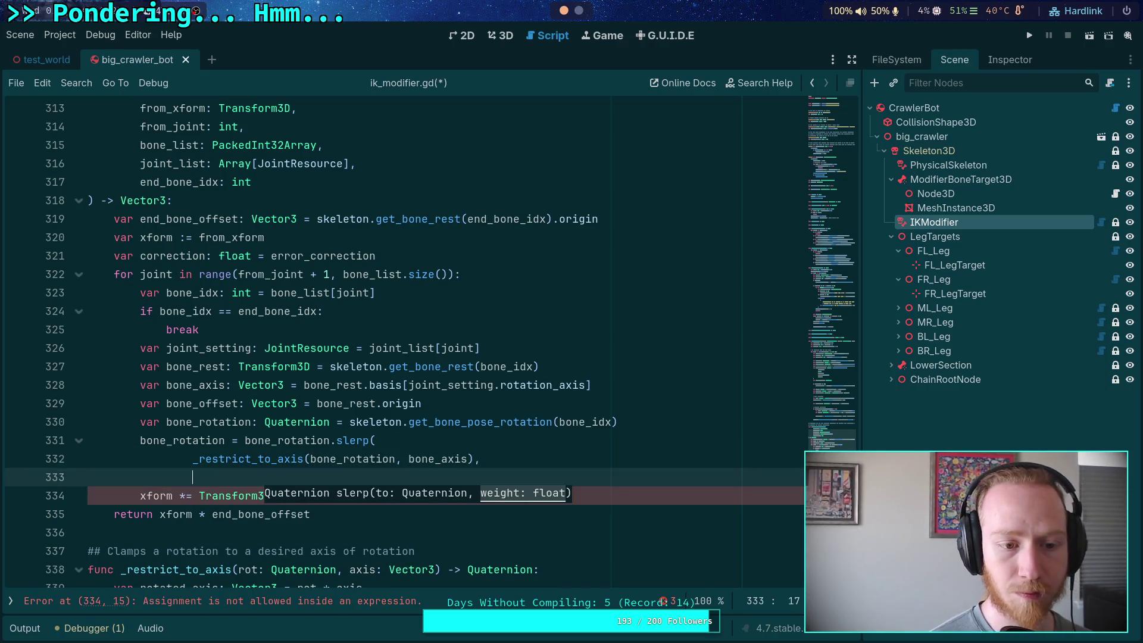
pyautogui.write('correction)')
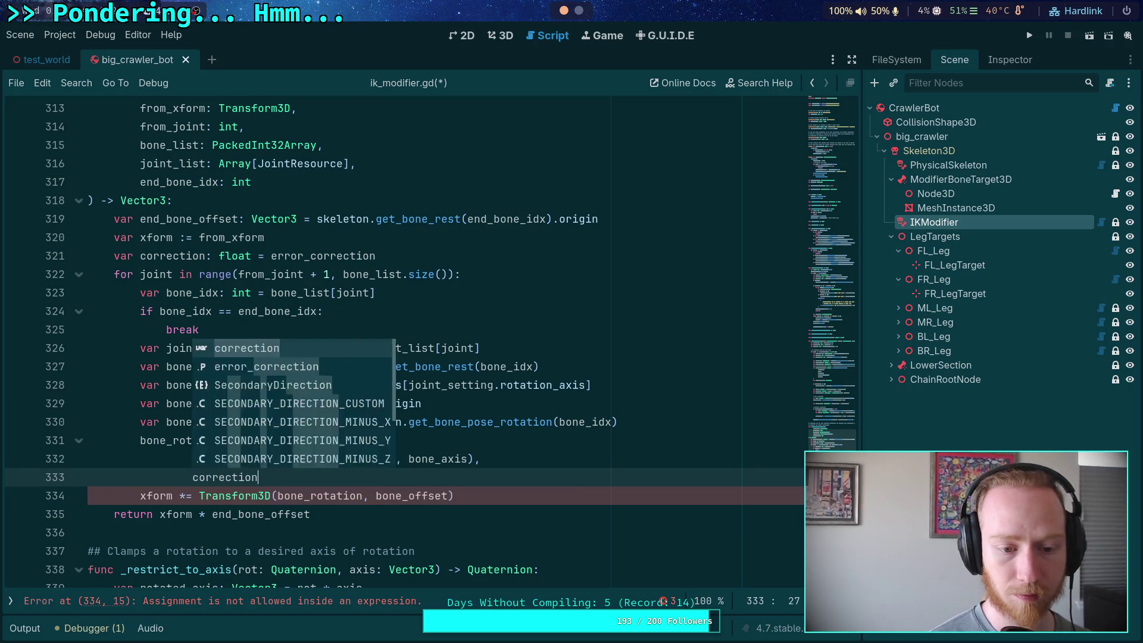
pyautogui.press('Left')
pyautogui.press('Return')
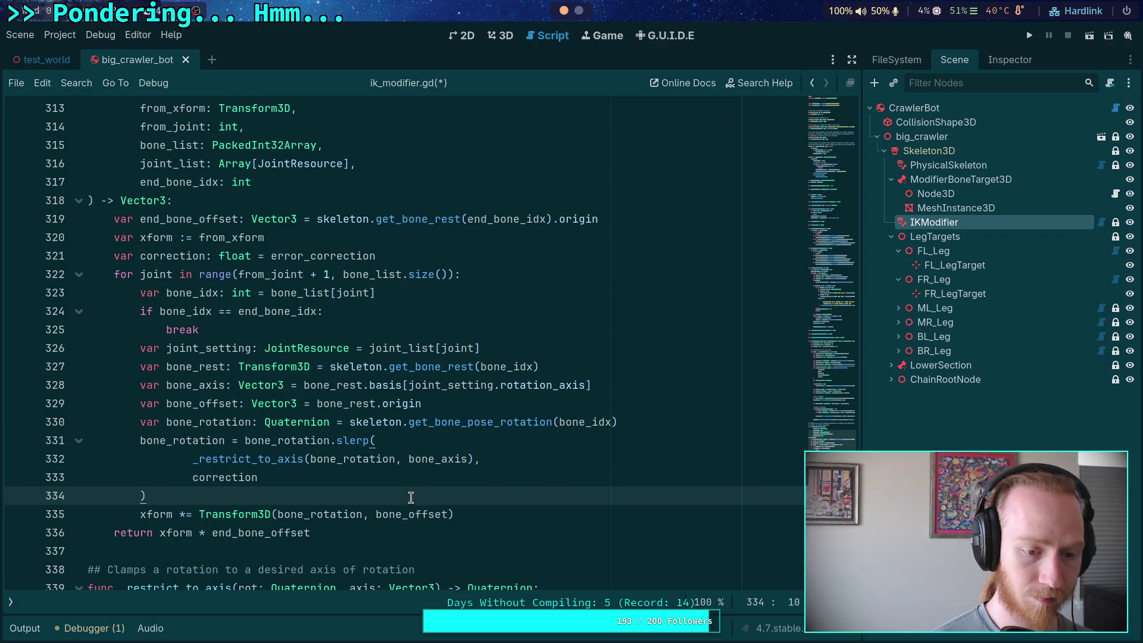
# Add 'correction *= correction' after the slerp and save ik_modifier.gd.
pyautogui.press('Return')
pyautogui.write('correction')
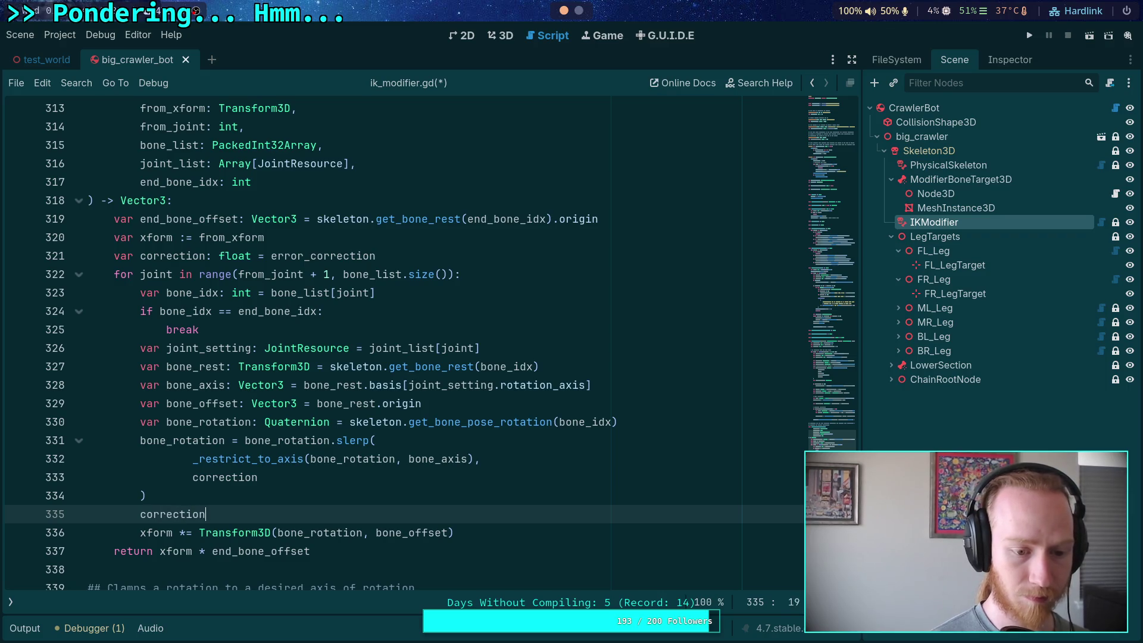
pyautogui.write(' *= correction')
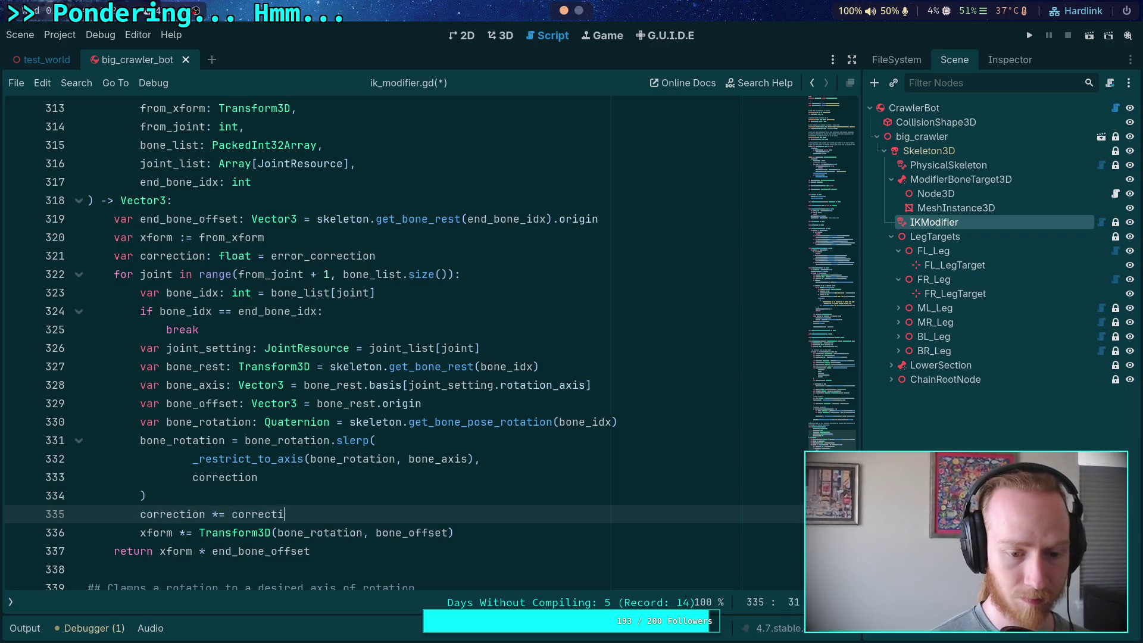
pyautogui.hotkey('ctrl', 's')
pyautogui.click(516, 527)
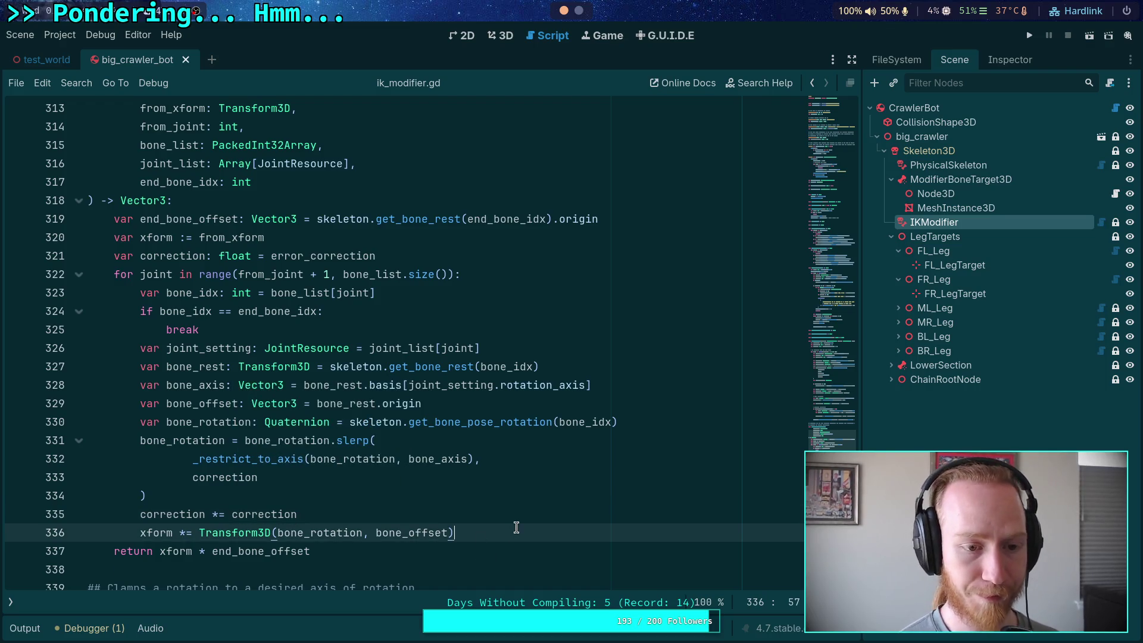
pyautogui.scroll(3, 463, 422)
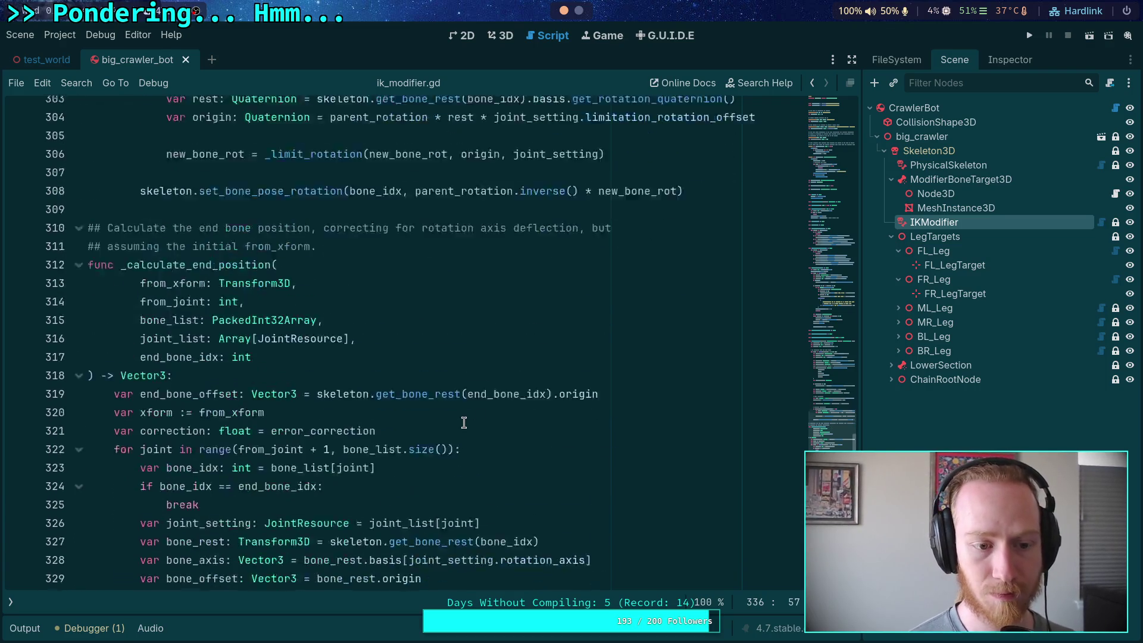
pyautogui.scroll(-3, 463, 422)
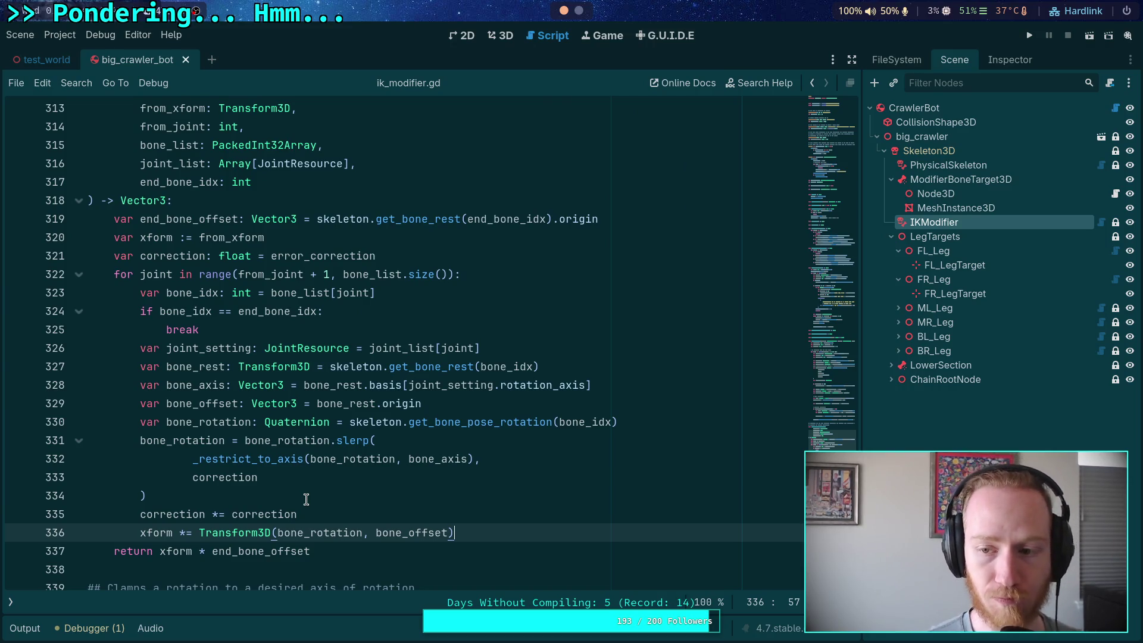
pyautogui.click(11, 602)
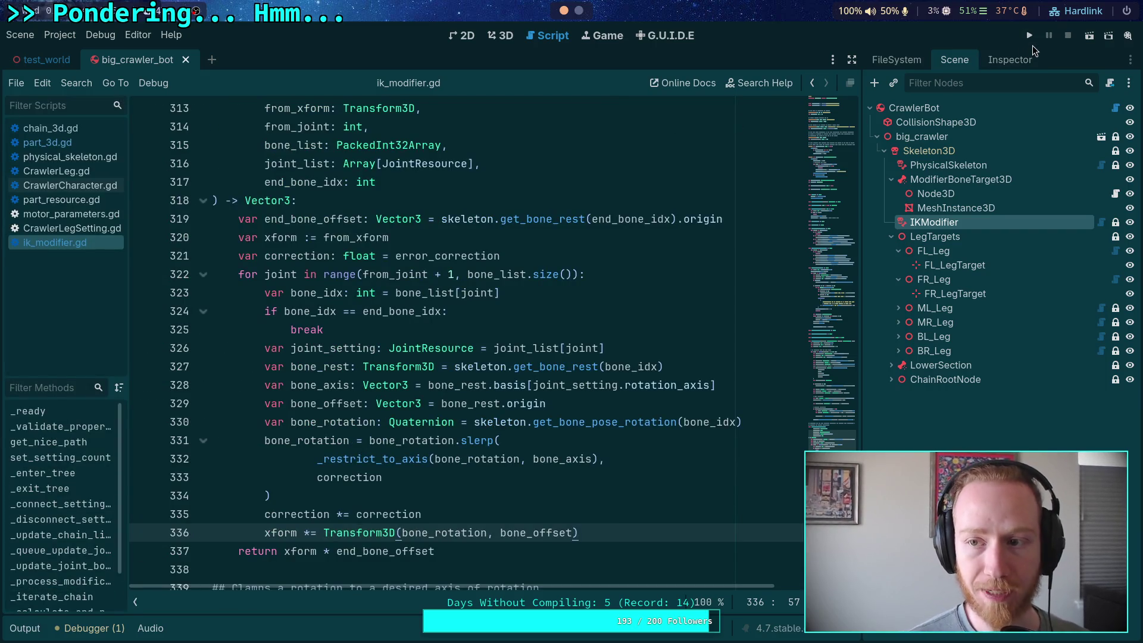
# Run the crawler at 0.25 time scale and reset FL_Leg's IKModifier Error Correction to 1.0.
pyautogui.click(1030, 40)
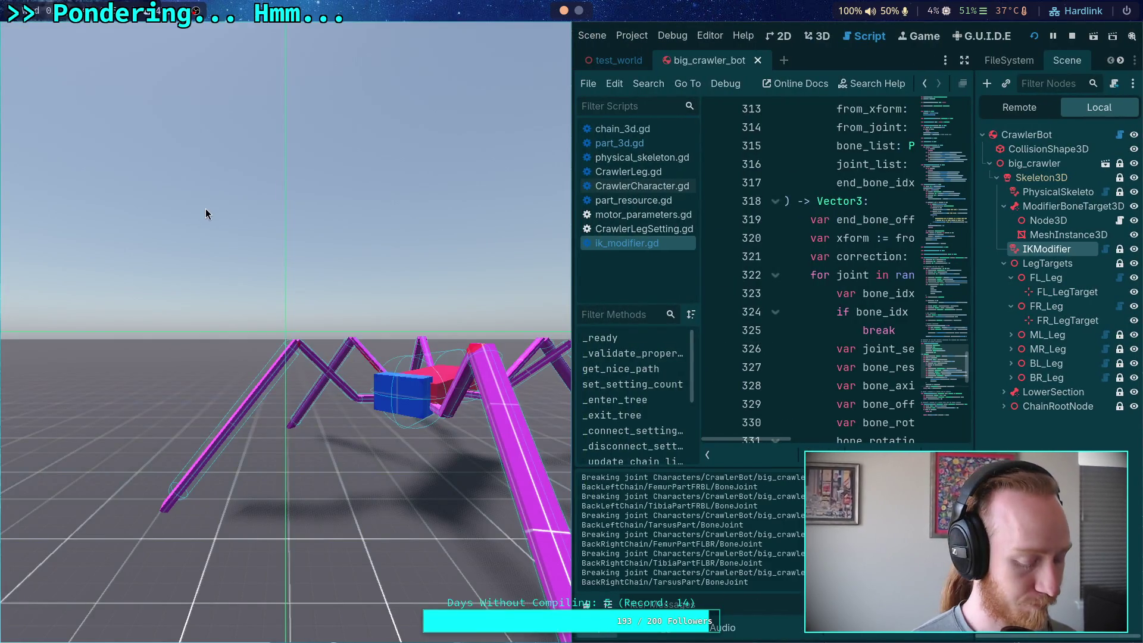
pyautogui.press('t')
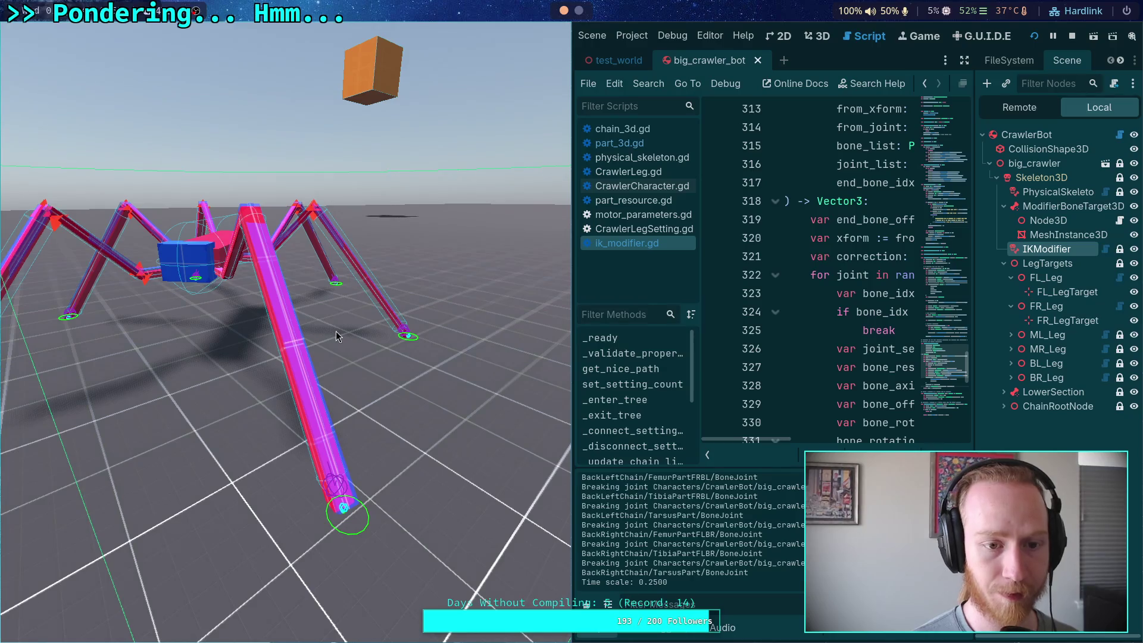
pyautogui.moveTo(470, 380); pyautogui.dragTo(380, 373)
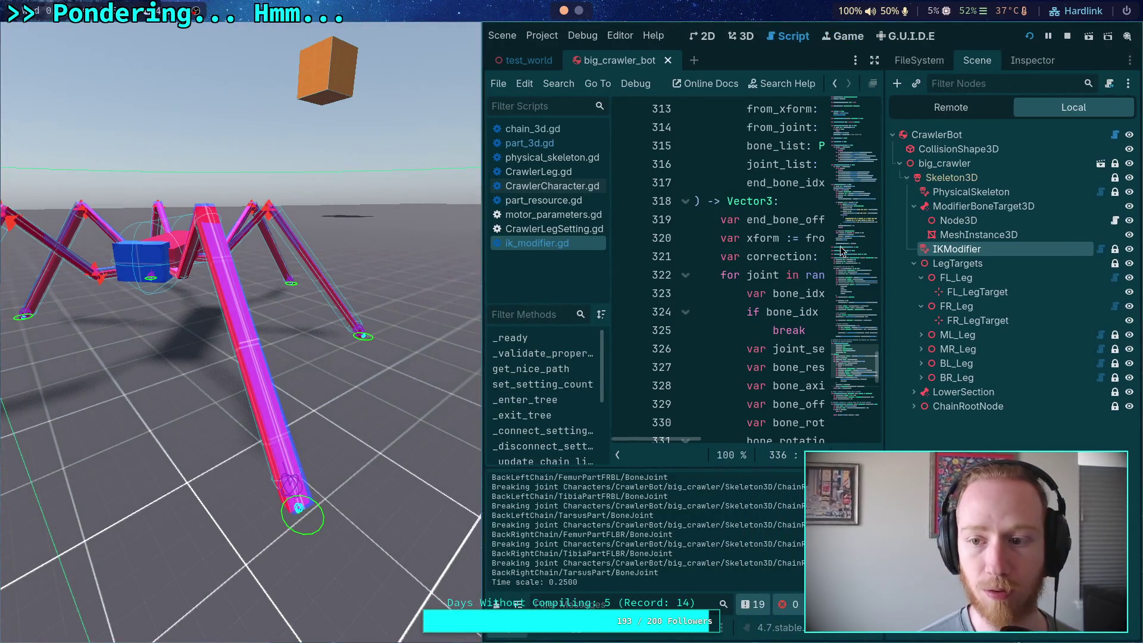
pyautogui.click(951, 108)
pyautogui.click(1019, 109)
pyautogui.click(969, 278)
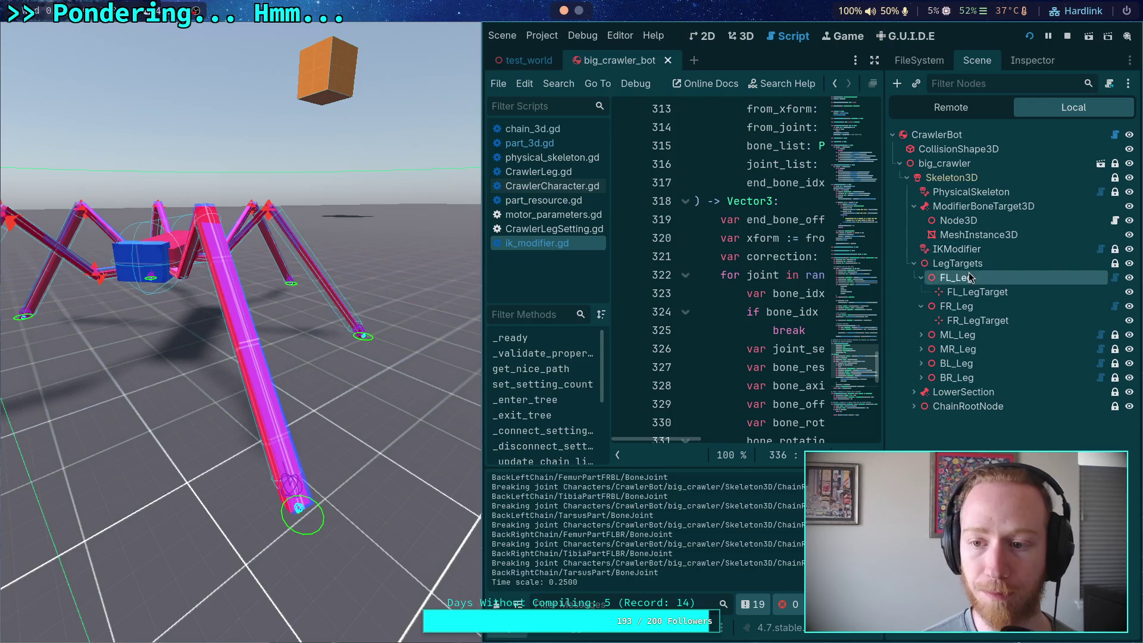
pyautogui.click(970, 249)
pyautogui.click(1038, 62)
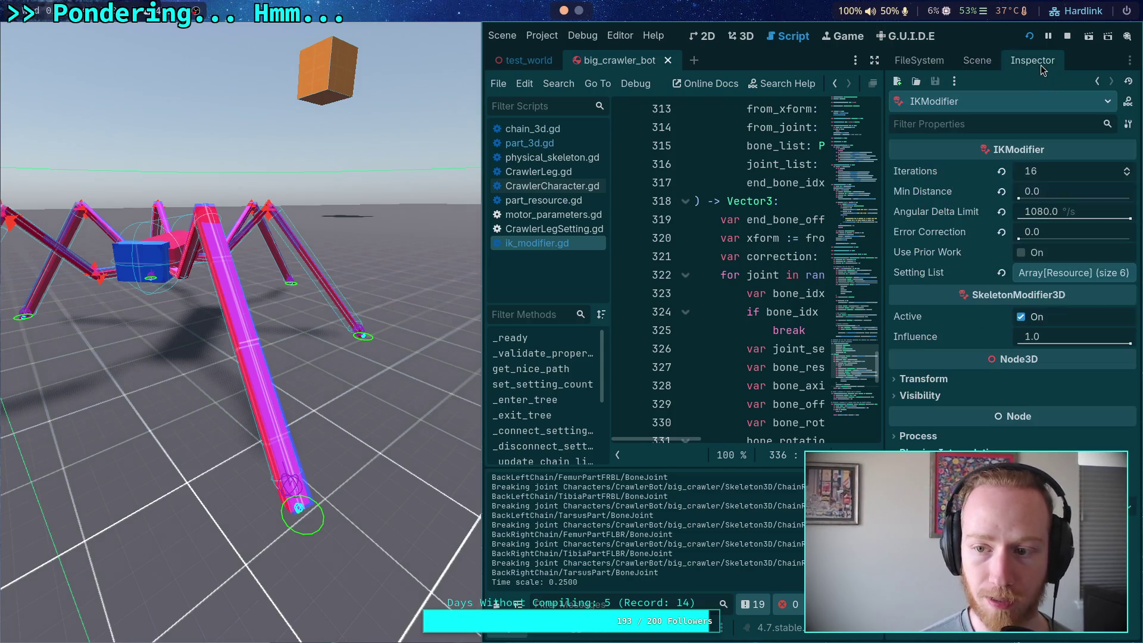
pyautogui.click(1001, 234)
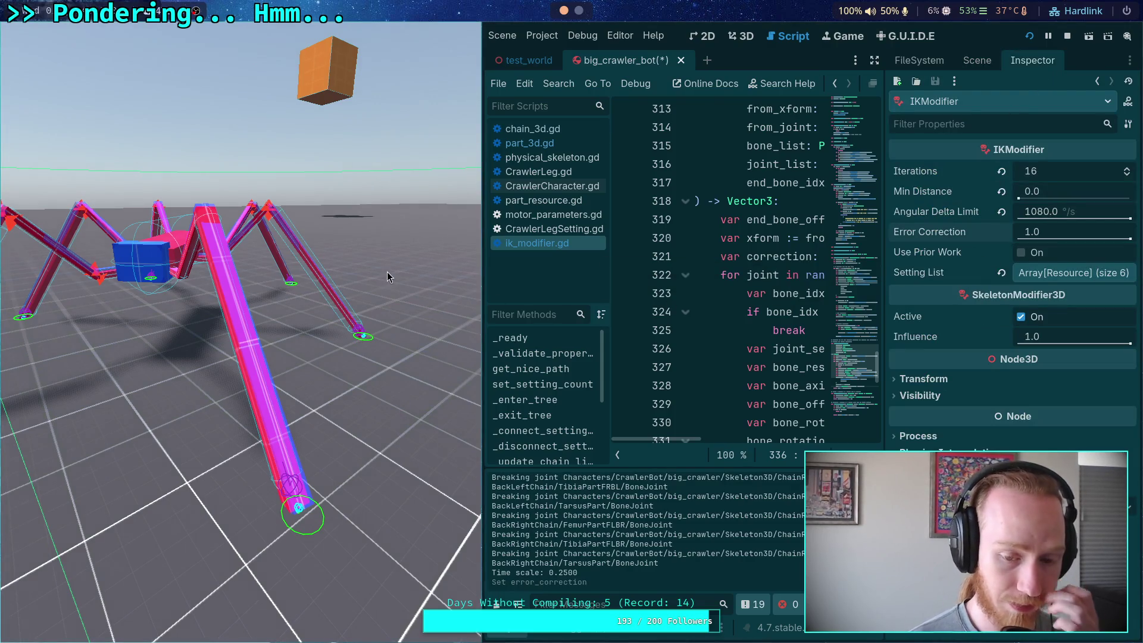
# Step the paused simulation four ticks until the leg reports Not comfortable!
pyautogui.press('.')
pyautogui.press('.')
pyautogui.press('.')
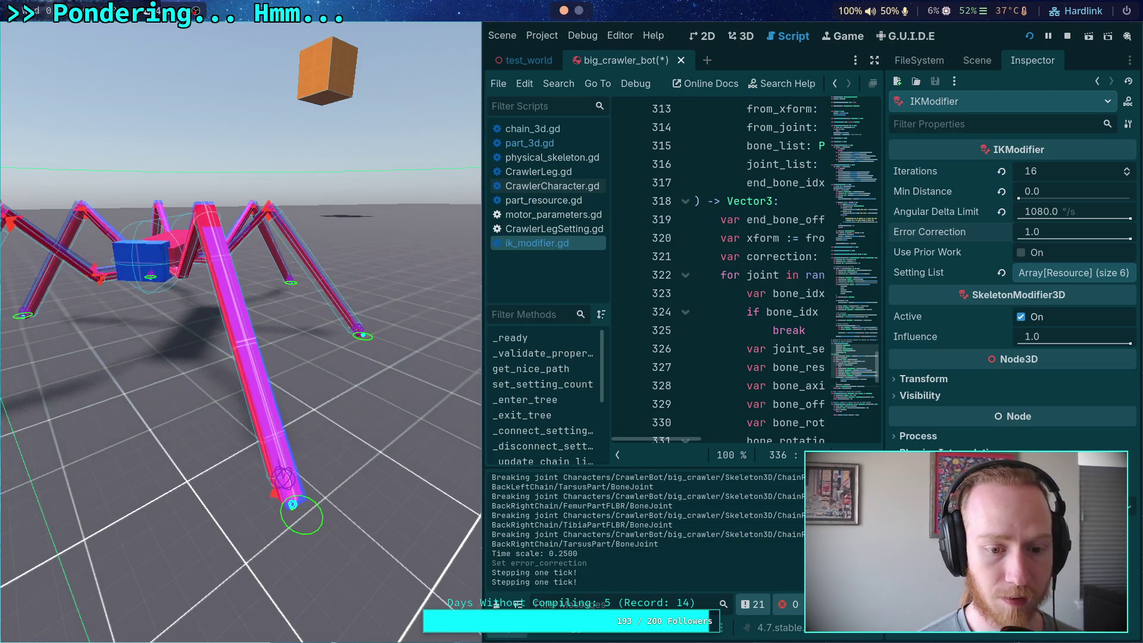
pyautogui.press('.')
pyautogui.press('.')
pyautogui.press('.')
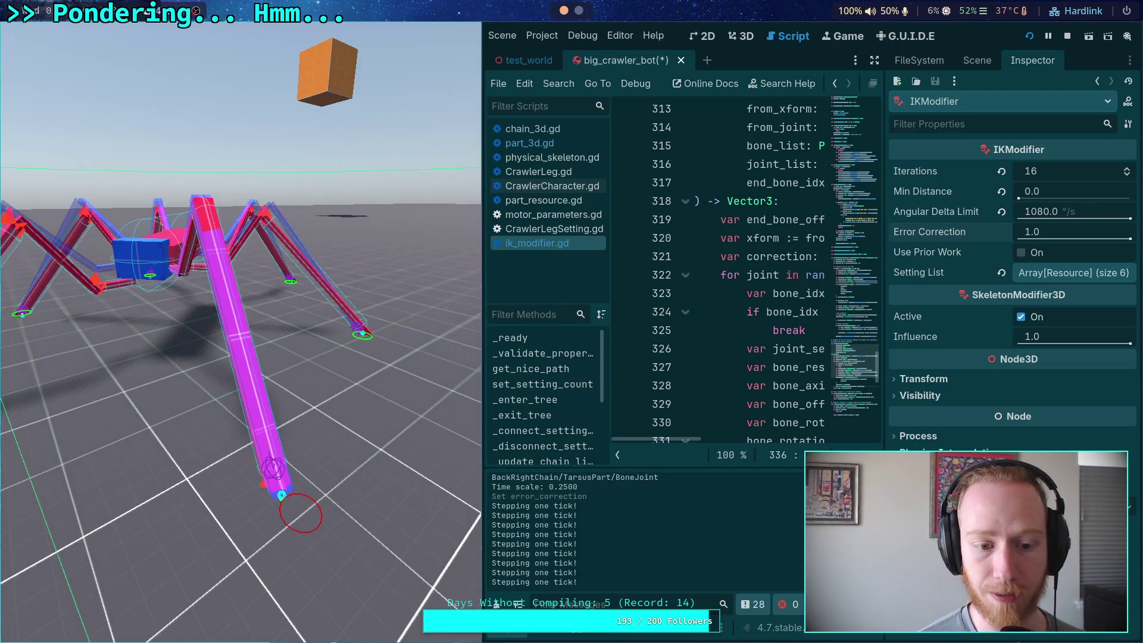
pyautogui.press('.')
pyautogui.press('.')
pyautogui.press('.')
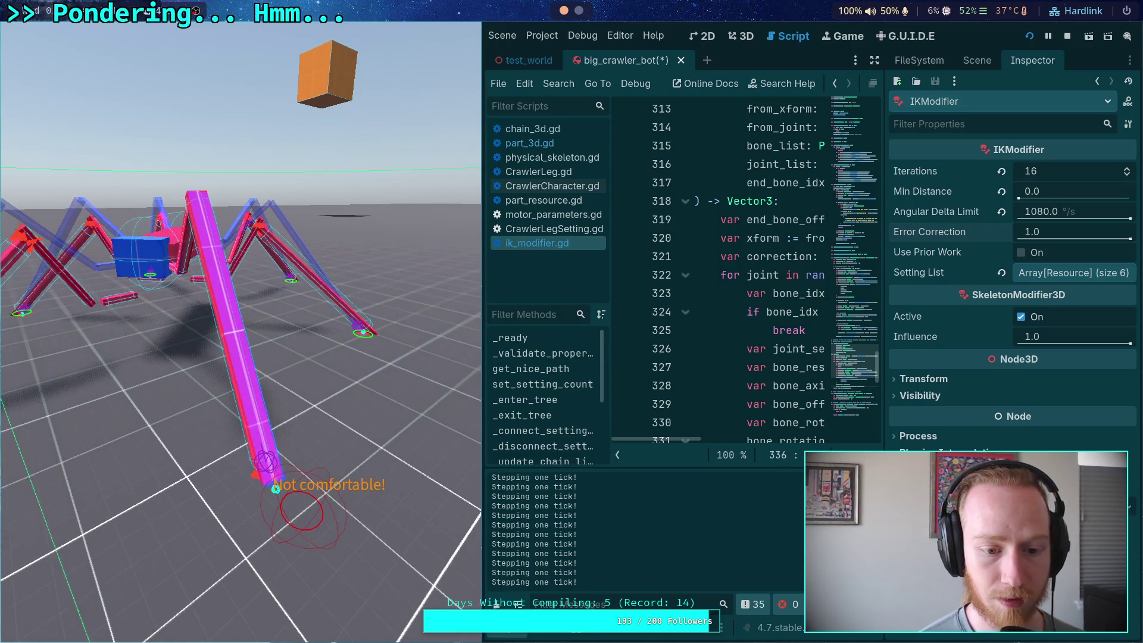
pyautogui.press('.')
pyautogui.press('.')
pyautogui.press('.')
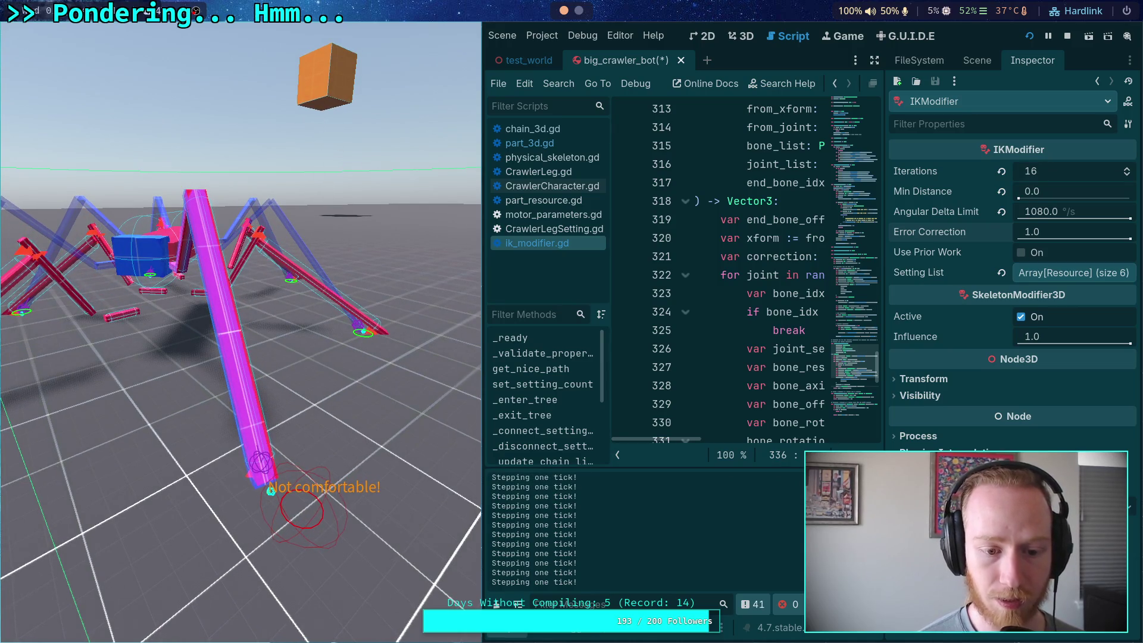
pyautogui.click(1059, 234)
# Set Error Correction to 0.5 and step the simulation ten ticks to watch the leg.
pyautogui.write('.5')
pyautogui.press('Return')
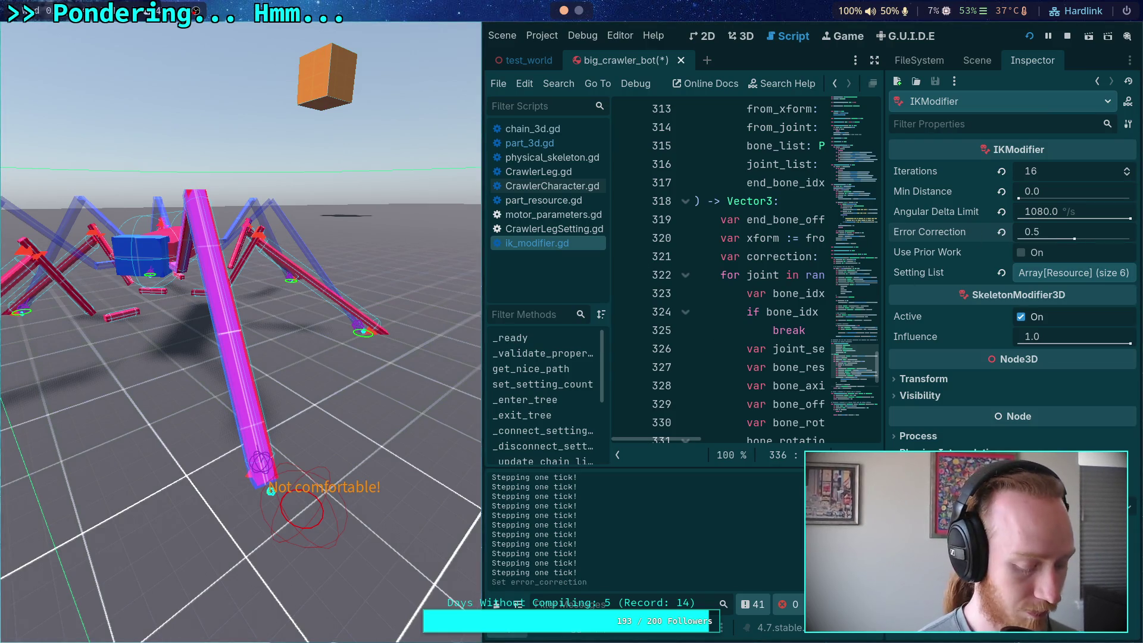
pyautogui.press('.')
pyautogui.press('.')
pyautogui.press('.')
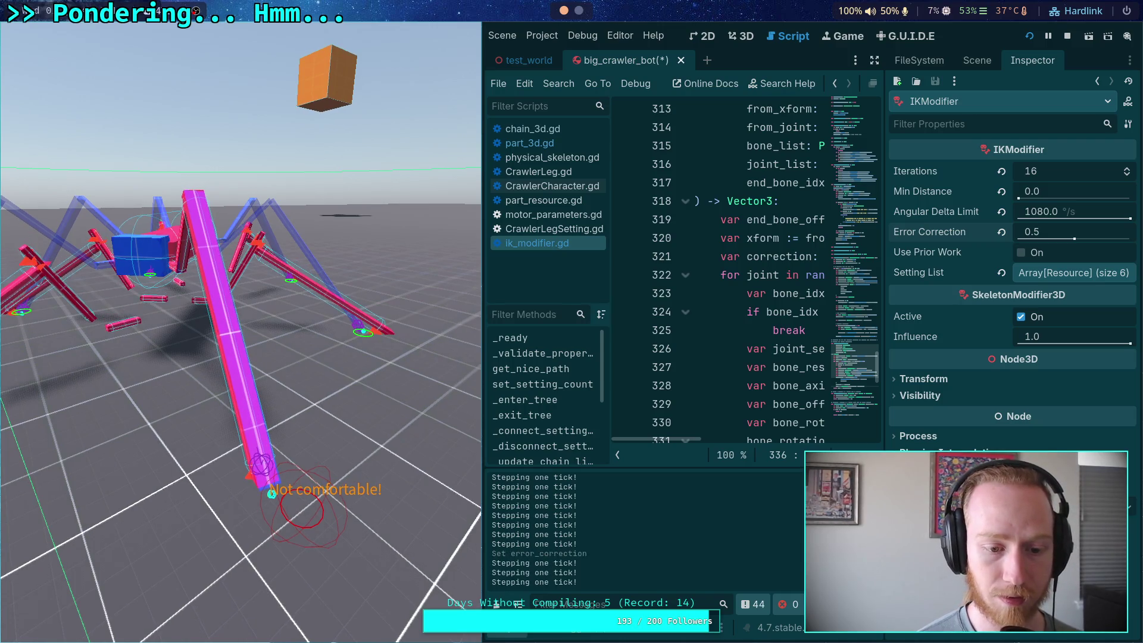
pyautogui.press('.')
pyautogui.press('.')
pyautogui.press('.')
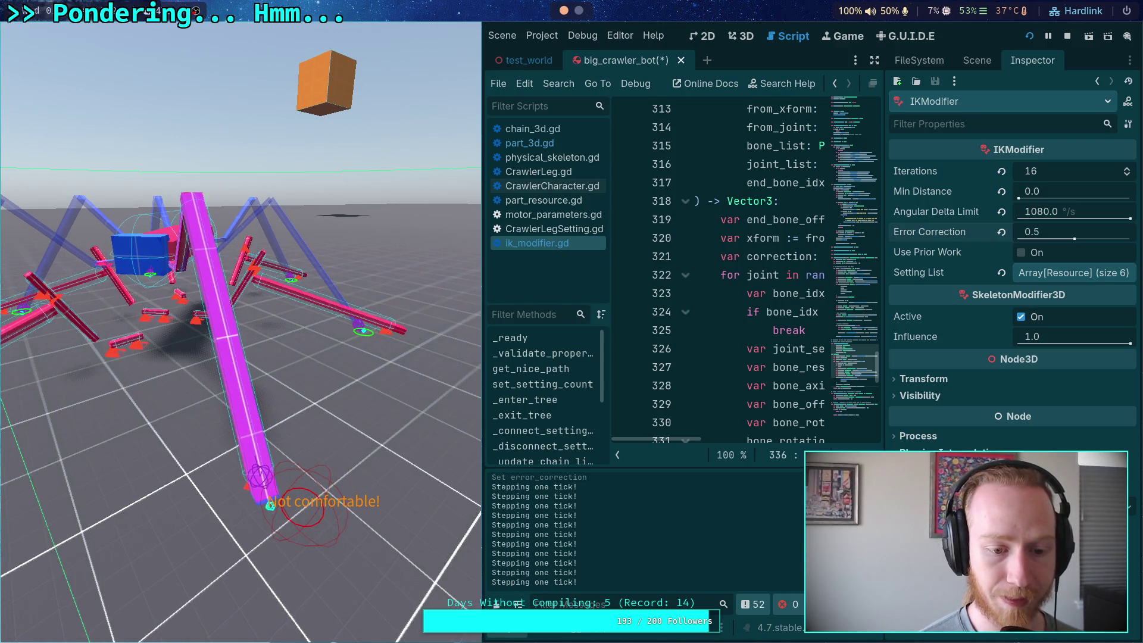
pyautogui.press('.')
pyautogui.press('.')
pyautogui.press('.')
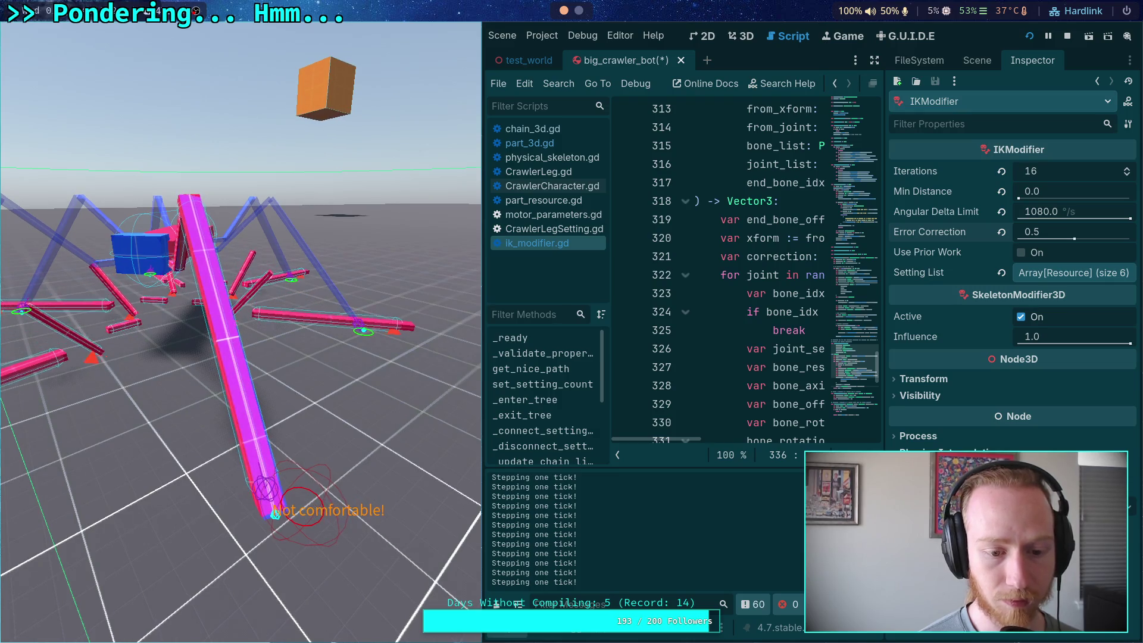
pyautogui.press('.')
pyautogui.press('.')
pyautogui.press('.')
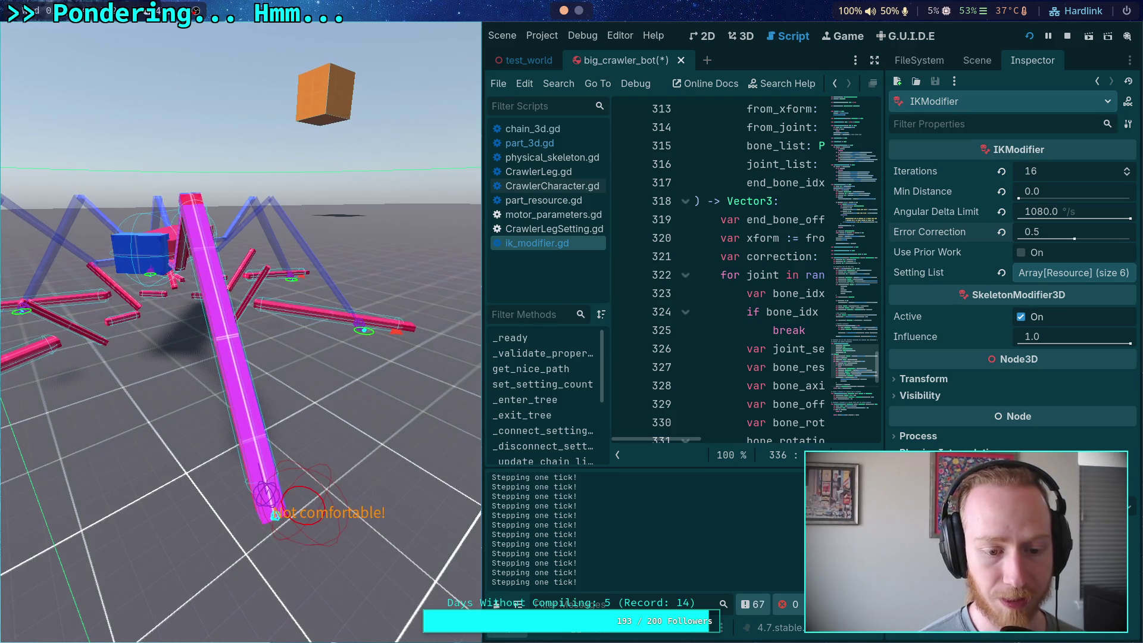
pyautogui.press('.')
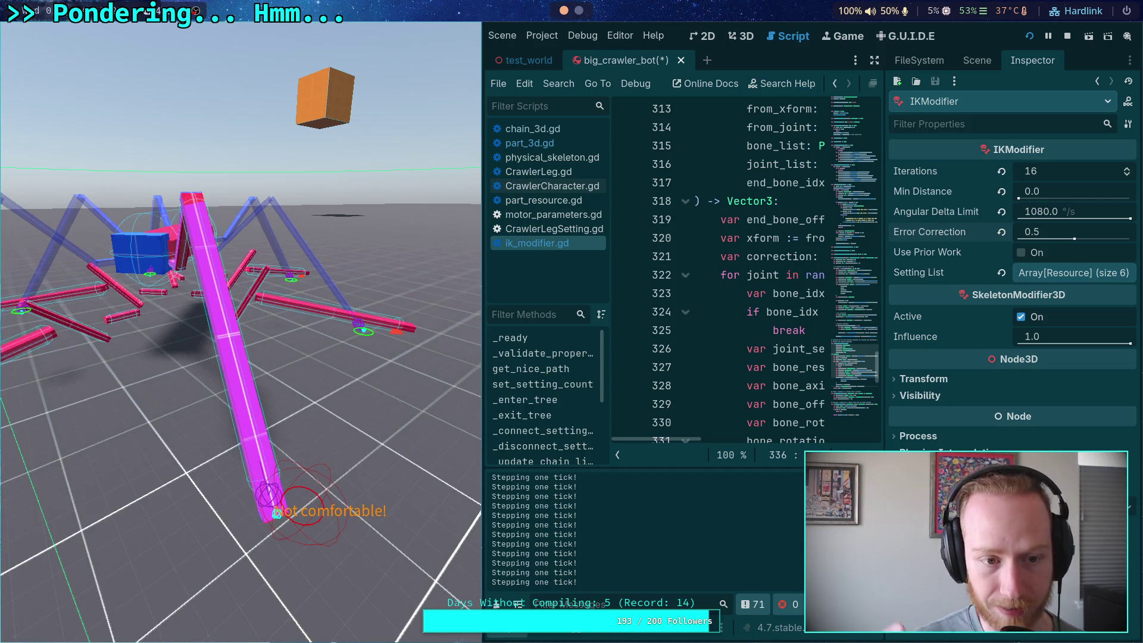
pyautogui.press('.')
pyautogui.press('.')
pyautogui.press('.')
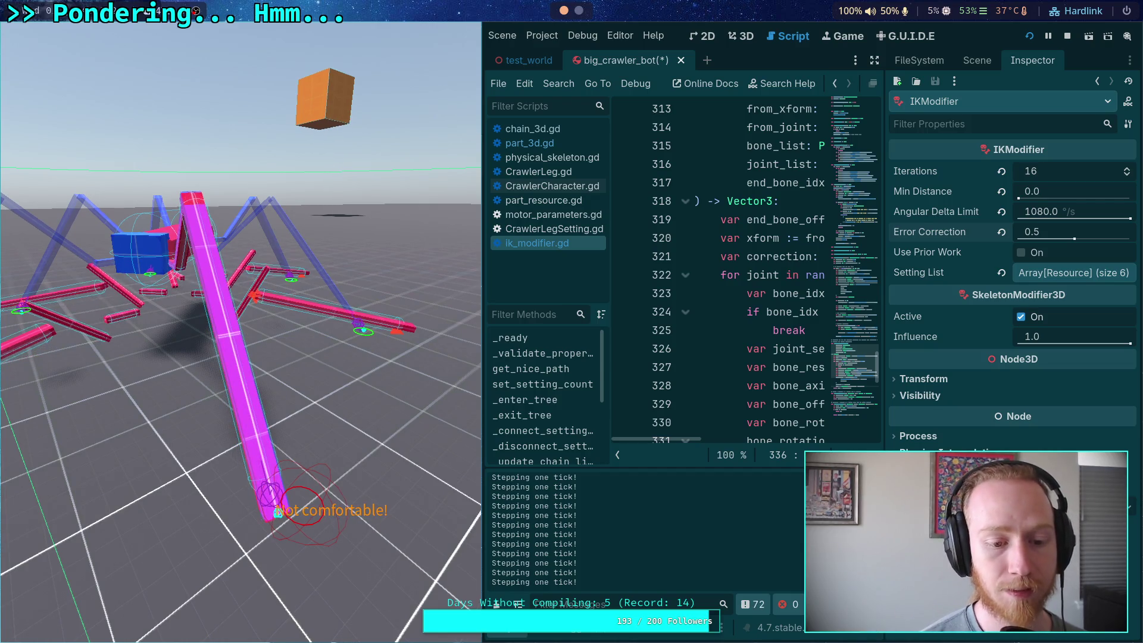
pyautogui.press('.')
pyautogui.press('.')
pyautogui.press('.')
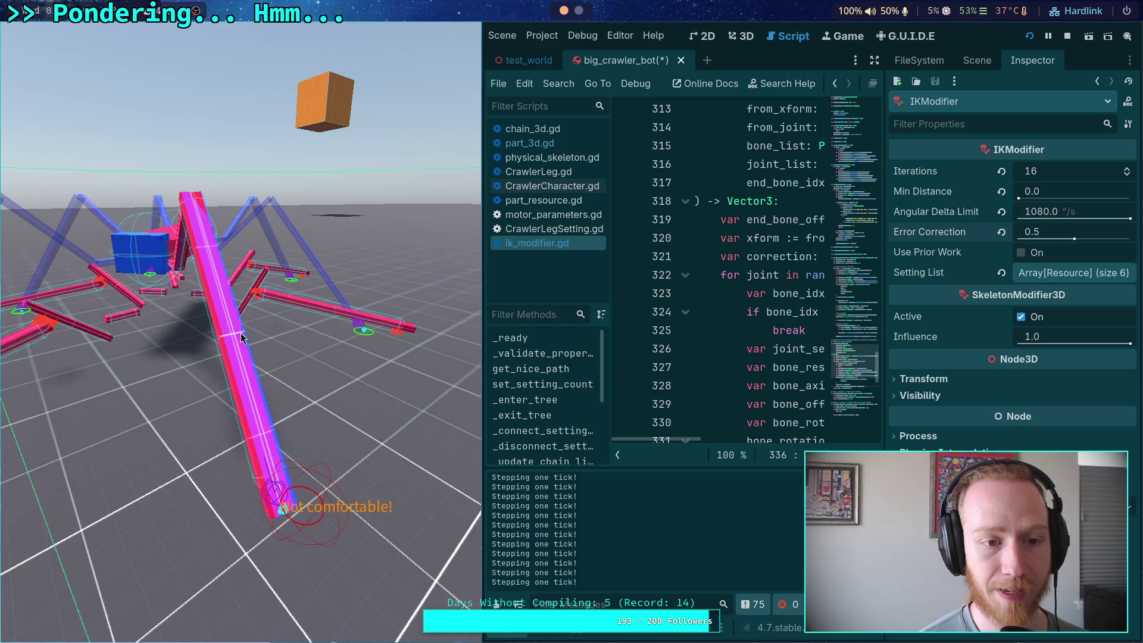
pyautogui.press('.')
pyautogui.press('.')
pyautogui.press('.')
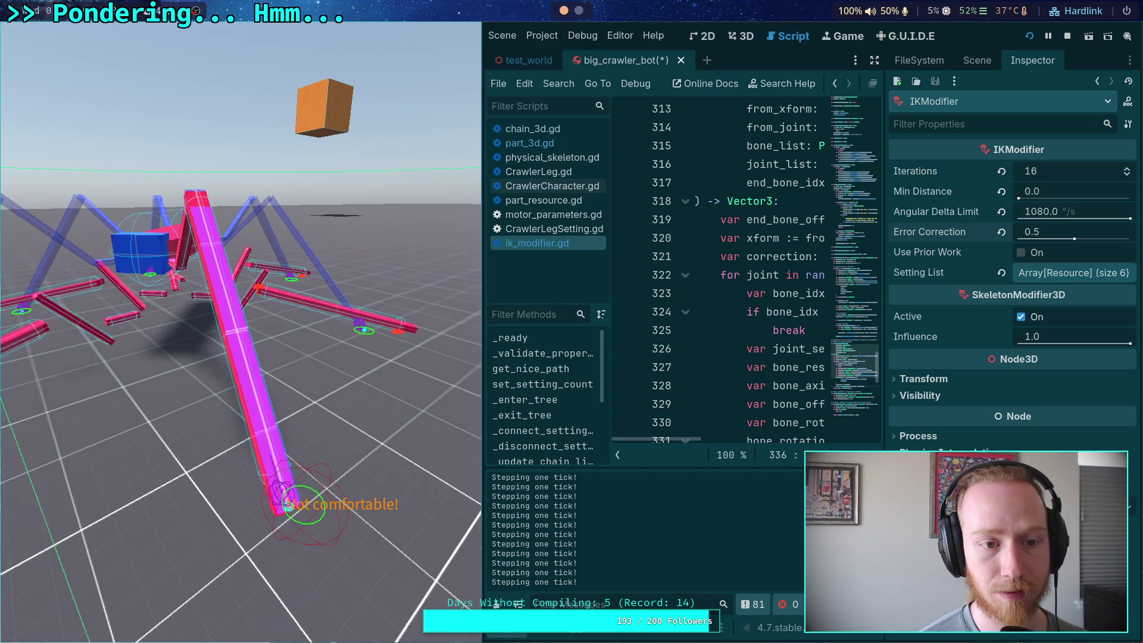
pyautogui.press('.')
pyautogui.press('.')
pyautogui.press('.')
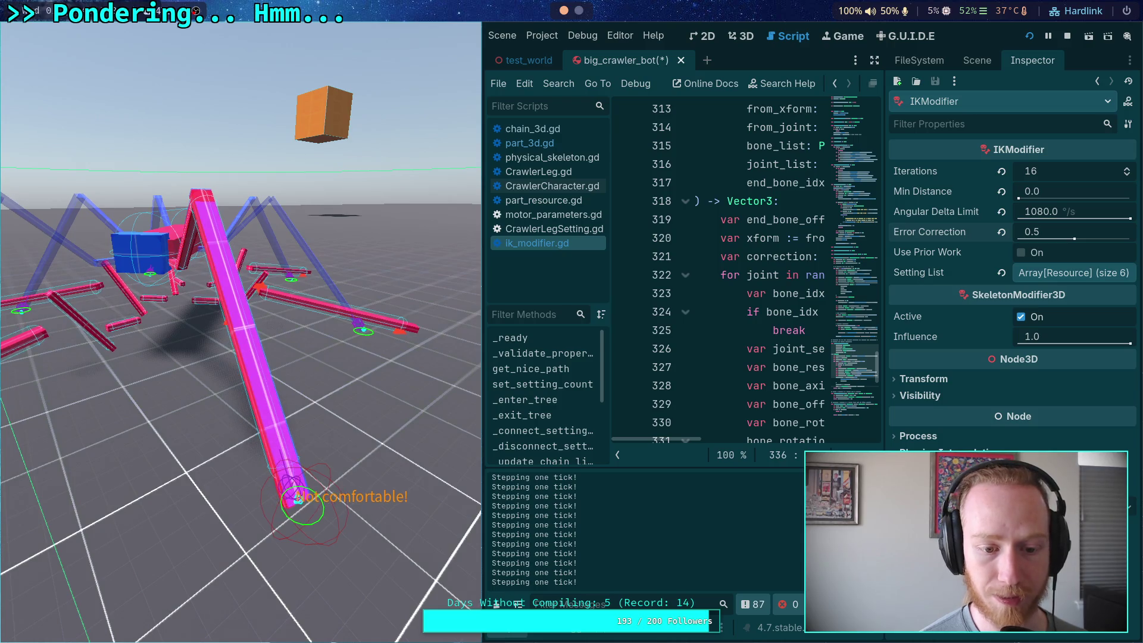
pyautogui.press('.')
pyautogui.press('.')
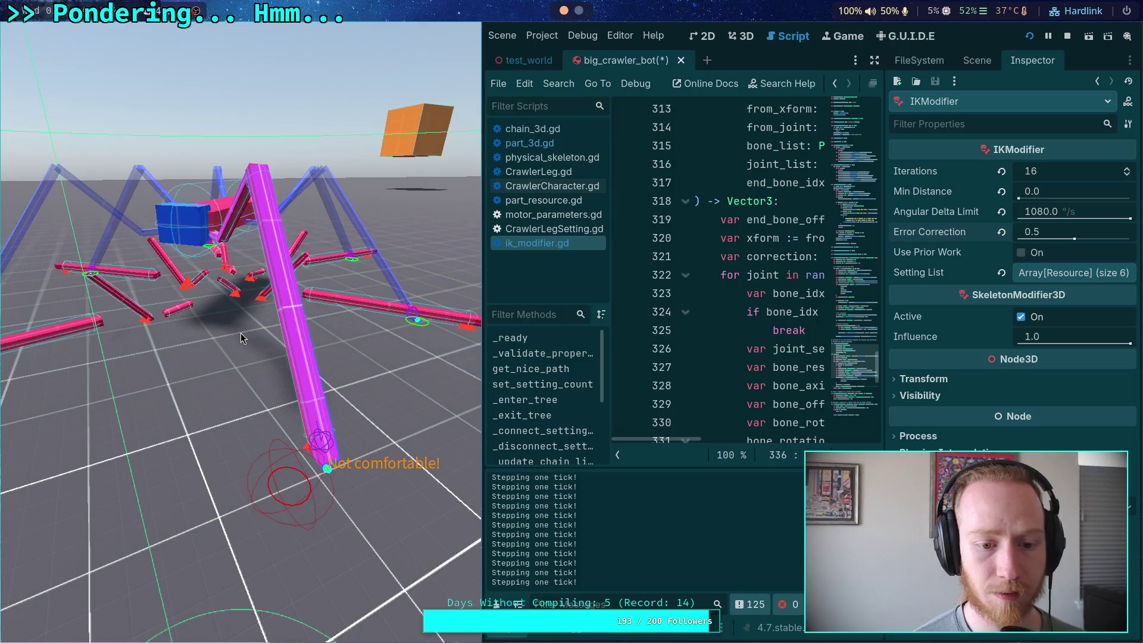
# Resume at quarter speed, then set Error Correction to 0.2 and then 0.0.
pyautogui.press('-')
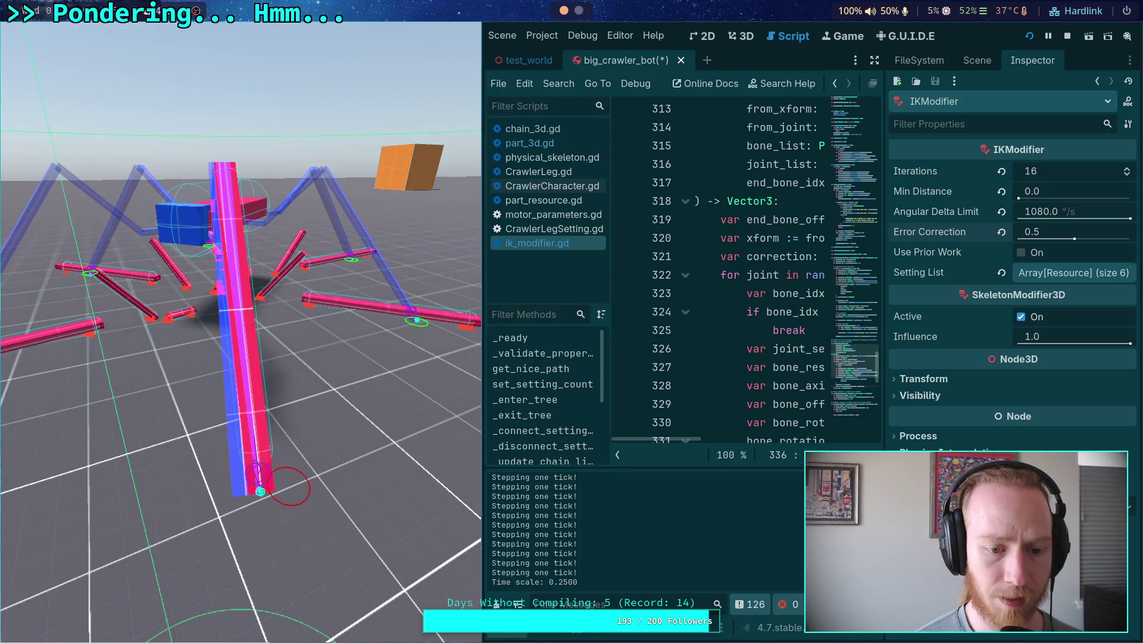
pyautogui.click(1060, 230)
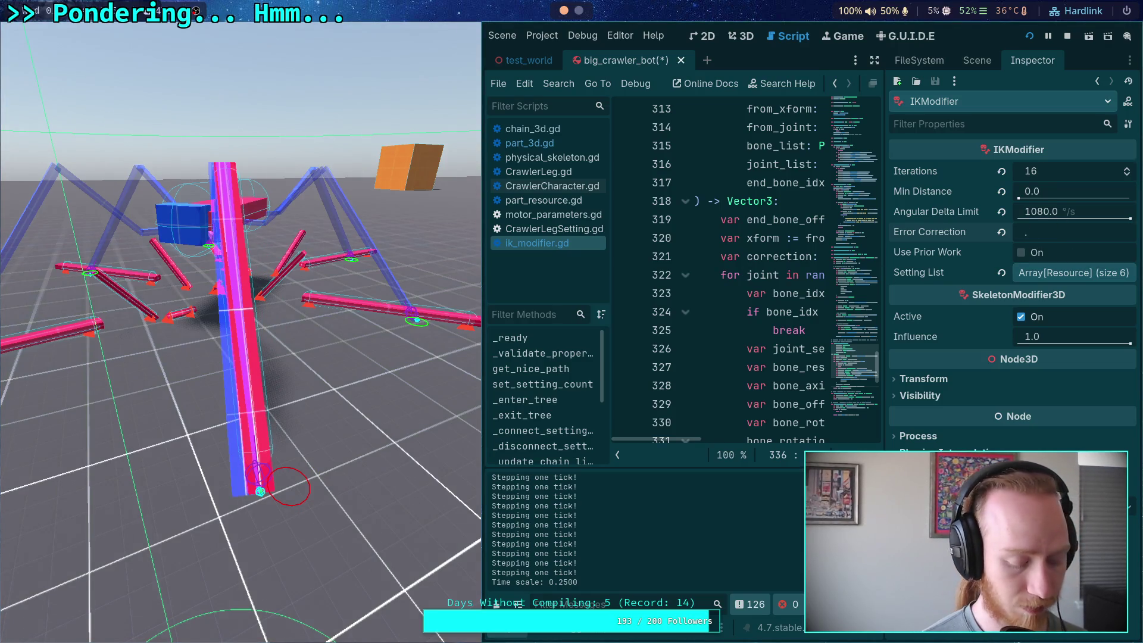
pyautogui.write('2')
pyautogui.write('0.2')
pyautogui.press('Return')
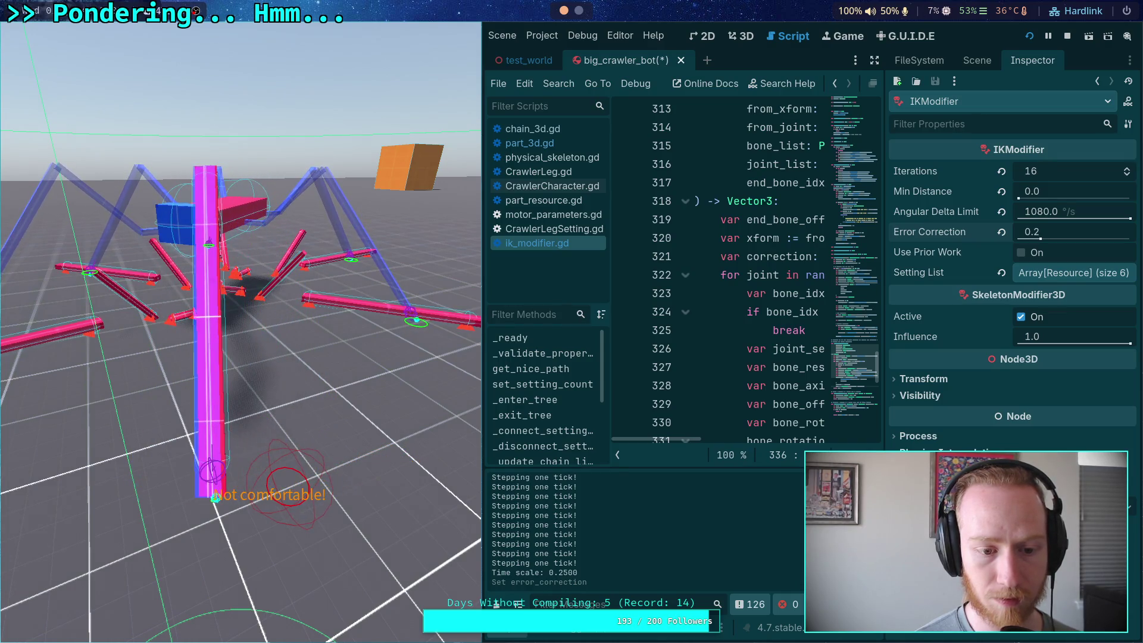
pyautogui.click(1036, 234)
pyautogui.write('0')
pyautogui.press('Return')
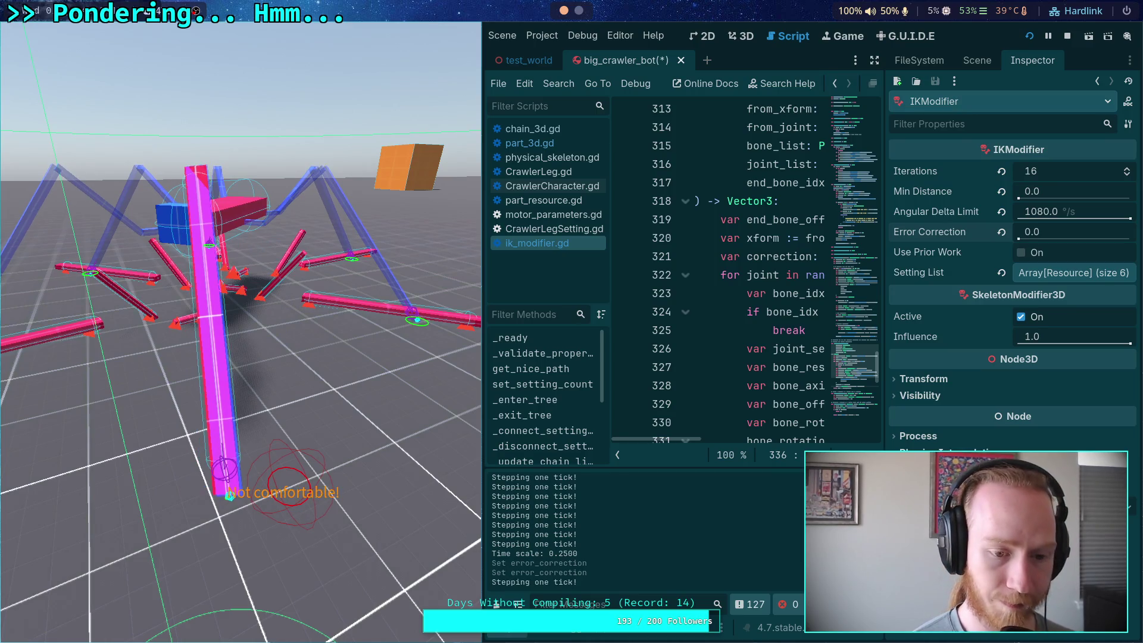
# Try Error Correction at 0.2, then 0.4, and settle on 0.8.
pyautogui.click(1067, 234)
pyautogui.write('0.2')
pyautogui.press('Return')
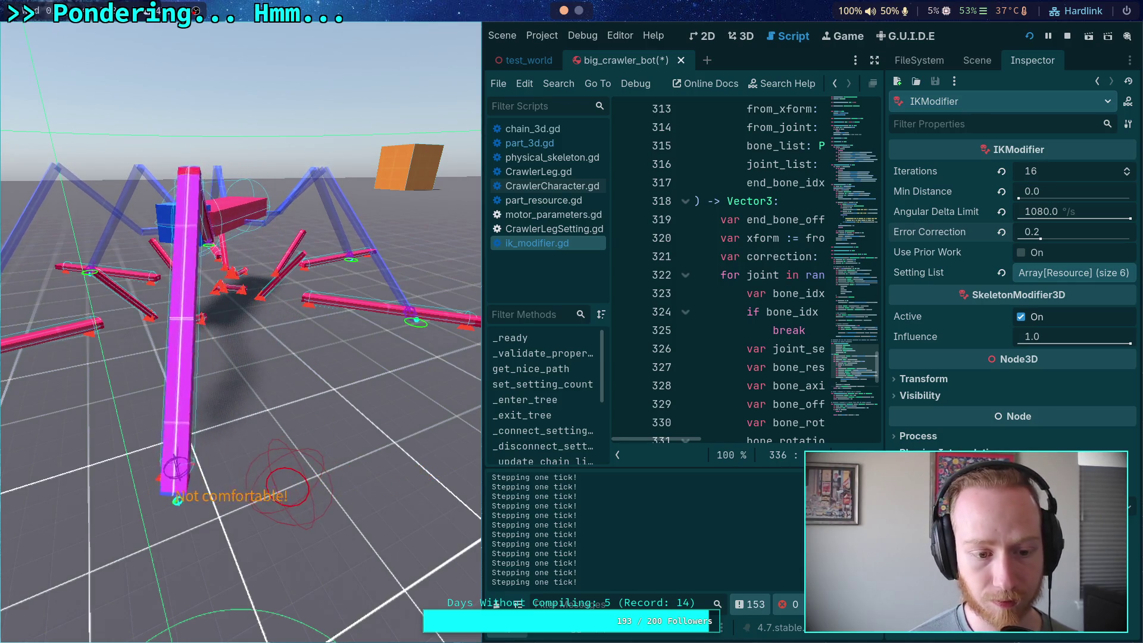
pyautogui.click(1054, 239)
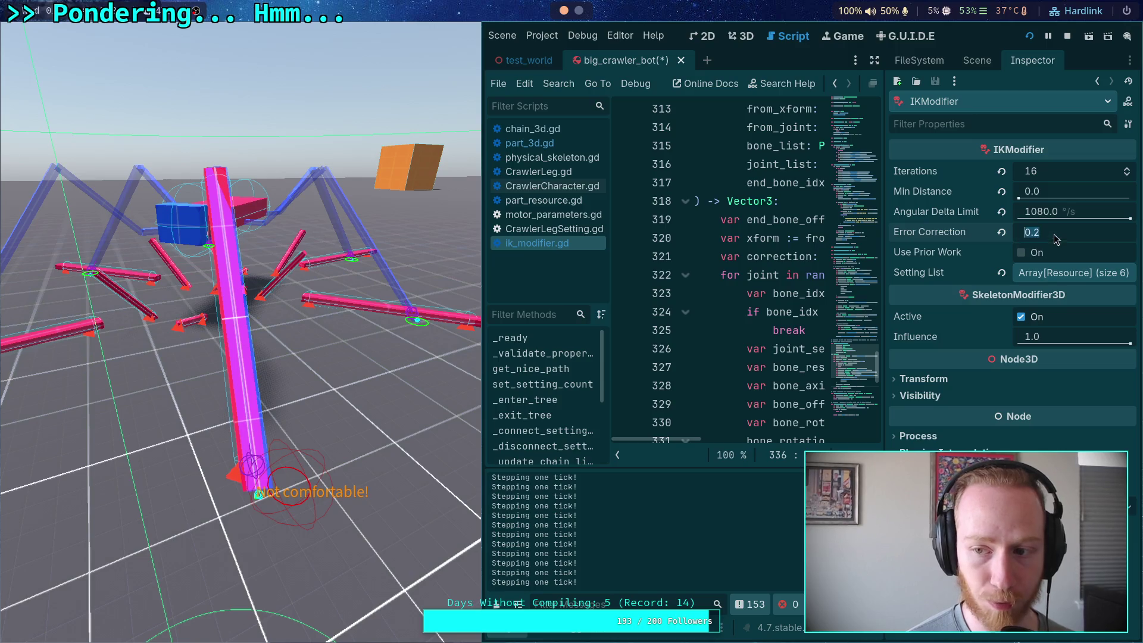
pyautogui.write('0.4')
pyautogui.press('Return')
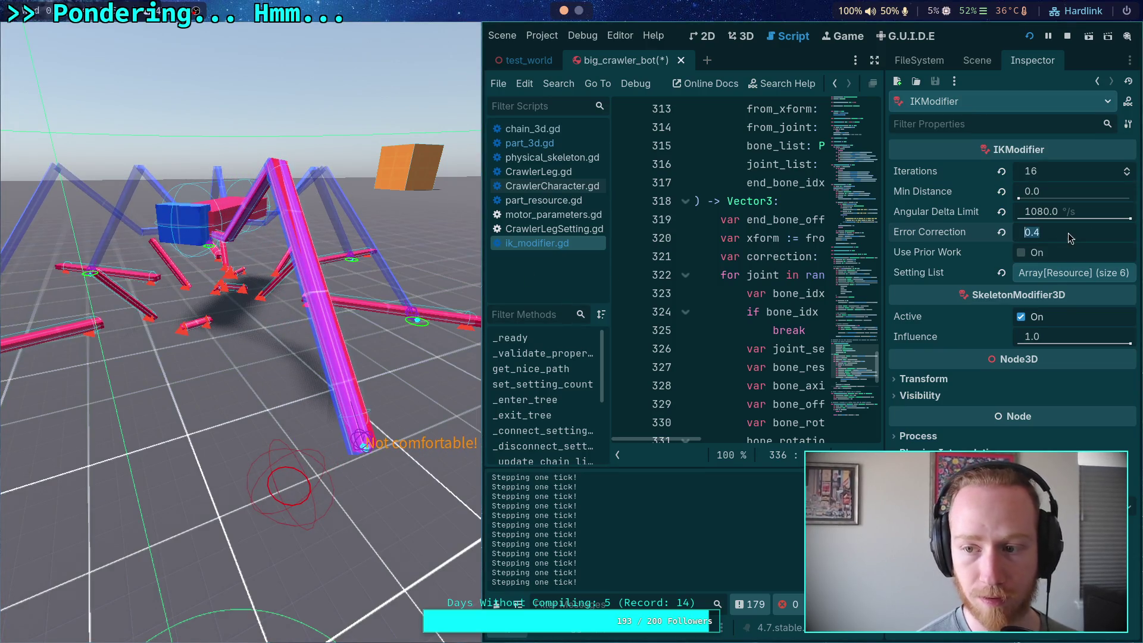
pyautogui.write('0.8')
pyautogui.press('Return')
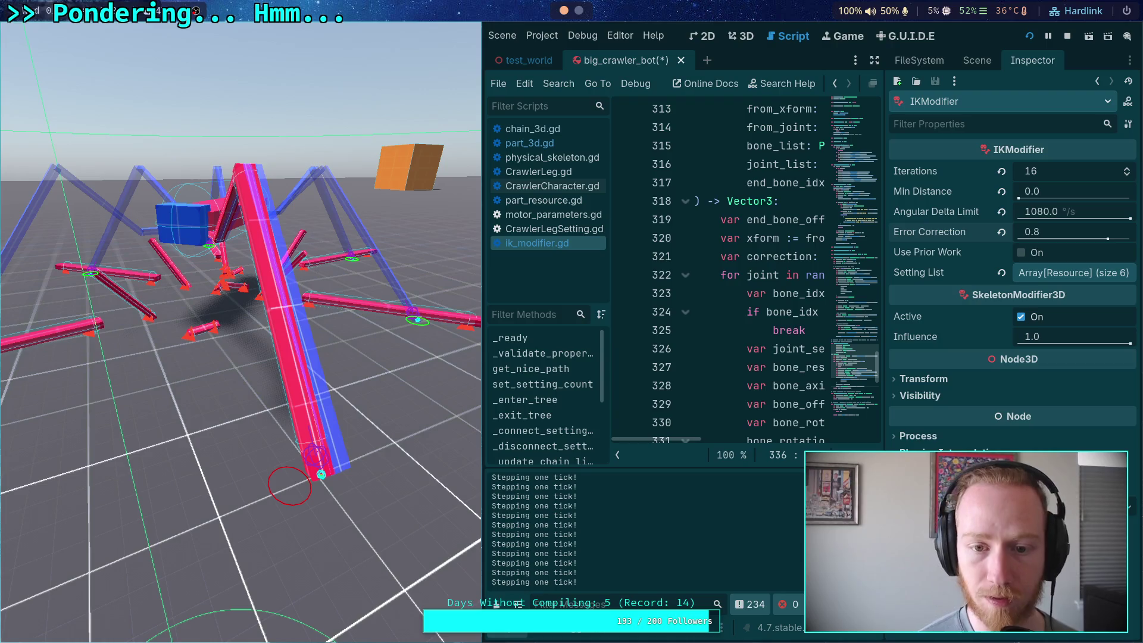
# Stop the game, delete 'false and' from line 581 of part_3d.gd, save, and rerun with F5.
pyautogui.click(1068, 37)
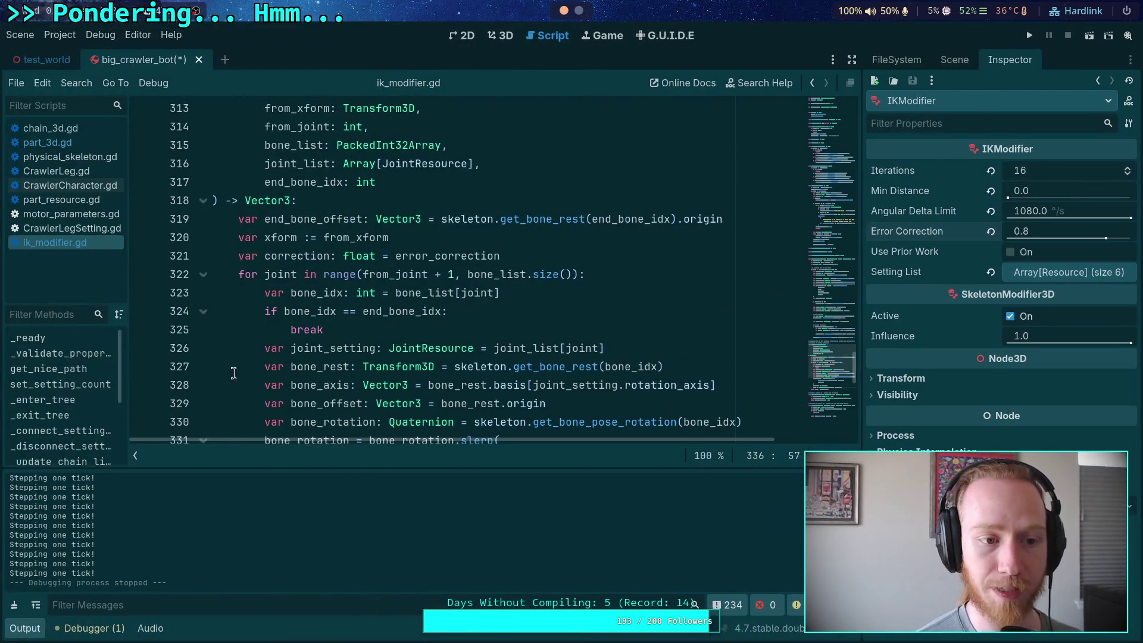
pyautogui.scroll(-9, 233, 373)
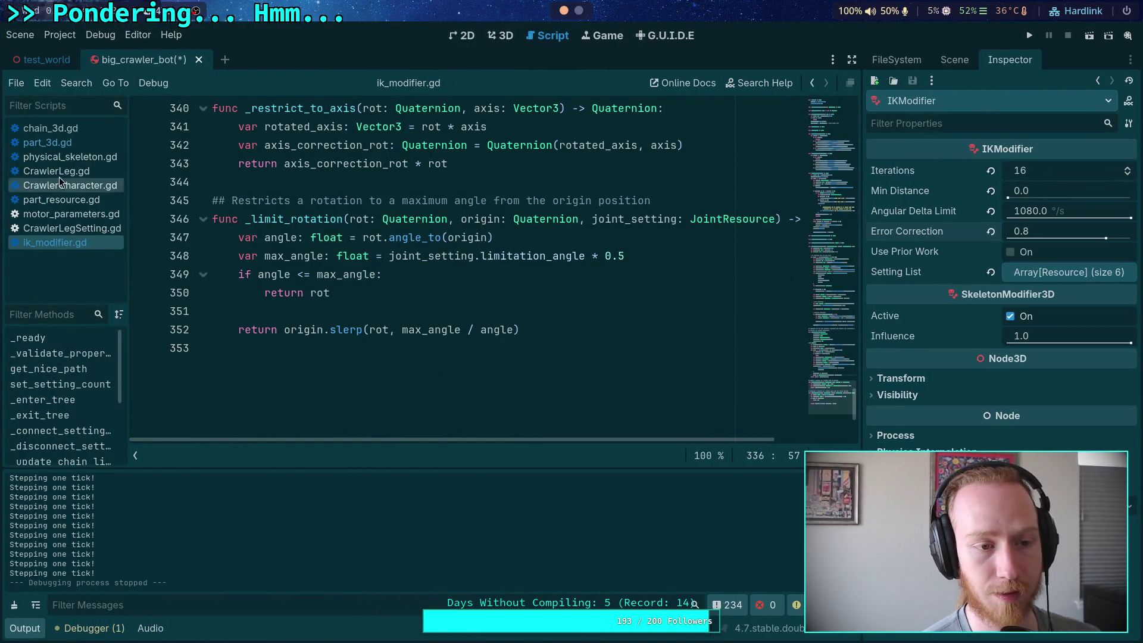
pyautogui.click(76, 142)
pyautogui.hotkey('ctrl', 'shift', 'Left')
pyautogui.hotkey('ctrl', 'shift', 'Left')
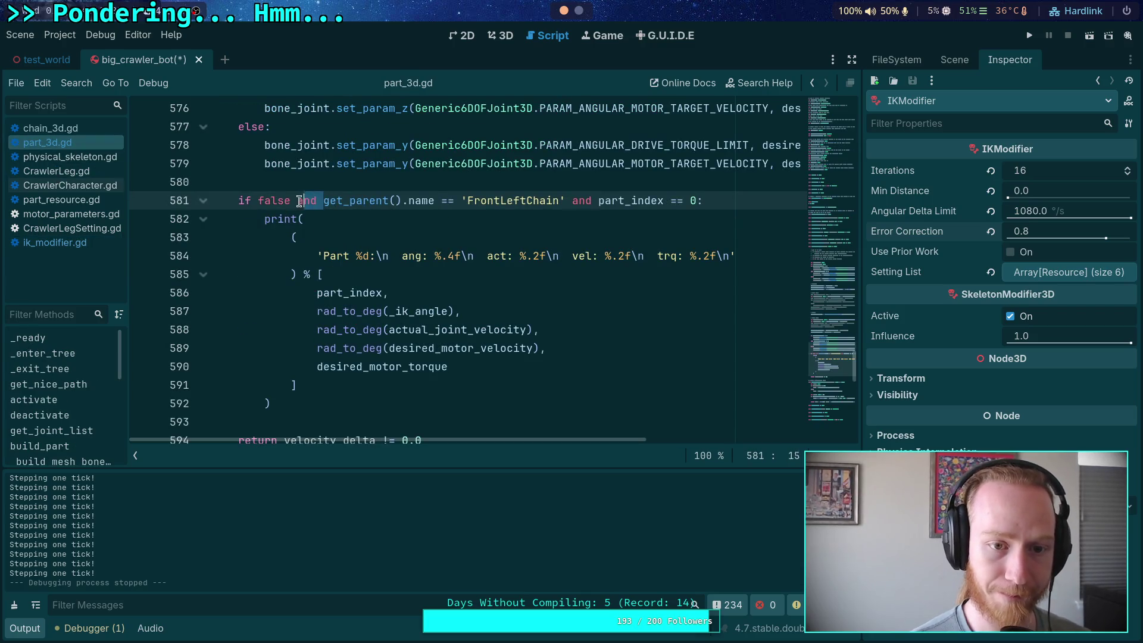
pyautogui.press('BackSpace')
pyautogui.hotkey('ctrl', 's')
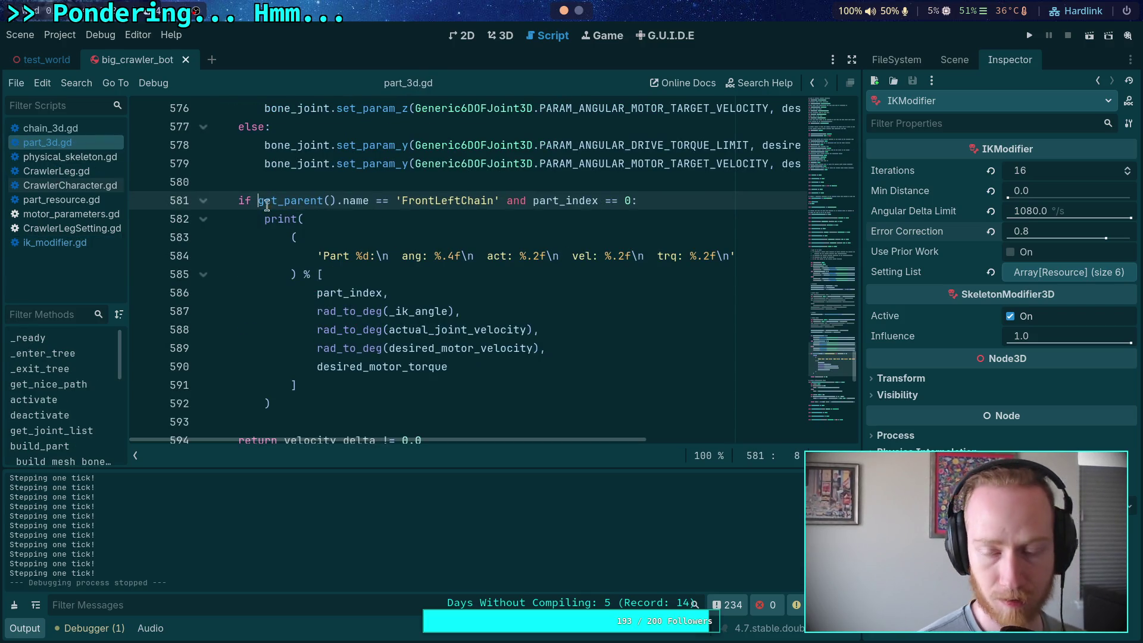
pyautogui.press('F5')
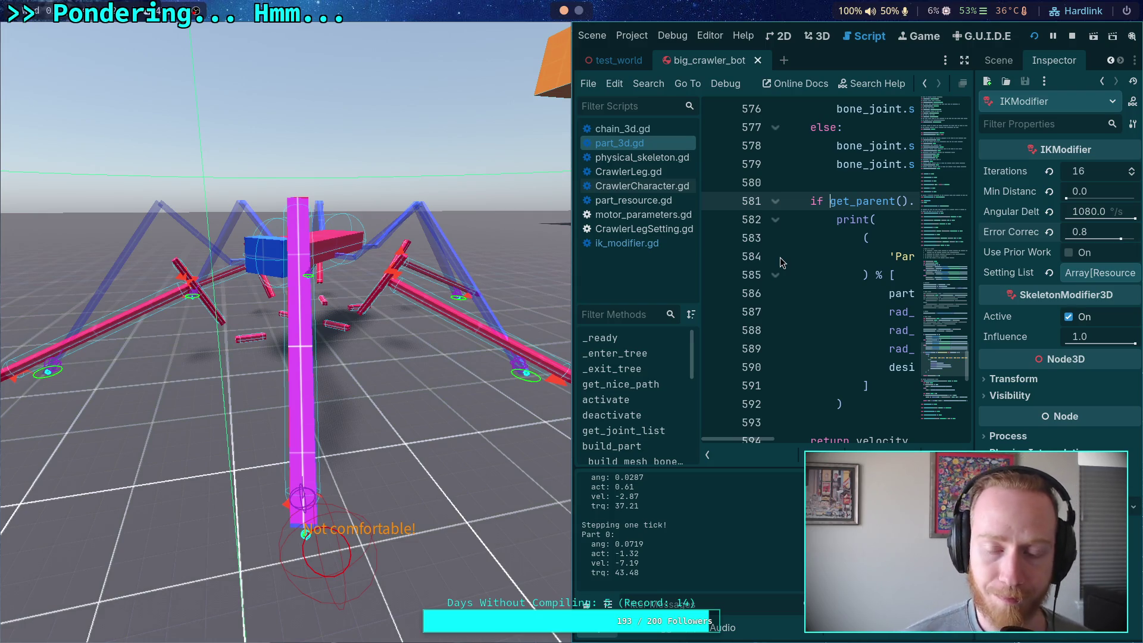
# Widen part_3d.gd's editor and select the division by delta in line 543's velocity expression.
pyautogui.click(630, 244)
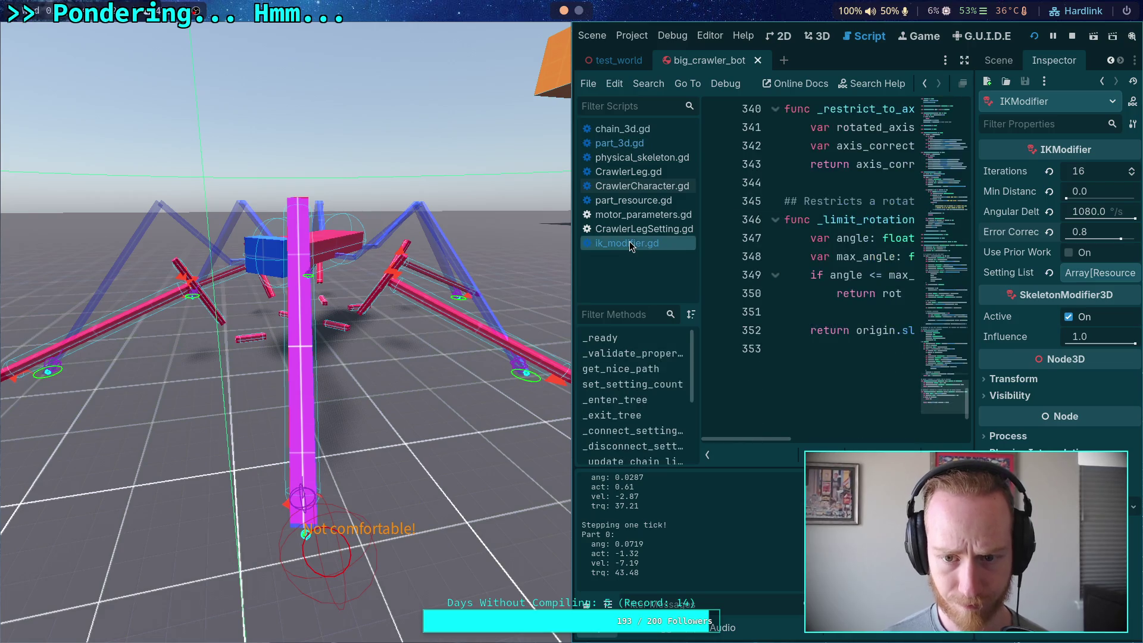
pyautogui.click(641, 142)
pyautogui.click(707, 454)
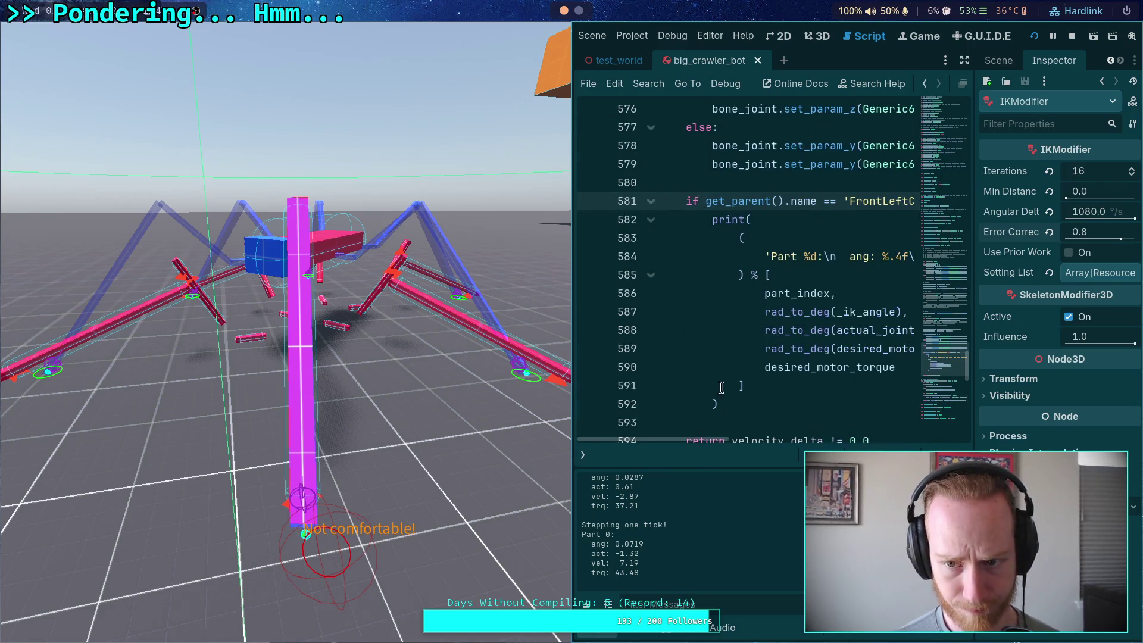
pyautogui.scroll(7, 720, 387)
pyautogui.click(964, 60)
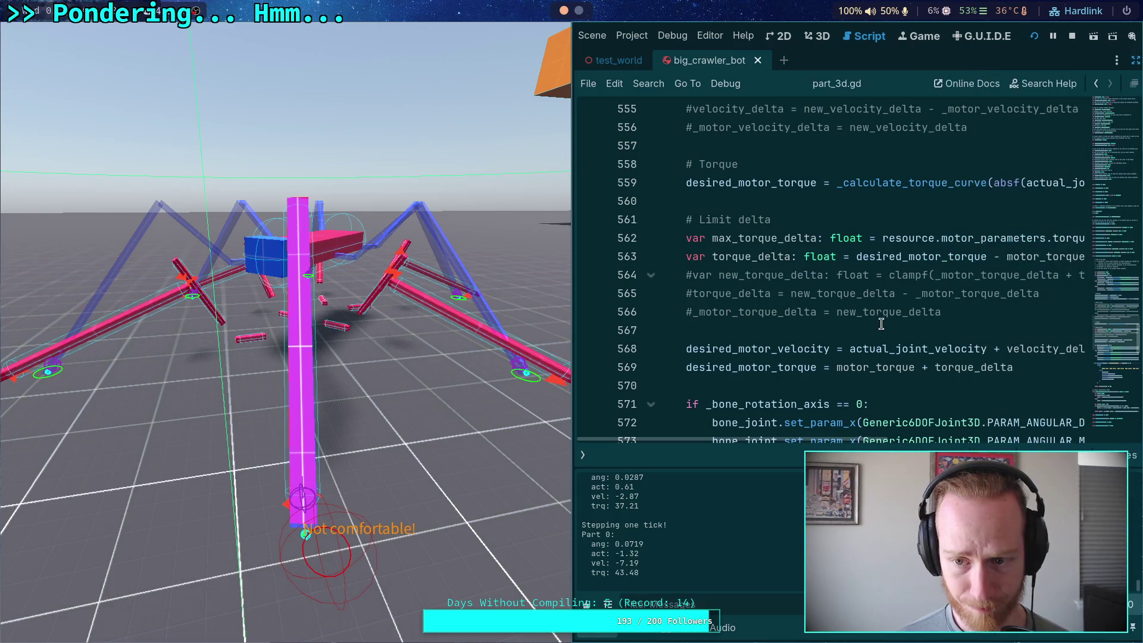
pyautogui.scroll(10, 879, 320)
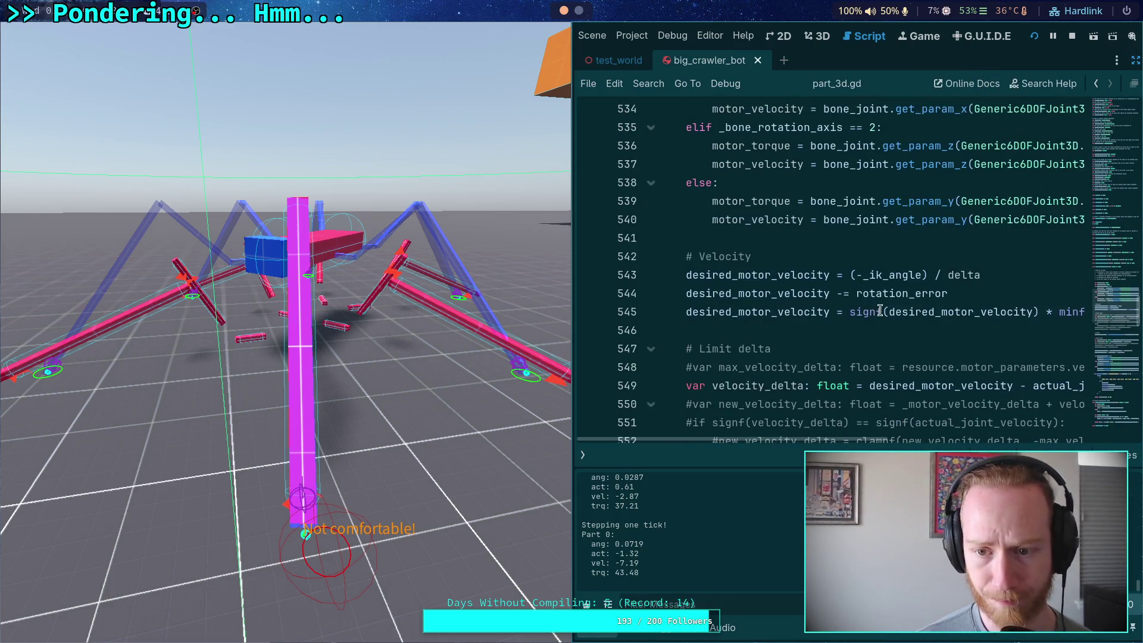
pyautogui.scroll(-3, 879, 311)
pyautogui.click(700, 274)
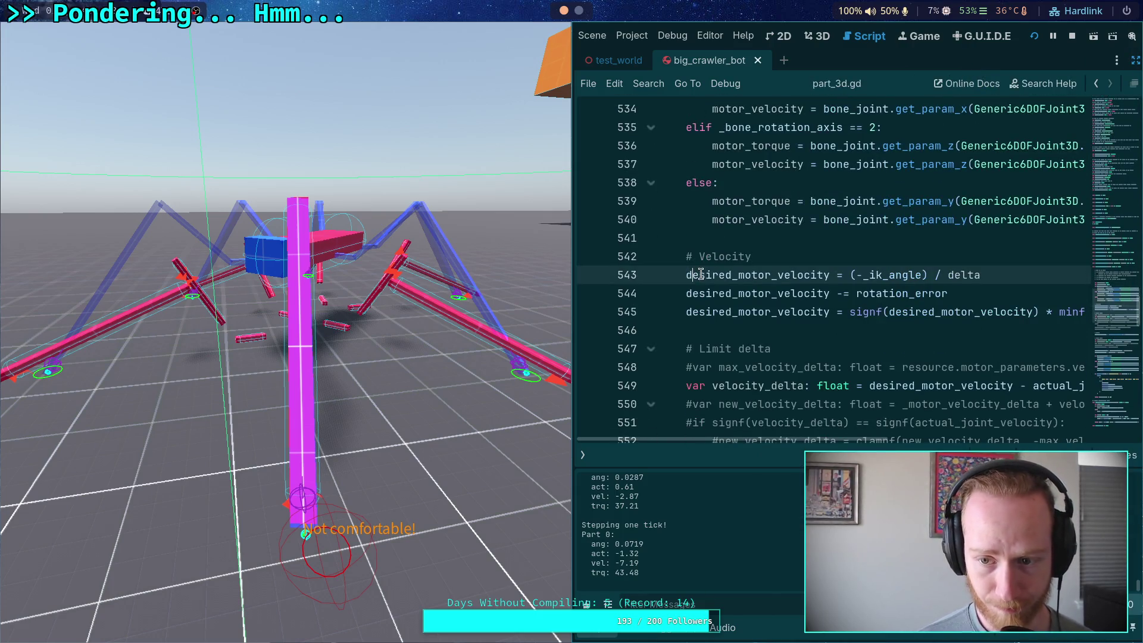
pyautogui.moveTo(974, 271); pyautogui.dragTo(840, 271)
pyautogui.click(980, 274)
pyautogui.moveTo(981, 274); pyautogui.dragTo(937, 274)
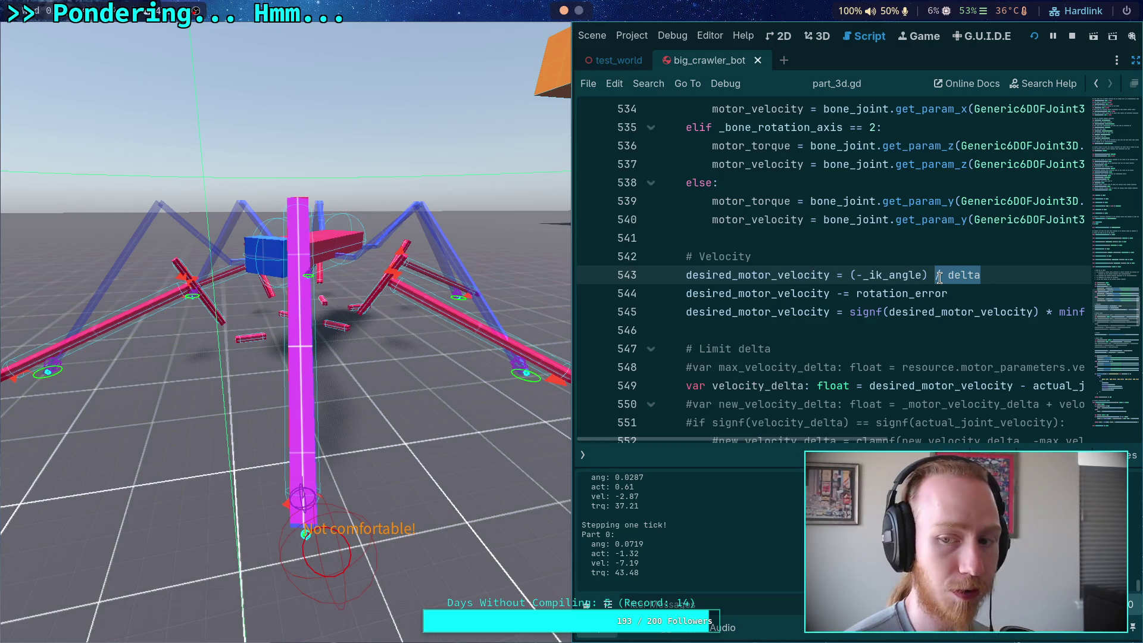
# Examine the _ik_angle velocity term, restore the script list, and stop the game.
pyautogui.doubleClick(899, 274)
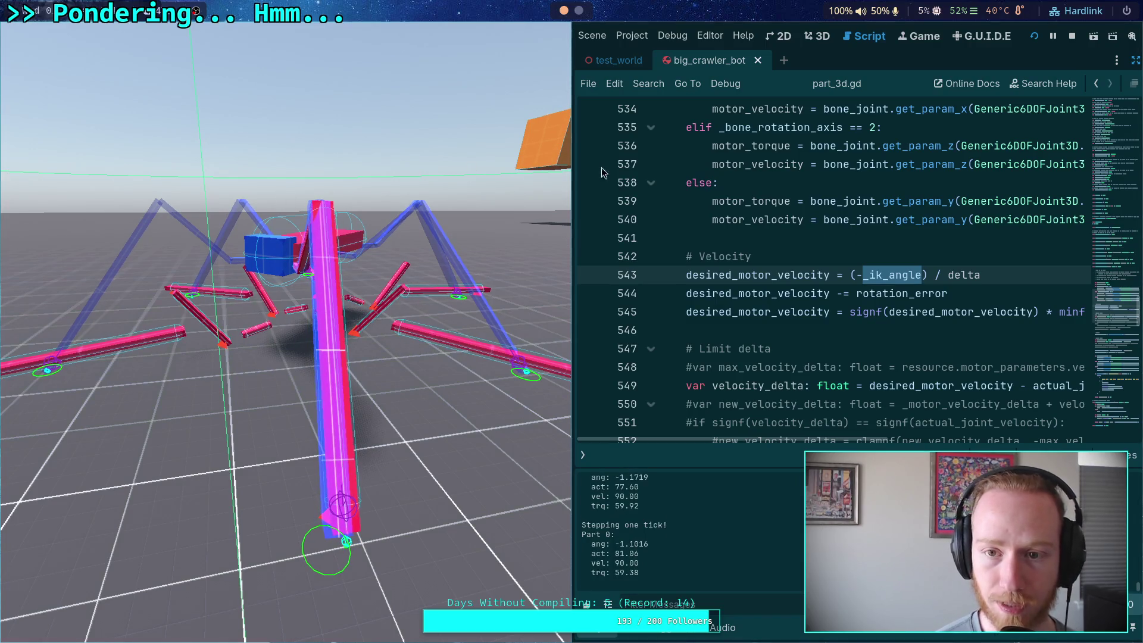
pyautogui.click(1136, 60)
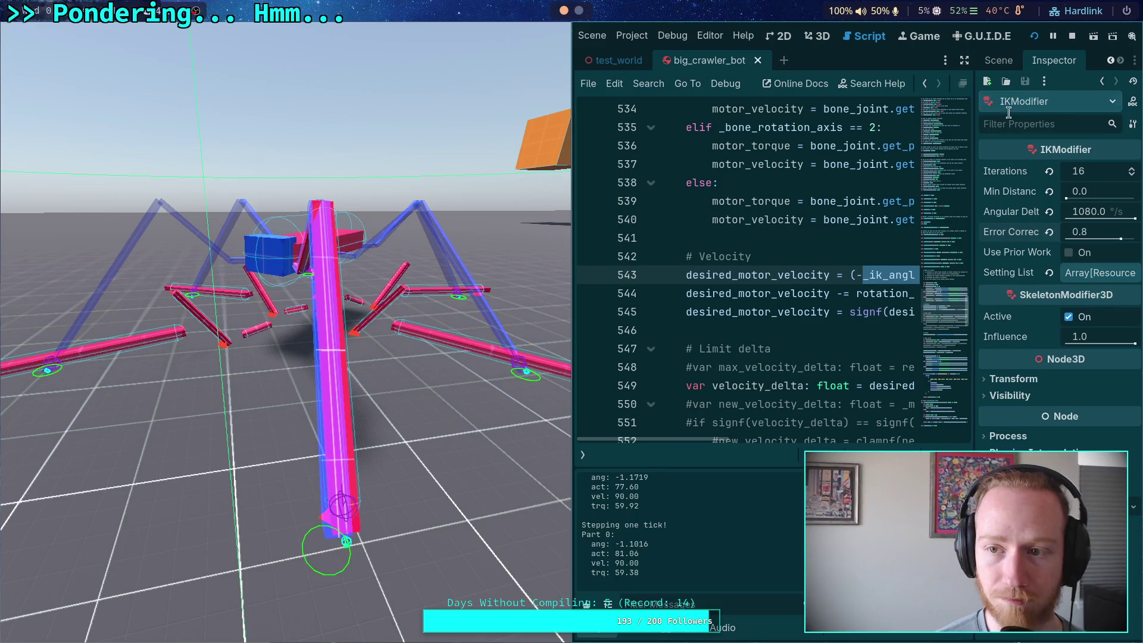
pyautogui.click(964, 60)
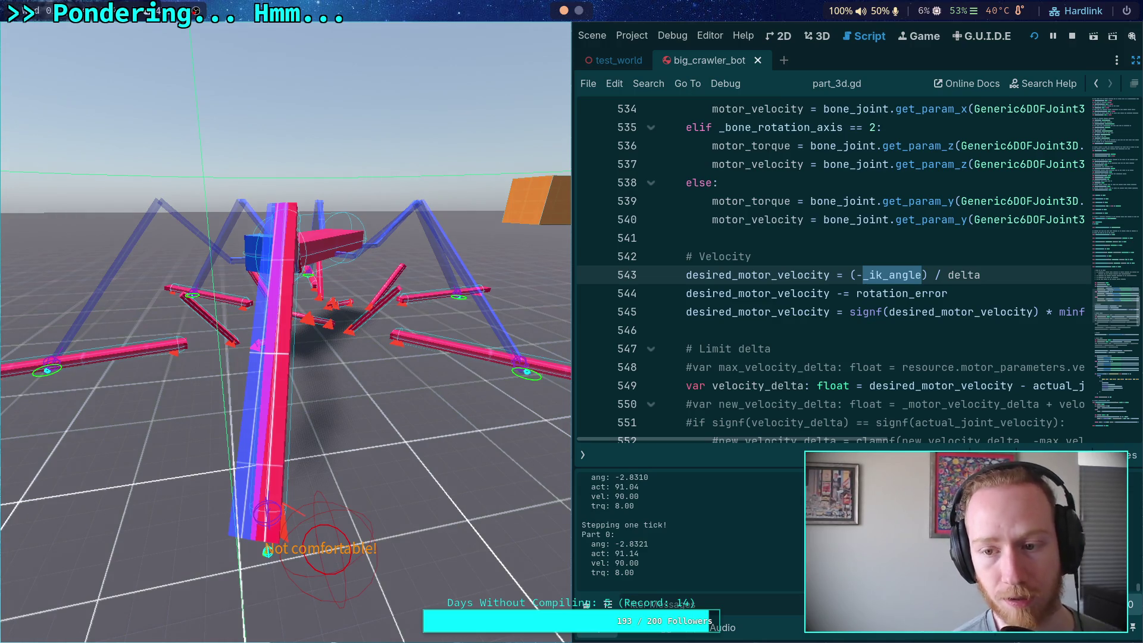
pyautogui.click(582, 455)
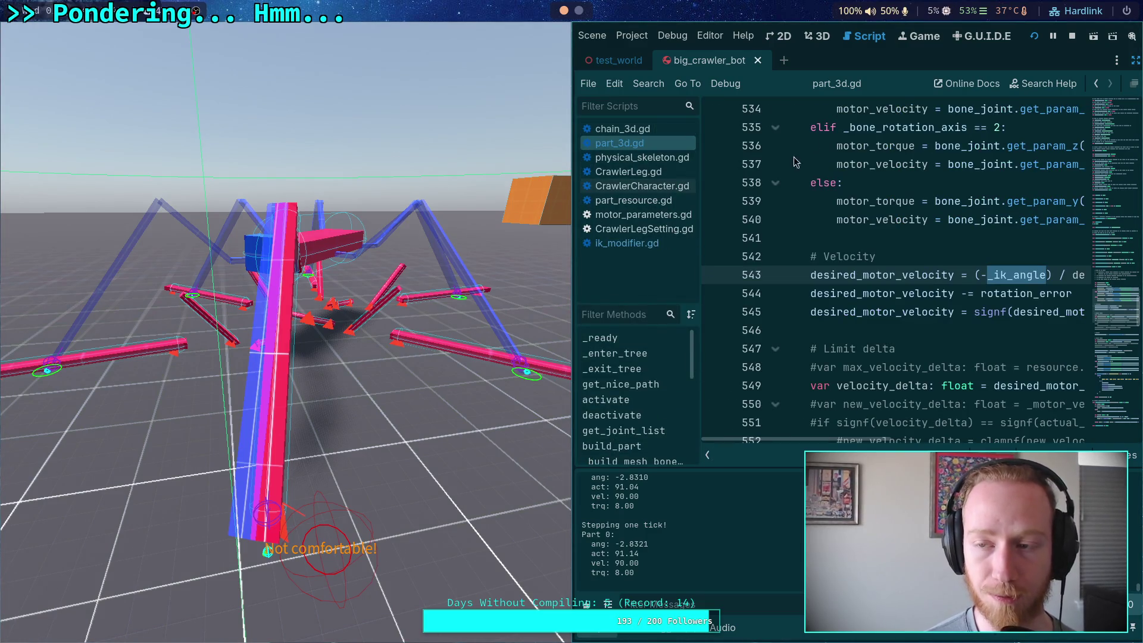
pyautogui.click(1071, 36)
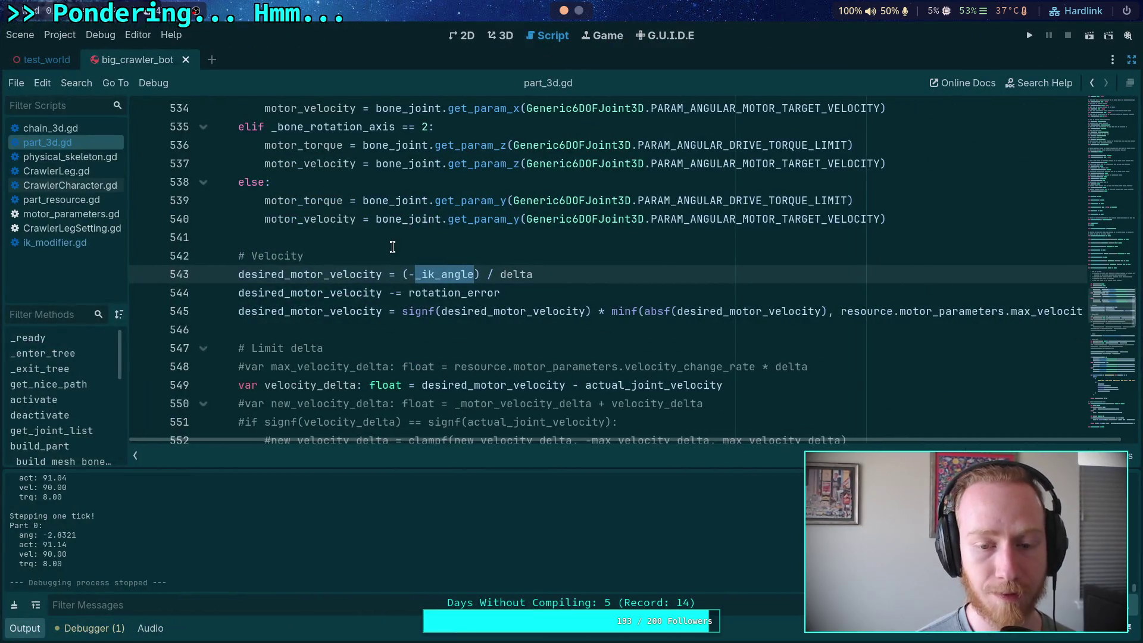
pyautogui.click(393, 249)
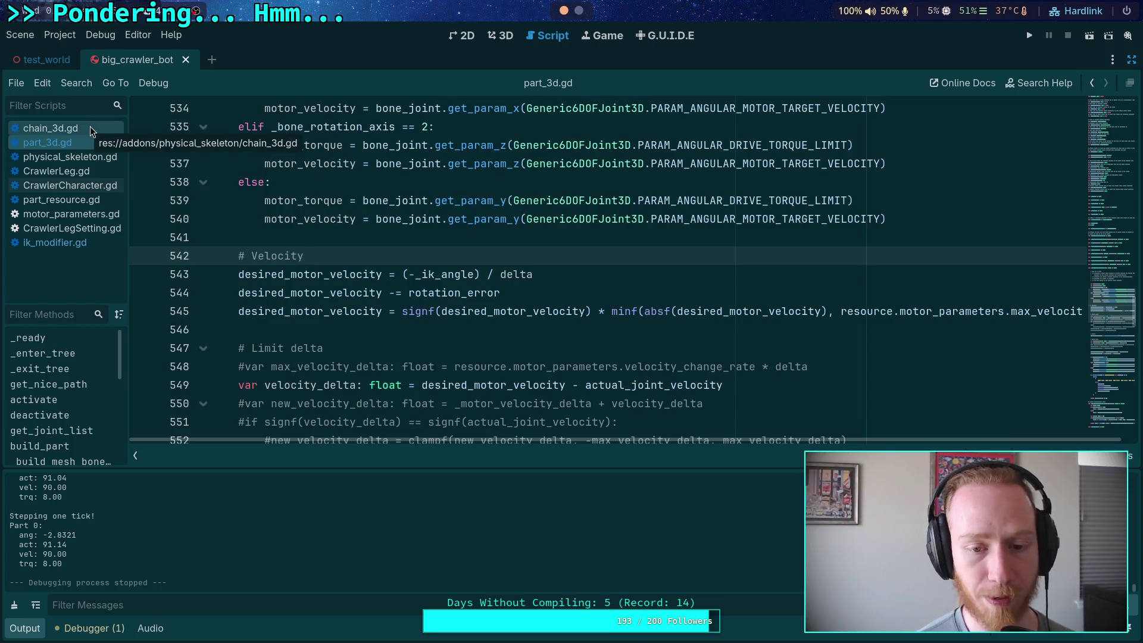
pyautogui.moveTo(334, 205)
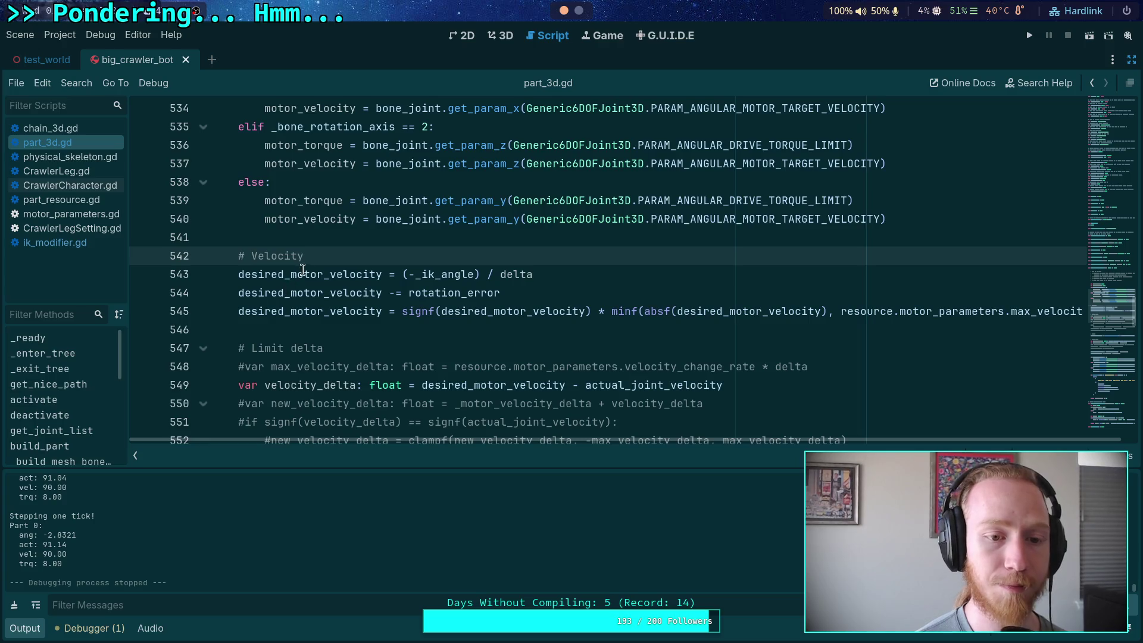
pyautogui.click(318, 239)
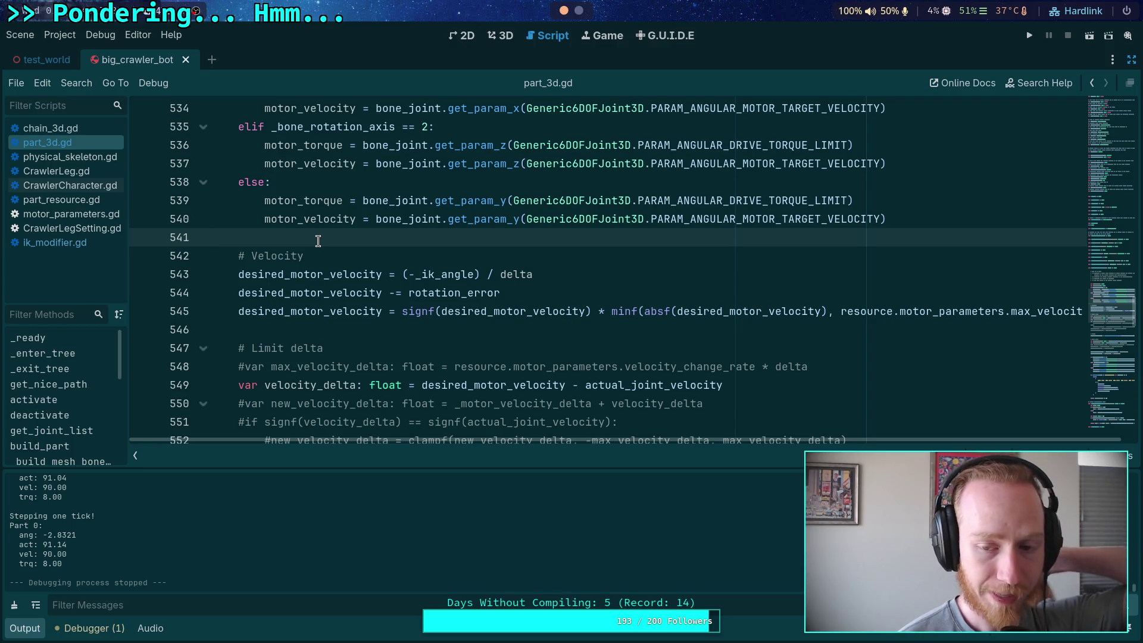
pyautogui.scroll(-7, 318, 241)
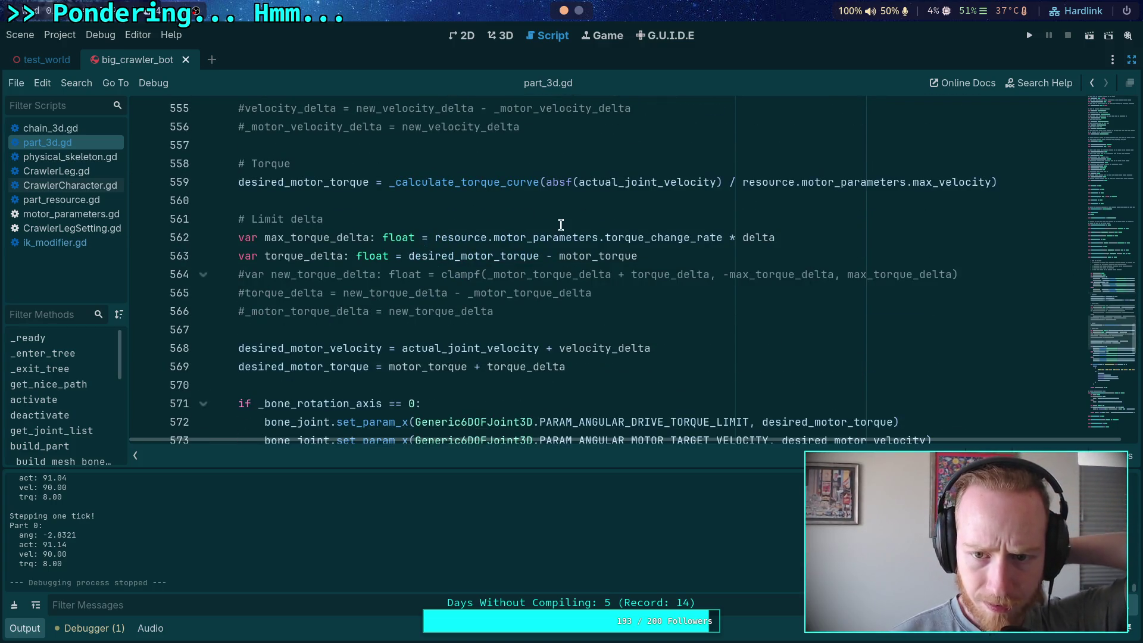
# Inspect the _calculate_torque_curve call and its absf velocity-ratio argument on line 559.
pyautogui.click(544, 184)
pyautogui.hotkey('ctrl', 'shift', 'Left')
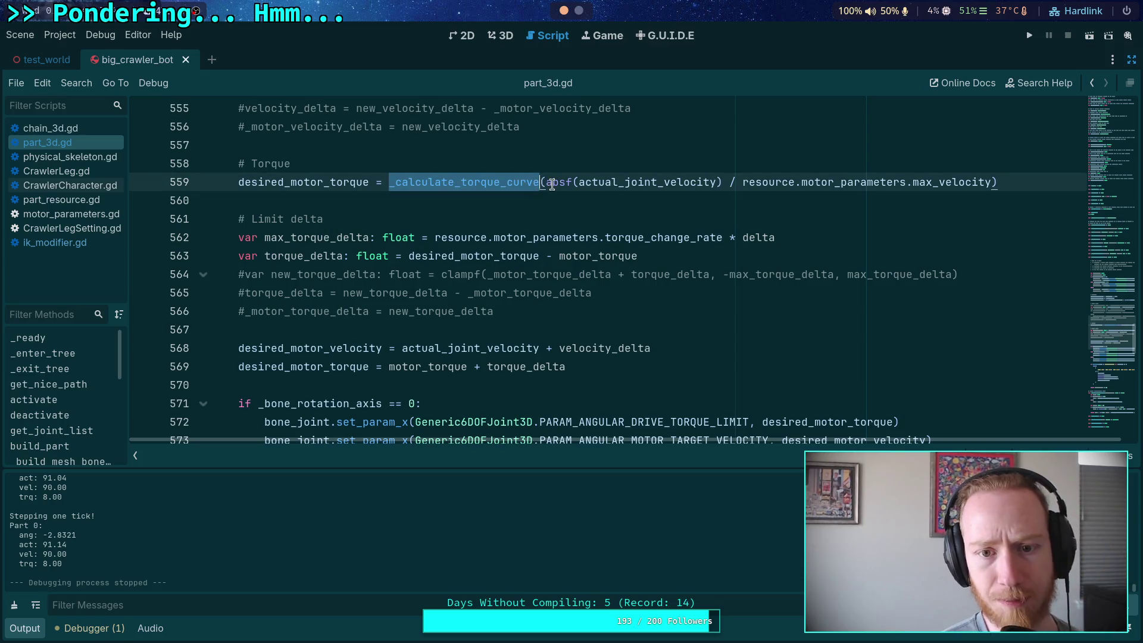
pyautogui.moveTo(546, 184); pyautogui.dragTo(992, 184)
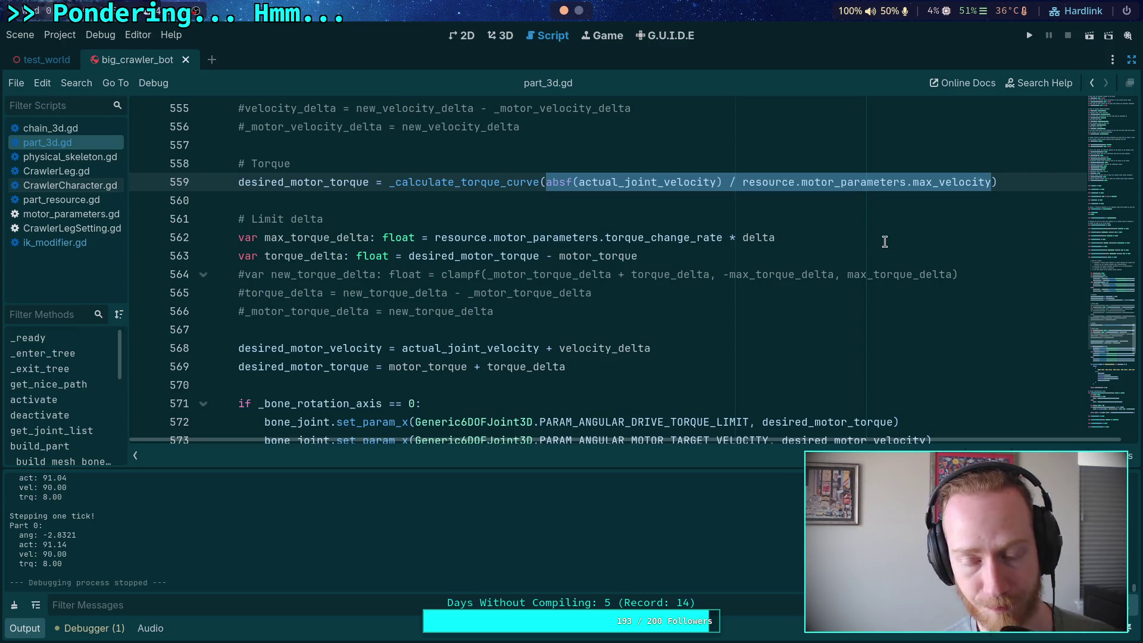
pyautogui.click(512, 203)
pyautogui.scroll(1, 532, 238)
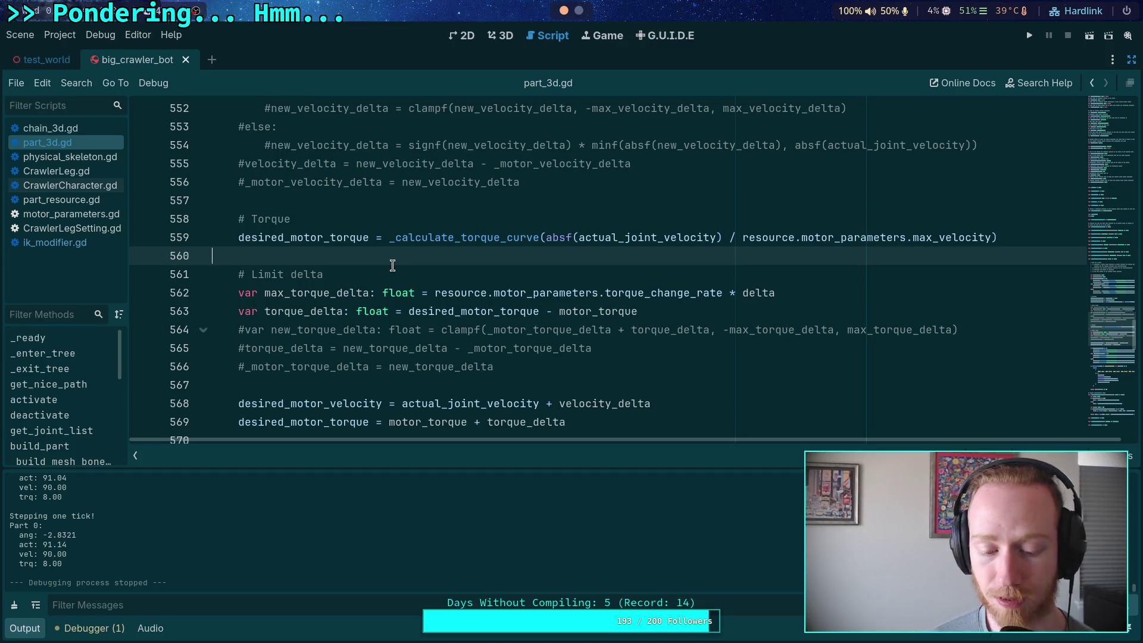
pyautogui.doubleClick(463, 237)
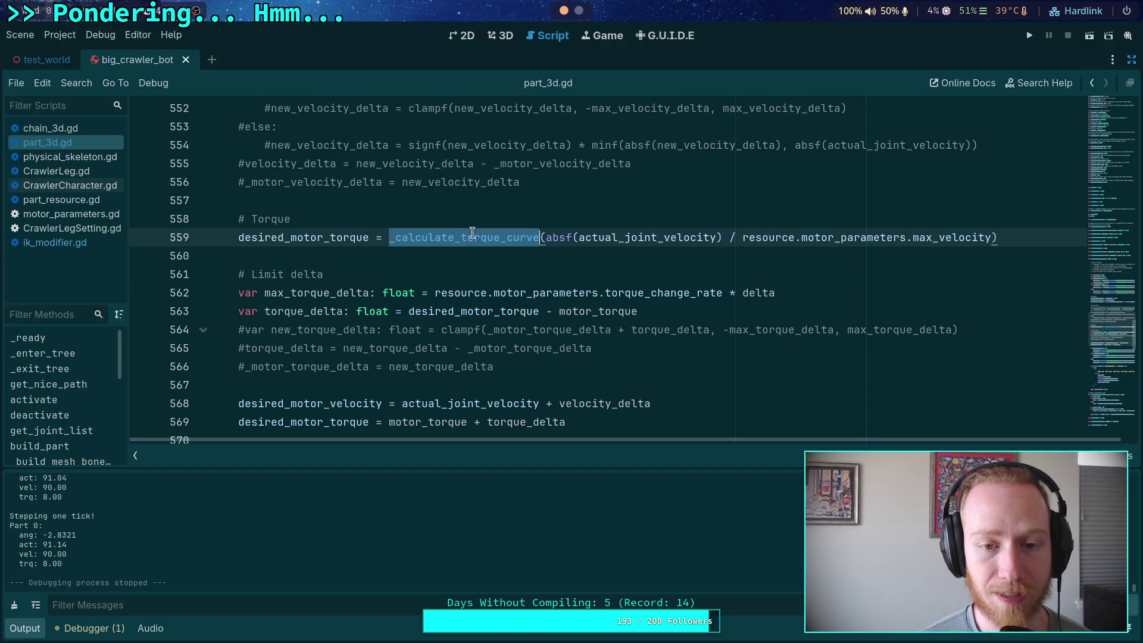
pyautogui.scroll(-7, 488, 296)
# Insert a blank line right after the func _calculate_torque_curve line 597.
pyautogui.scroll(-8, 488, 296)
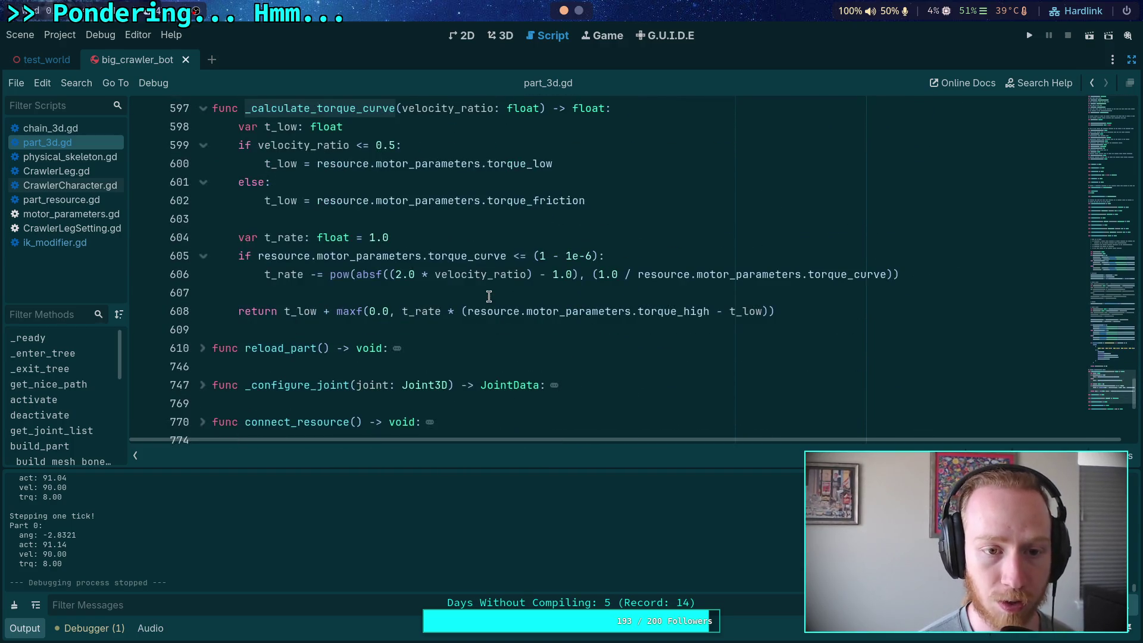
pyautogui.scroll(1, 482, 316)
pyautogui.moveTo(476, 323)
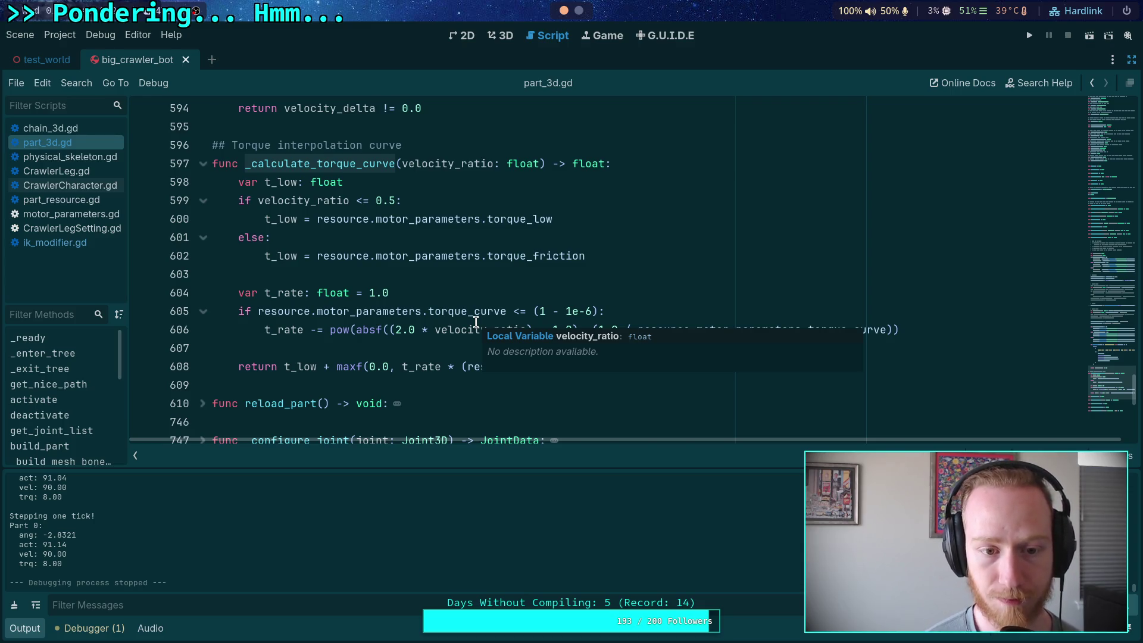
pyautogui.click(487, 274)
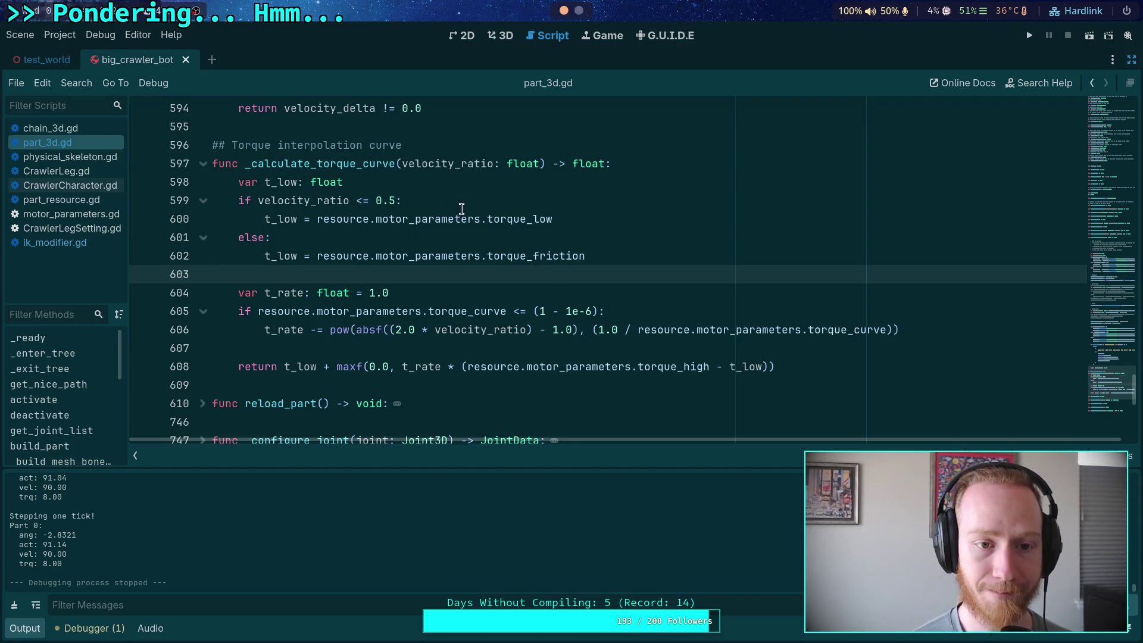
pyautogui.click(657, 163)
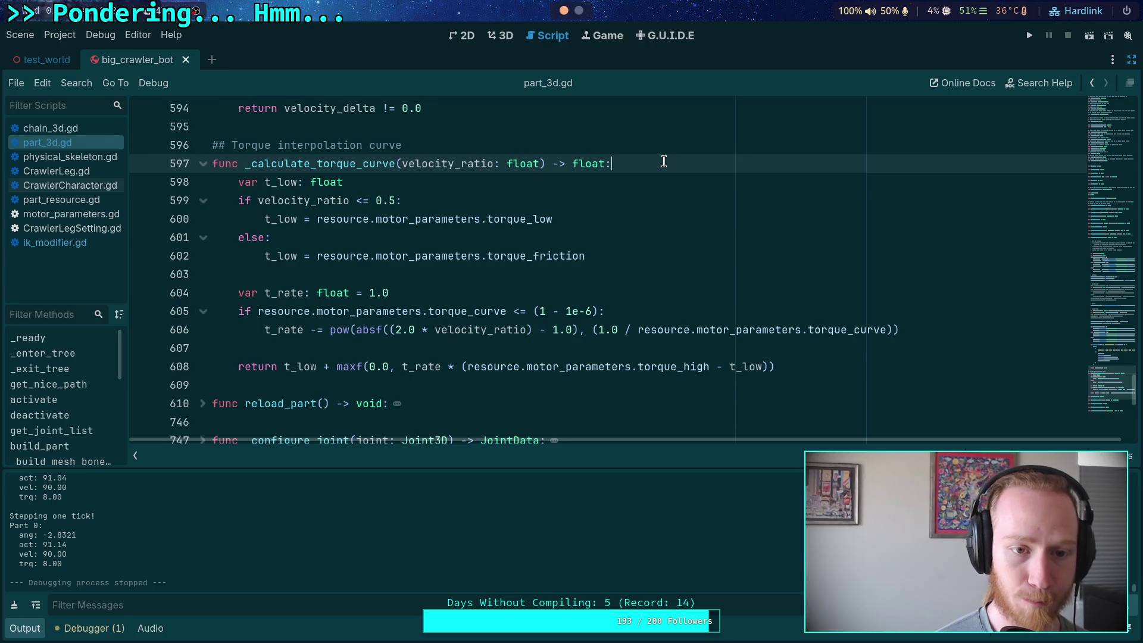
pyautogui.press('Return')
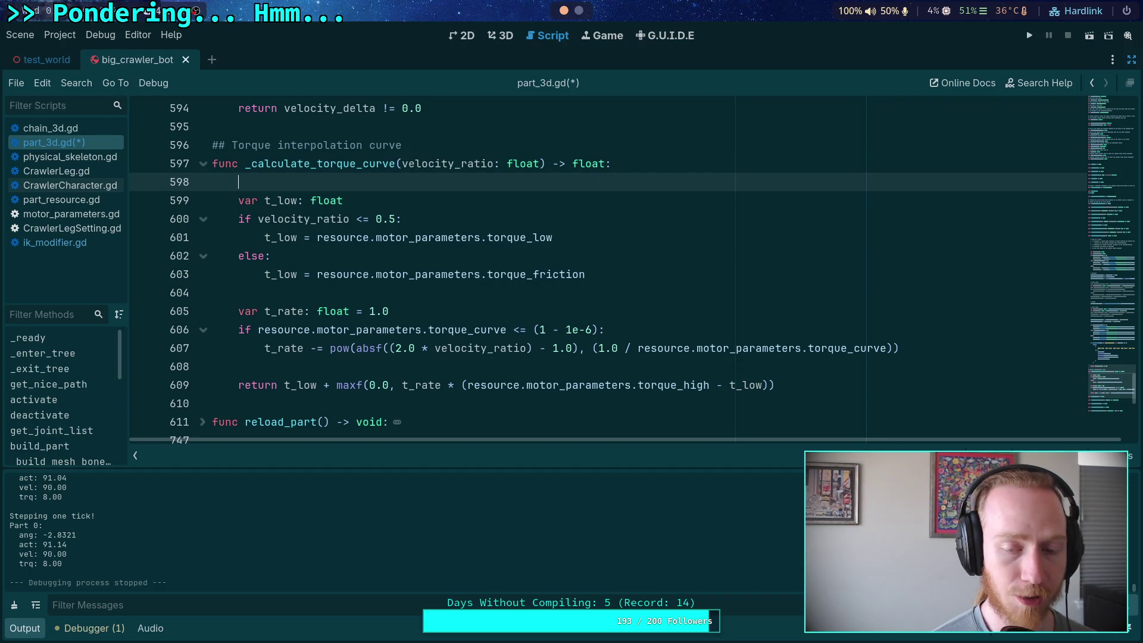
# Add 'if velocity_ratio <= 0.5: return resource.motor_parameters.torque_high' at the function start.
pyautogui.write('if veloc')
pyautogui.press('Return')
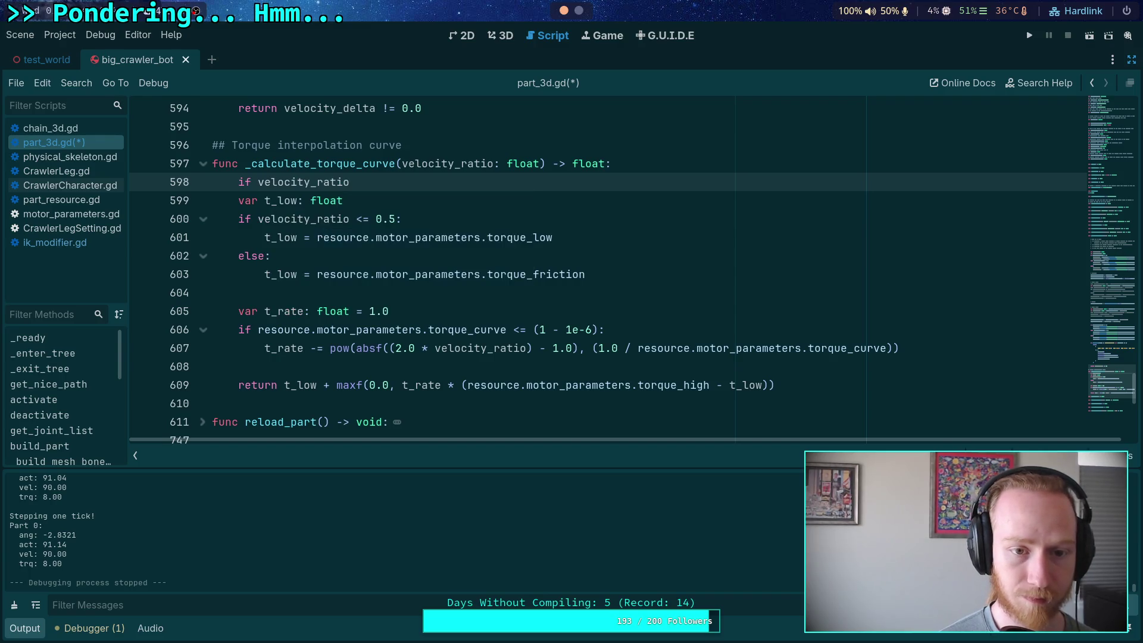
pyautogui.write(' <= 0.5:')
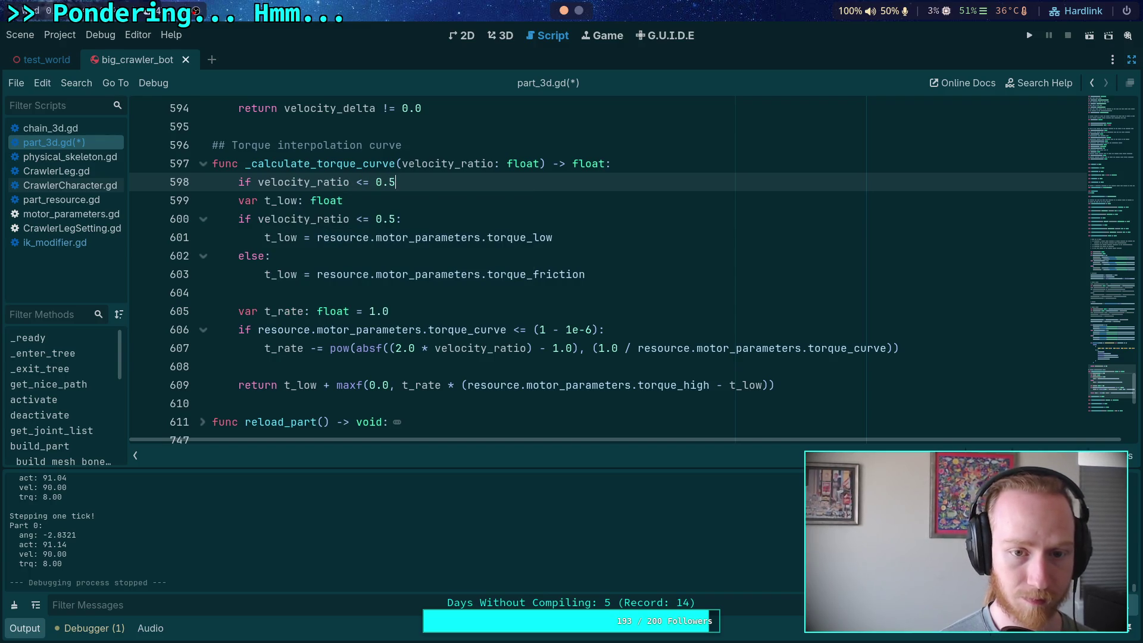
pyautogui.press('Return')
pyautogui.write('return ')
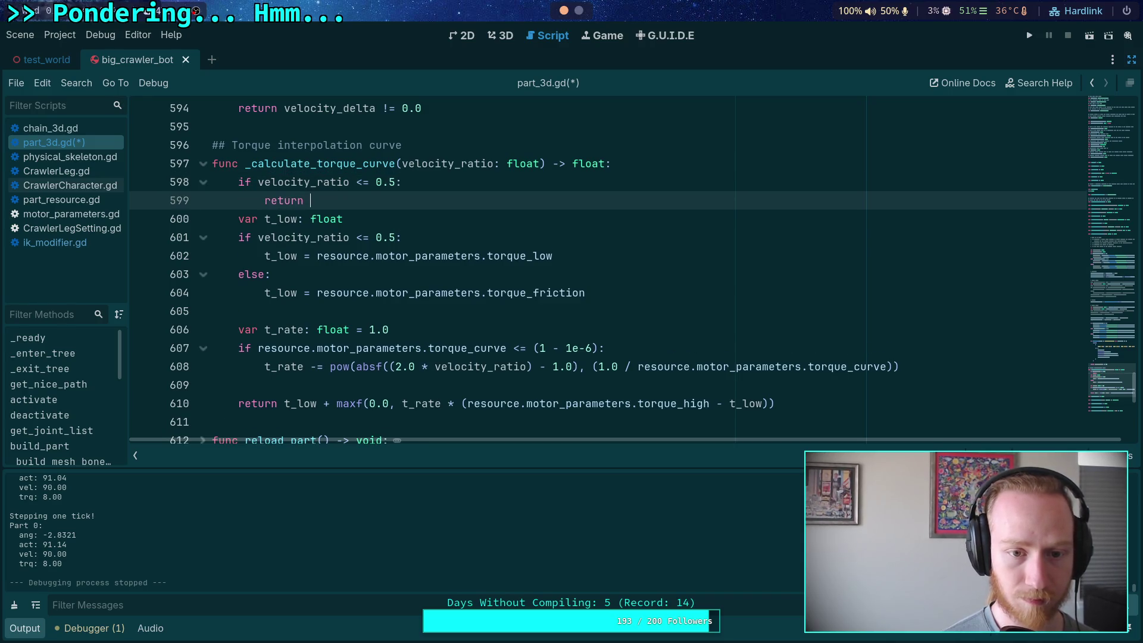
pyautogui.write('resource.mot')
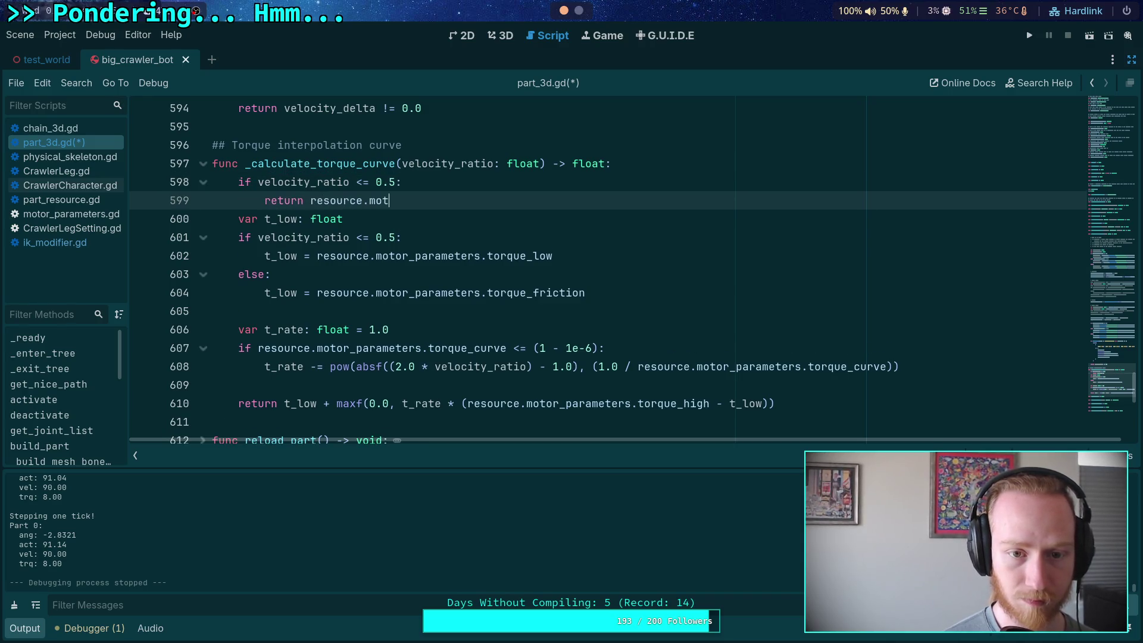
pyautogui.press('Down')
pyautogui.press('Return')
pyautogui.write('.tor')
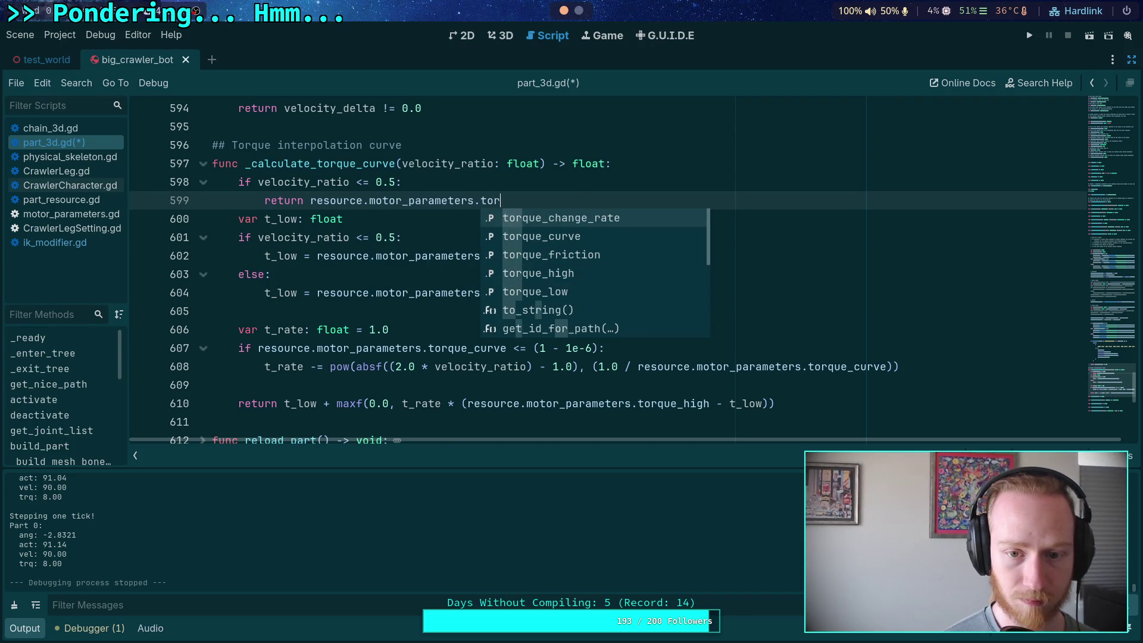
pyautogui.press('Down')
pyautogui.press('Down')
pyautogui.press('Down')
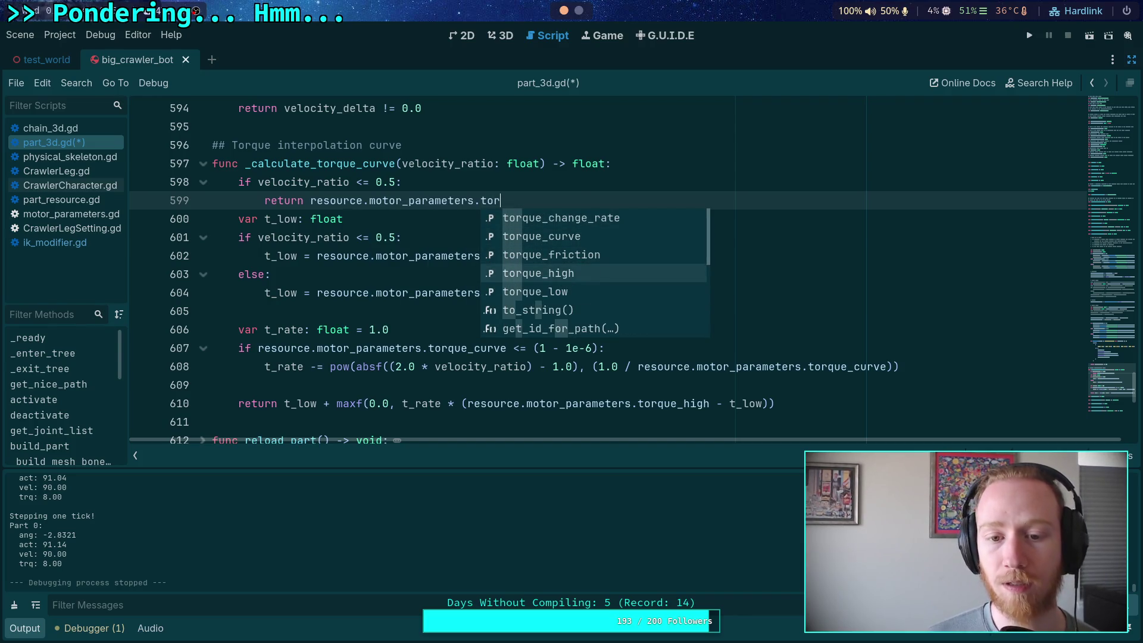
pyautogui.press('Return')
# Delete the old t_low if/else block so t_low uses torque_friction directly.
pyautogui.moveTo(571, 256); pyautogui.dragTo(583, 227)
pyautogui.click(427, 277)
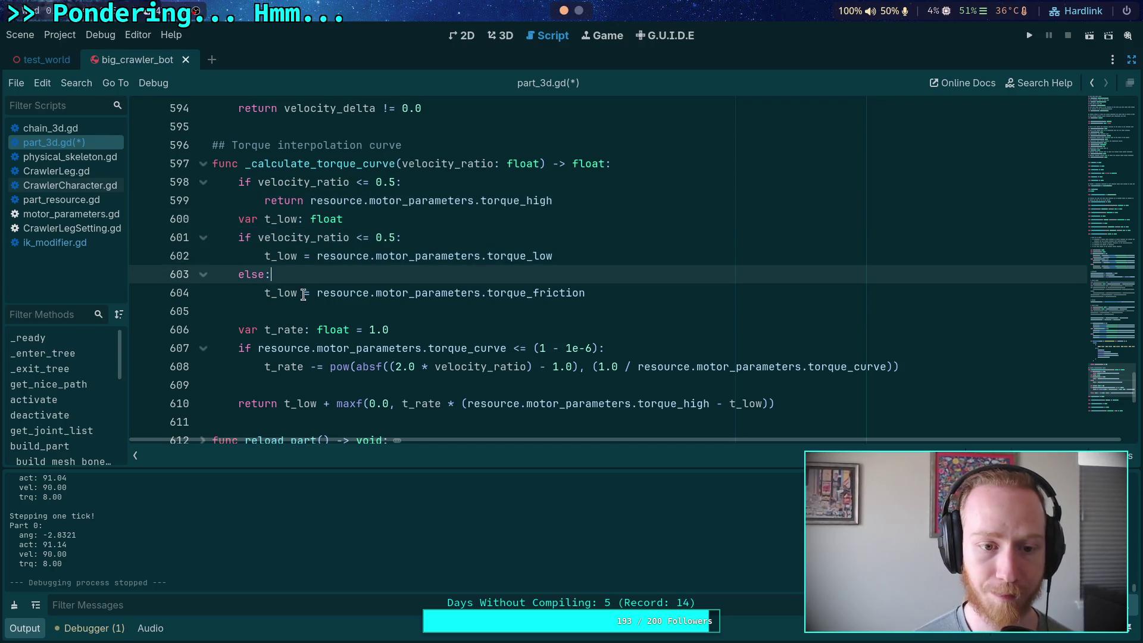
pyautogui.moveTo(303, 294); pyautogui.dragTo(357, 222)
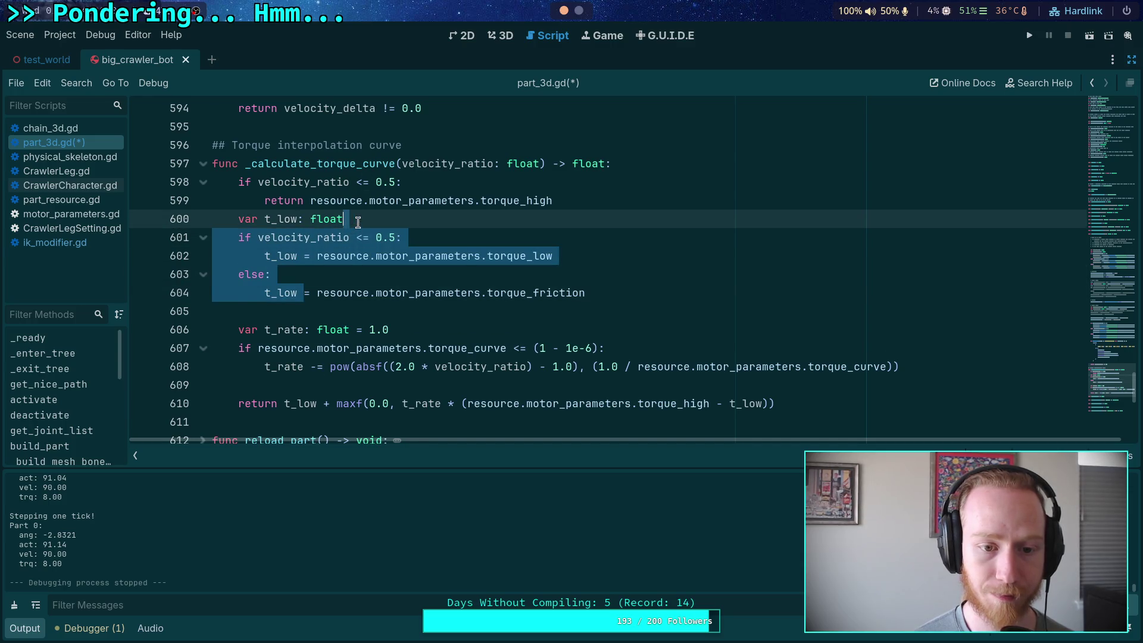
pyautogui.press('BackSpace')
pyautogui.click(369, 252)
pyautogui.click(603, 200)
pyautogui.press('Return')
pyautogui.click(376, 252)
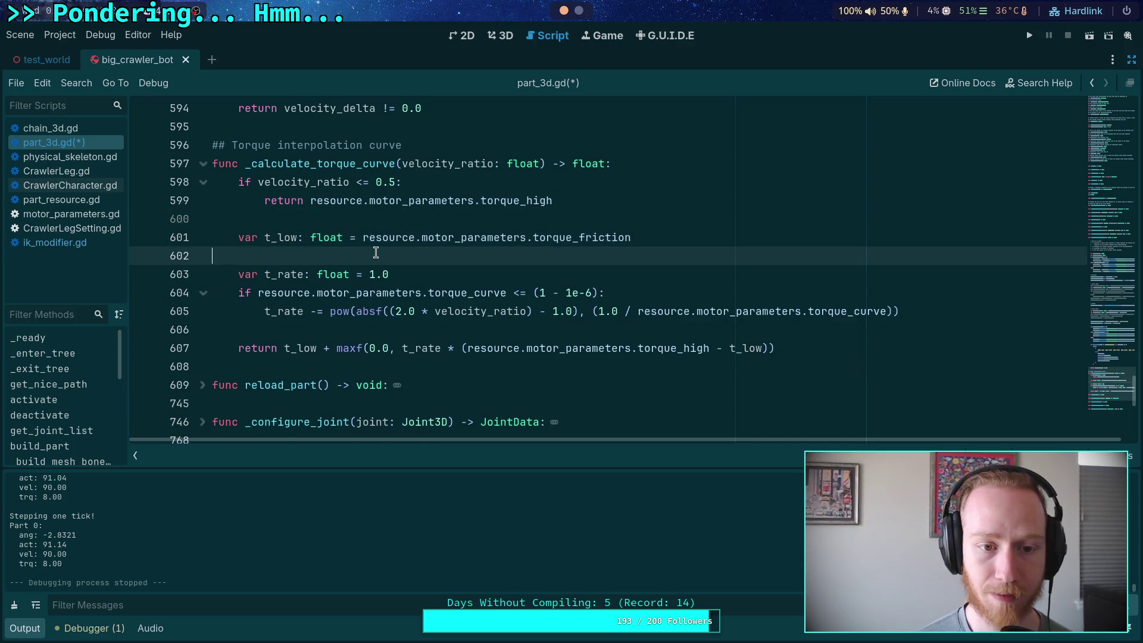
pyautogui.press('Delete')
# Check where t_rate and t_low are used, then open motor_parameters.gd.
pyautogui.doubleClick(288, 260)
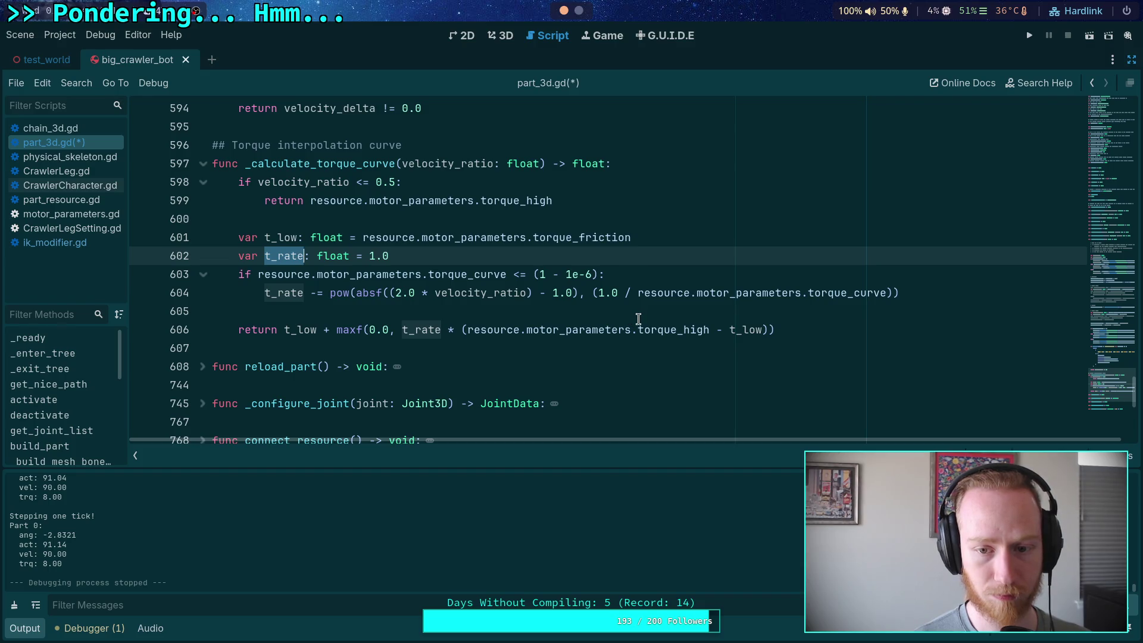
pyautogui.doubleClick(282, 238)
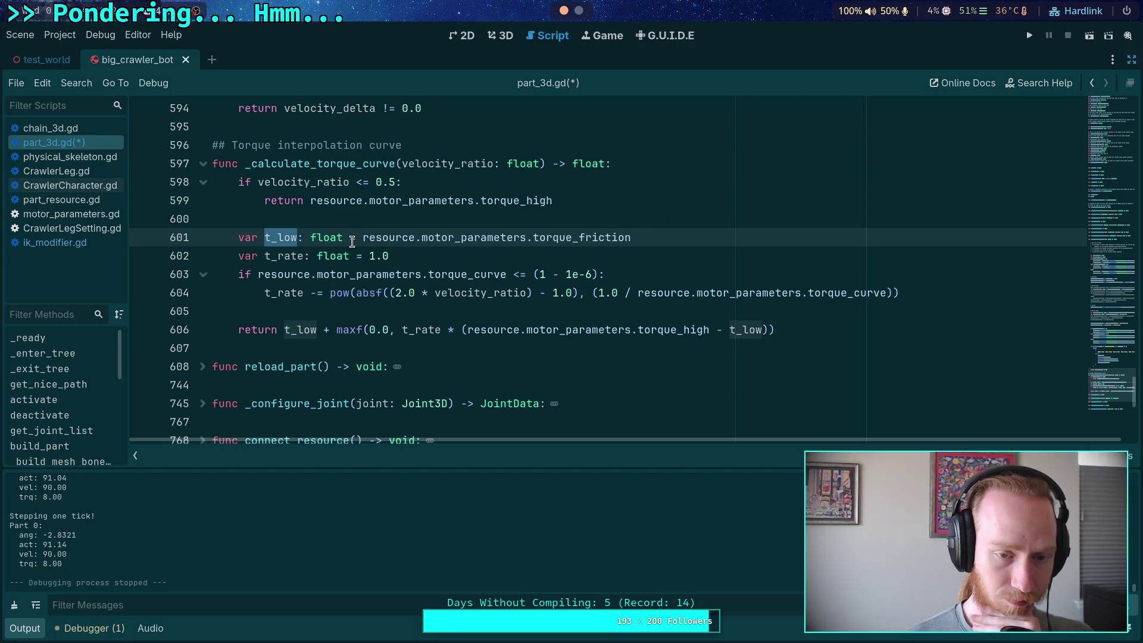
pyautogui.moveTo(277, 234); pyautogui.dragTo(298, 231)
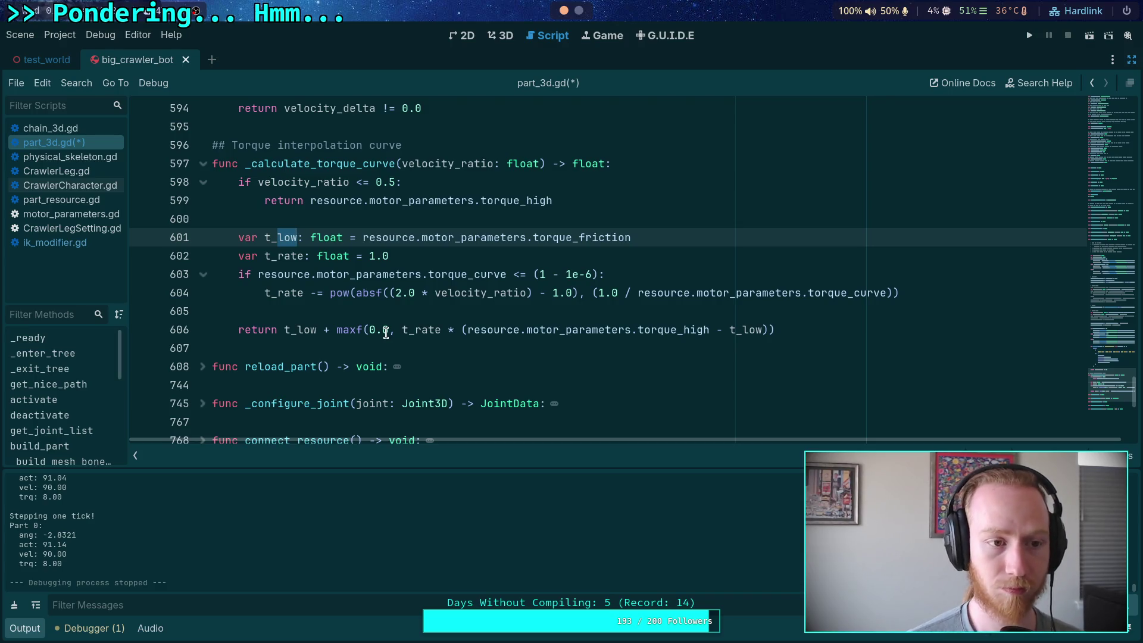
pyautogui.click(85, 209)
pyautogui.scroll(-5, 438, 286)
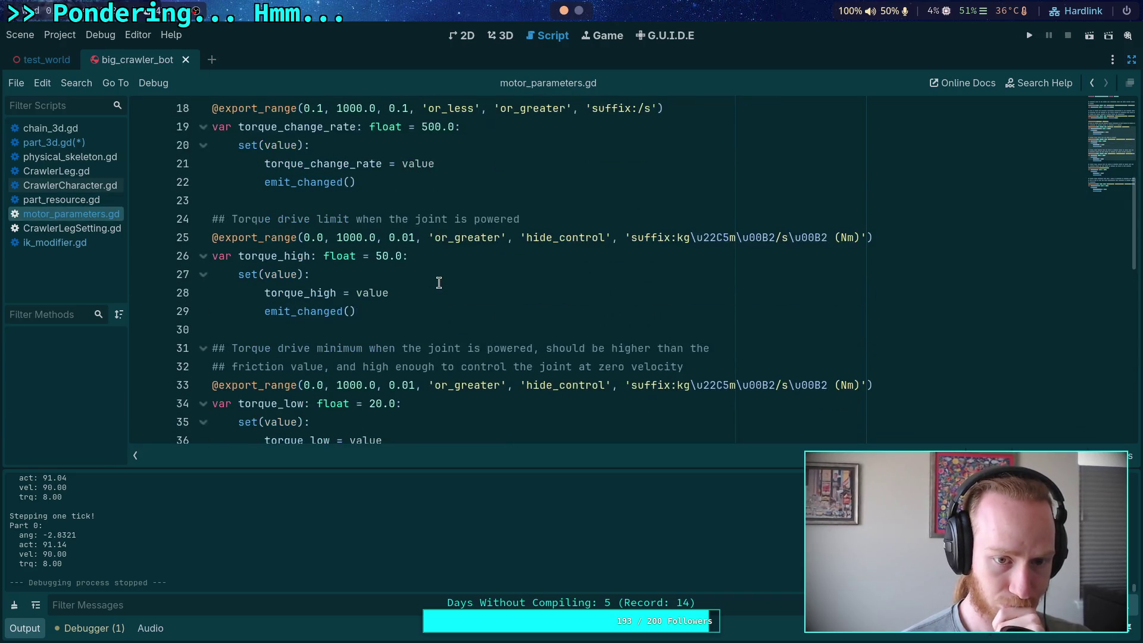
# Restore the side docks and select the FL_Leg node in the Scene tree.
pyautogui.click(1131, 60)
pyautogui.moveTo(893, 305)
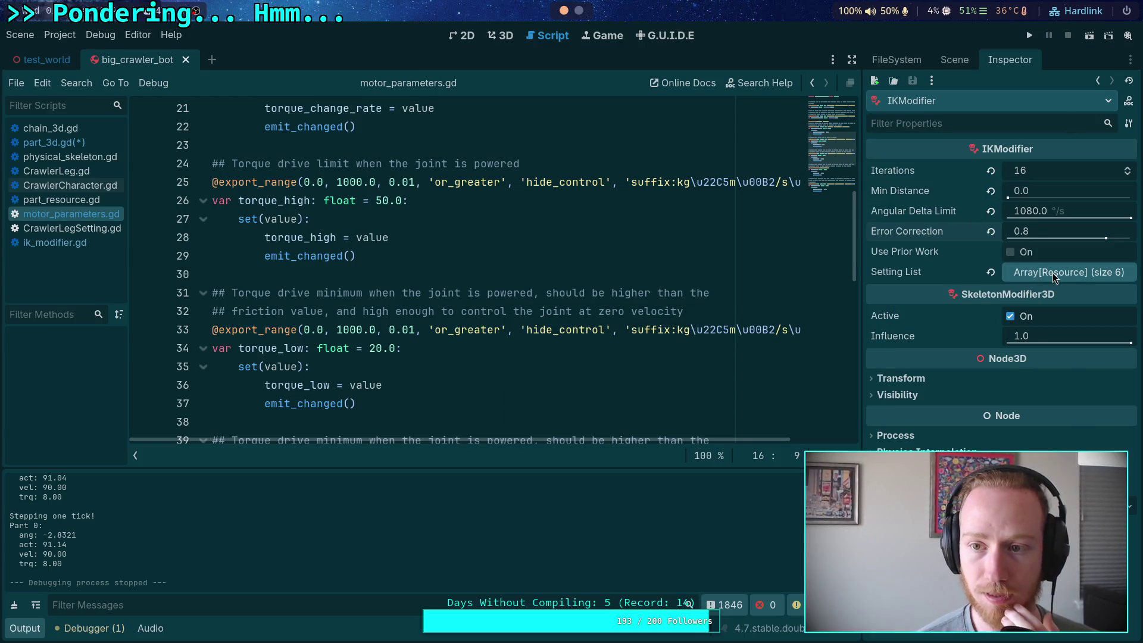
pyautogui.click(954, 60)
pyautogui.click(935, 250)
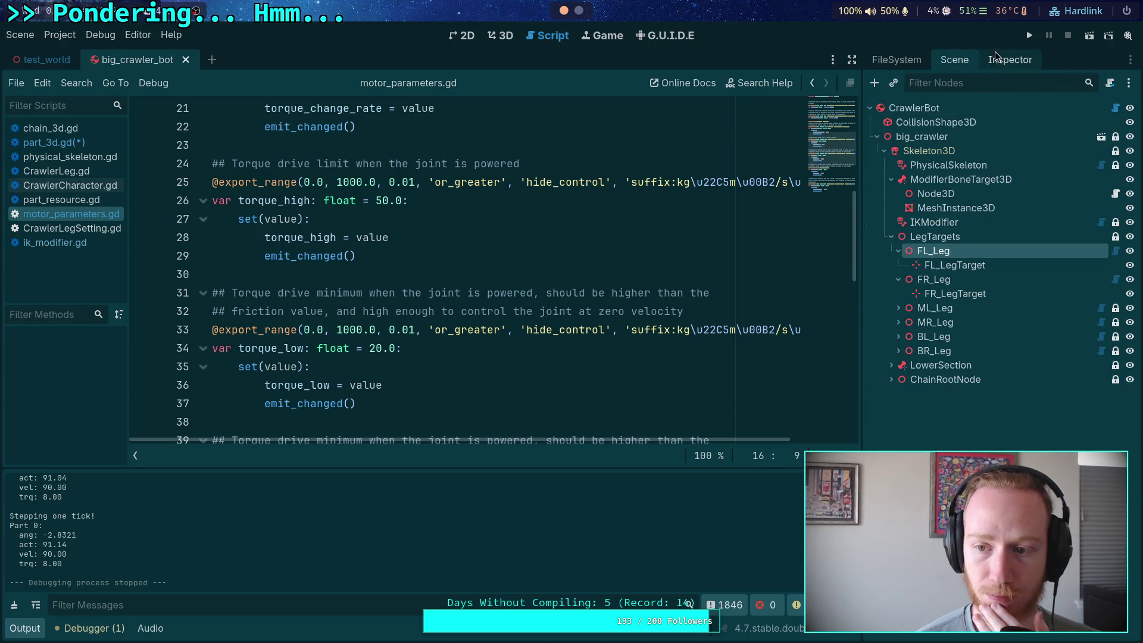
# Review FL_Leg's femur Motor Settings in the Inspector, then switch to the browser.
pyautogui.click(1027, 60)
pyautogui.click(1026, 338)
pyautogui.scroll(-5, 1021, 357)
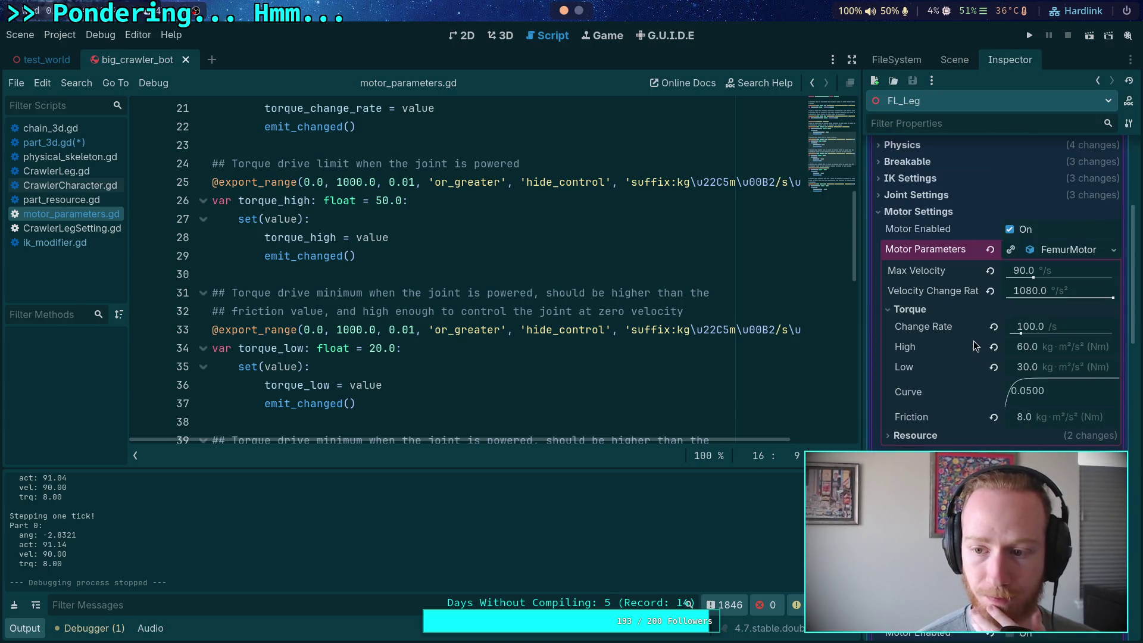
pyautogui.scroll(-4, 1006, 375)
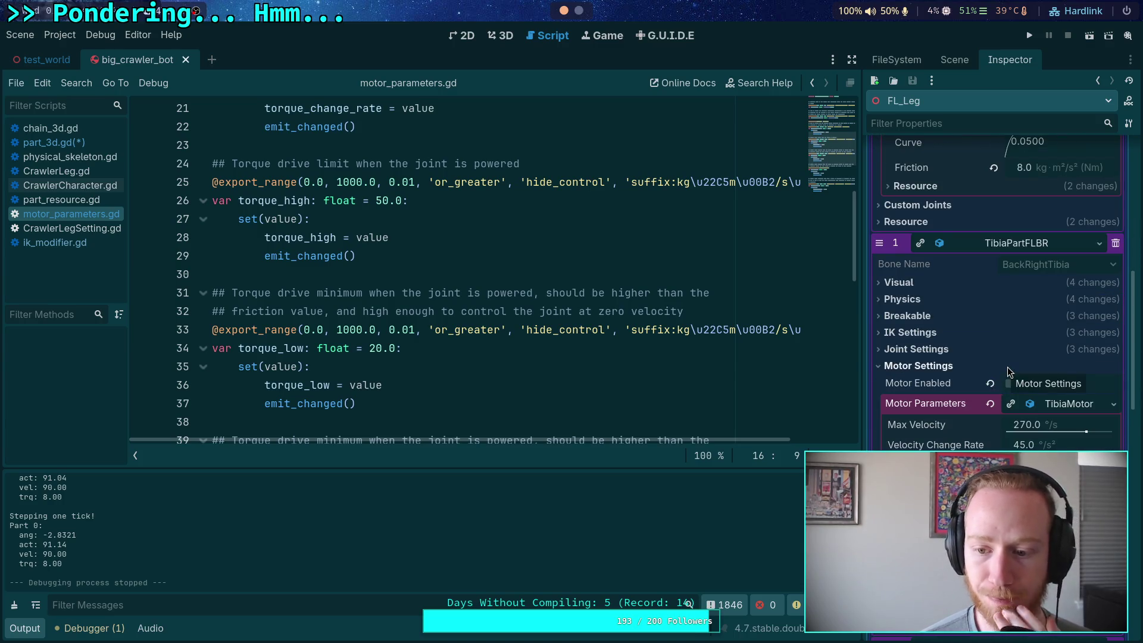
pyautogui.scroll(2, 994, 381)
pyautogui.scroll(1, 982, 386)
pyautogui.scroll(-5, 984, 375)
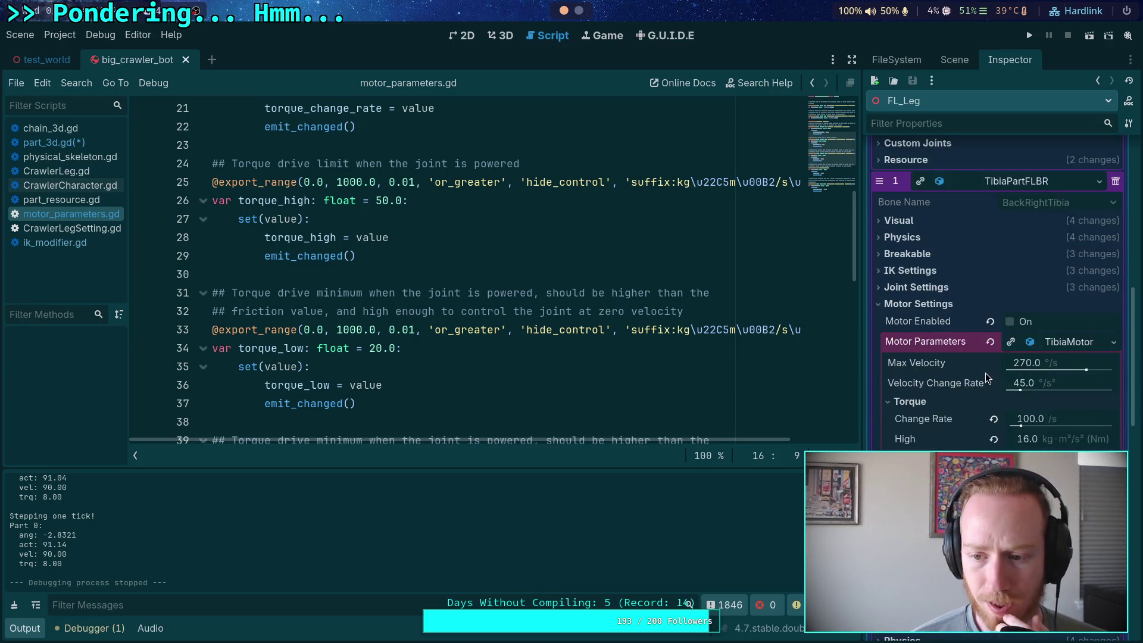
pyautogui.scroll(-3, 986, 376)
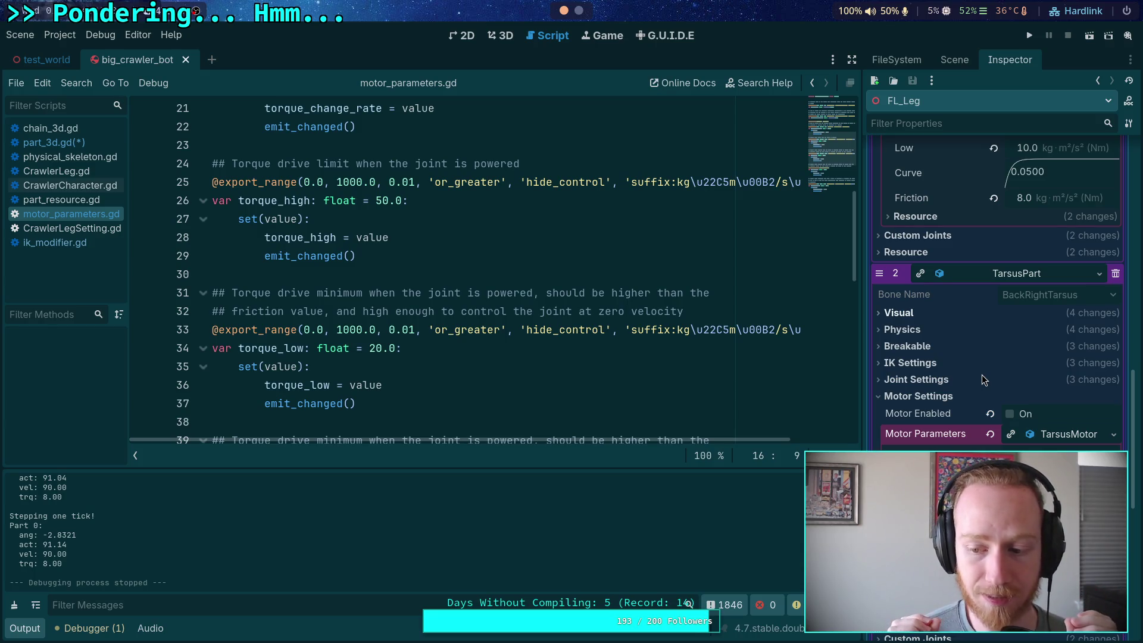
pyautogui.click(954, 60)
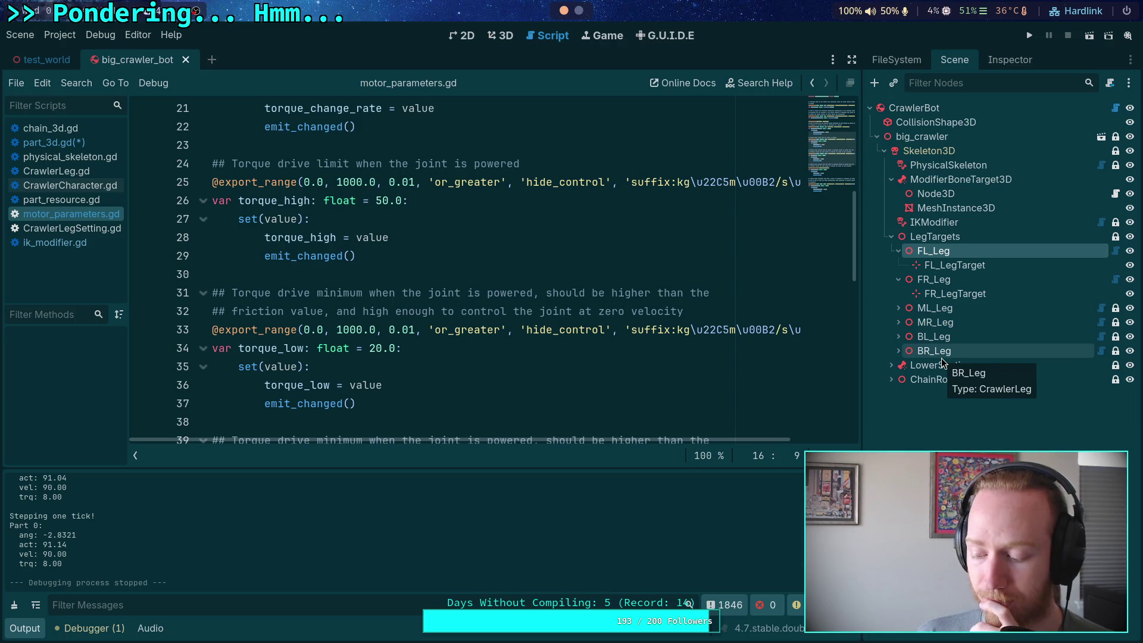
pyautogui.click(579, 10)
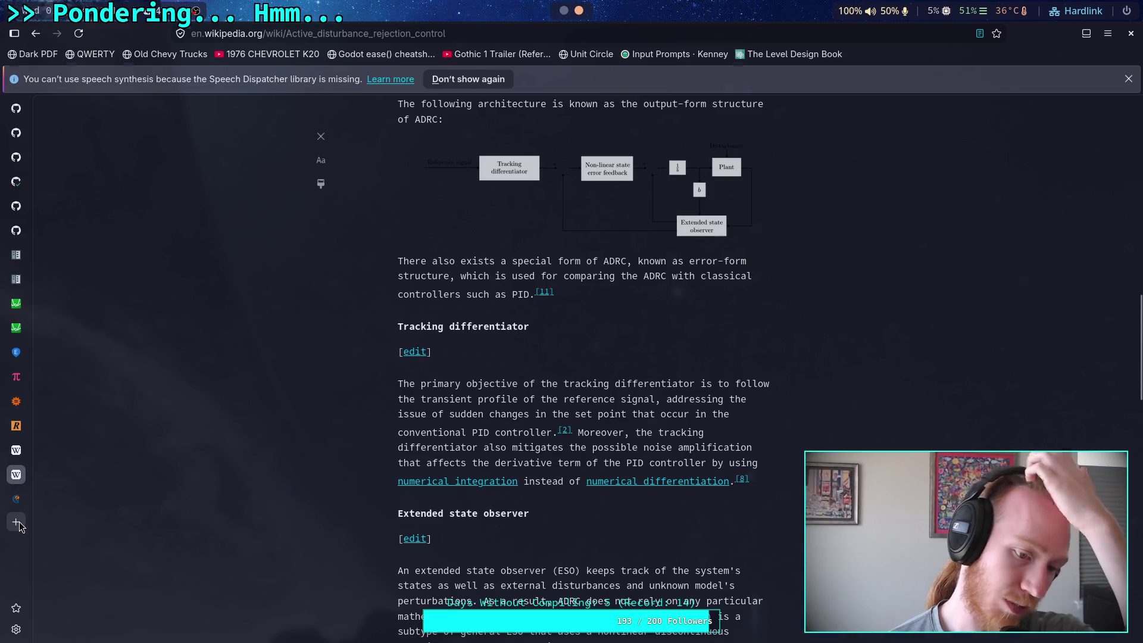
# Search 'newton cm to kilogram force' in a new Brave tab.
pyautogui.click(16, 522)
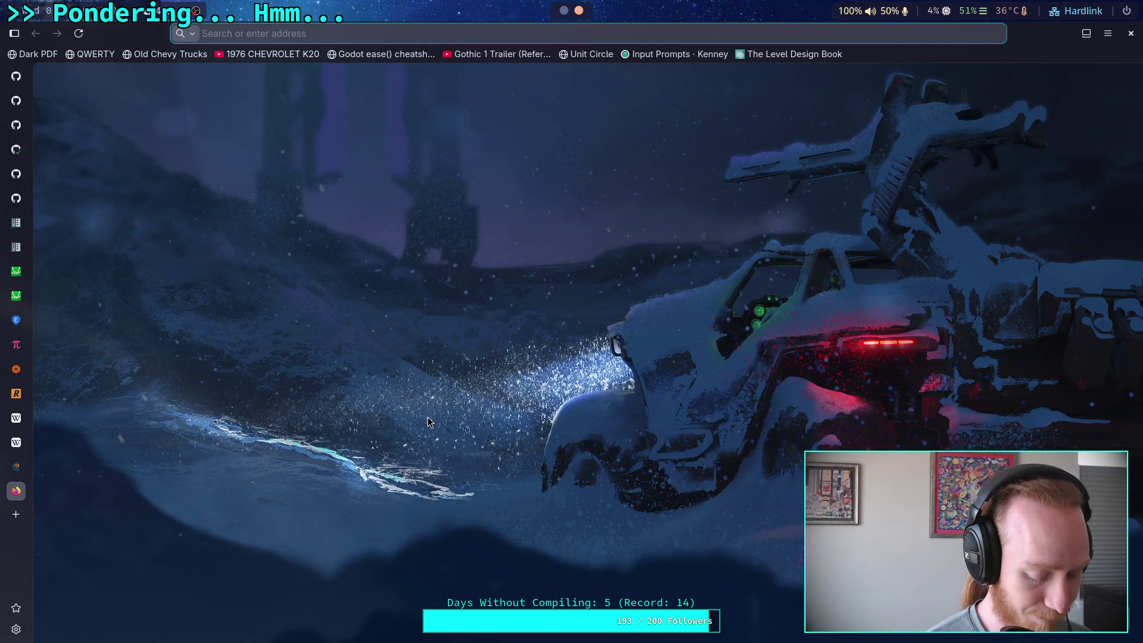
pyautogui.write('n')
pyautogui.press('BackSpace')
pyautogui.write('N')
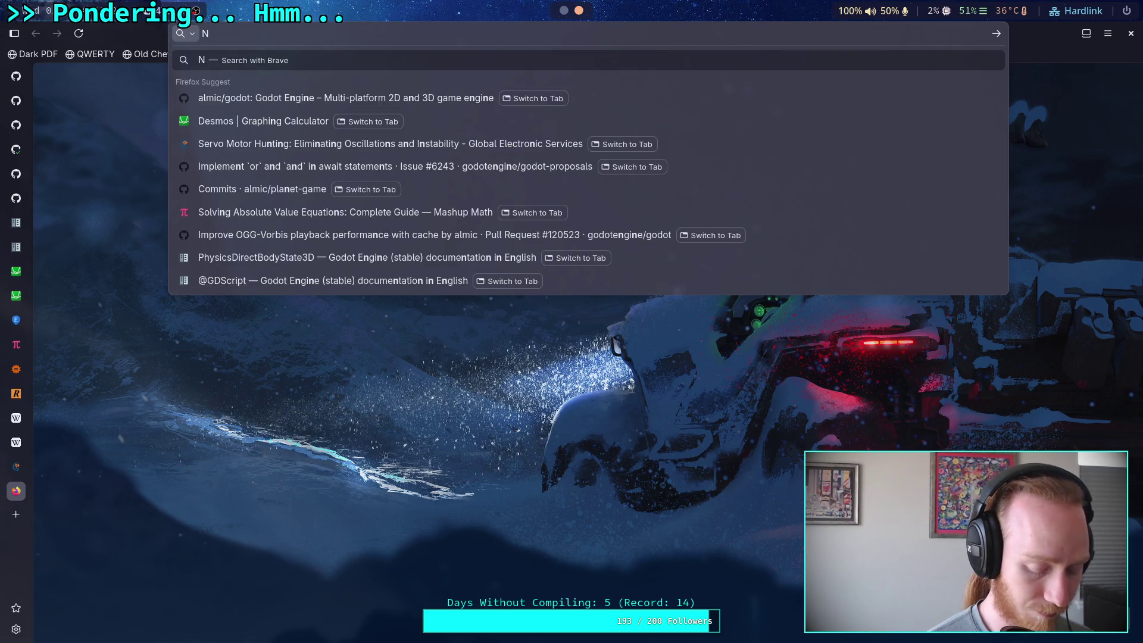
pyautogui.press('BackSpace')
pyautogui.write('newton cn')
pyautogui.press('BackSpace')
pyautogui.write('m to ')
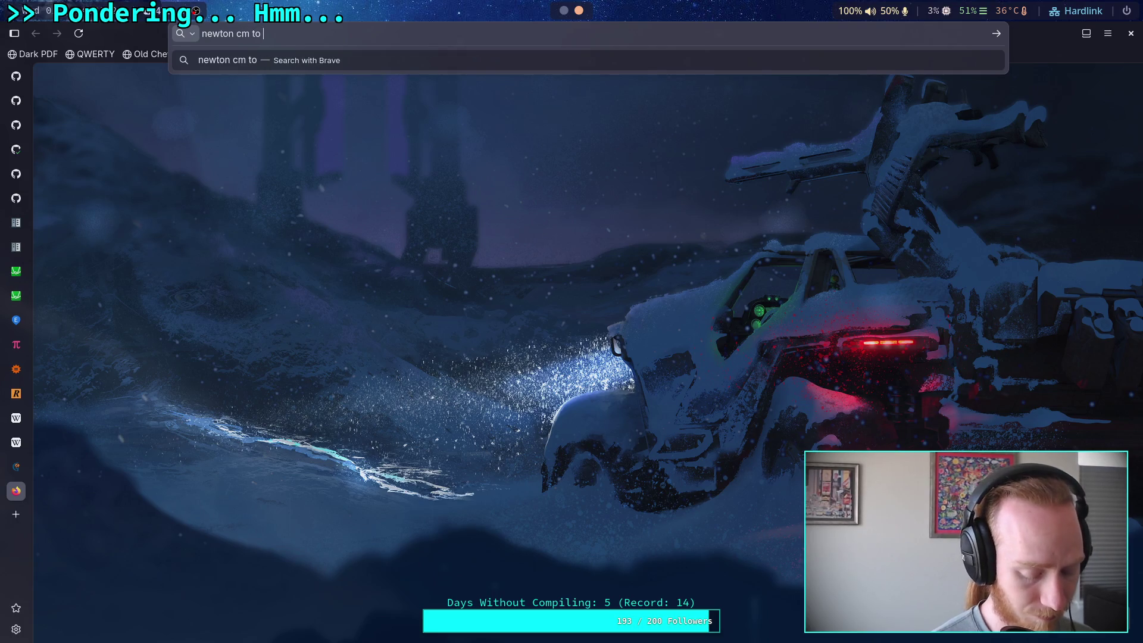
pyautogui.write('k')
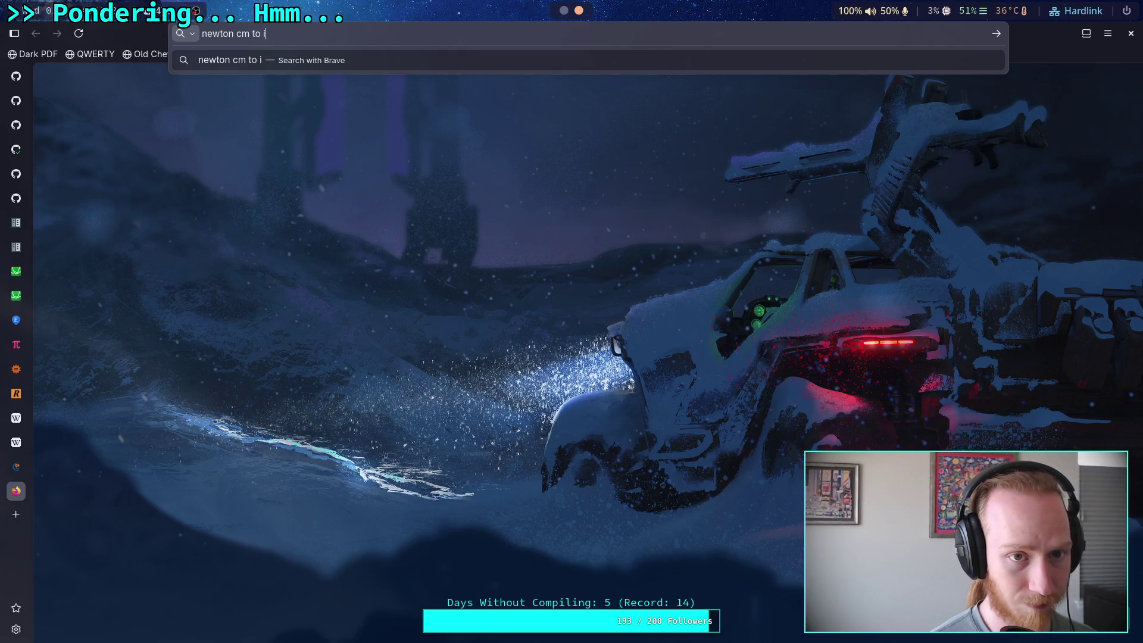
pyautogui.write('ilogram force')
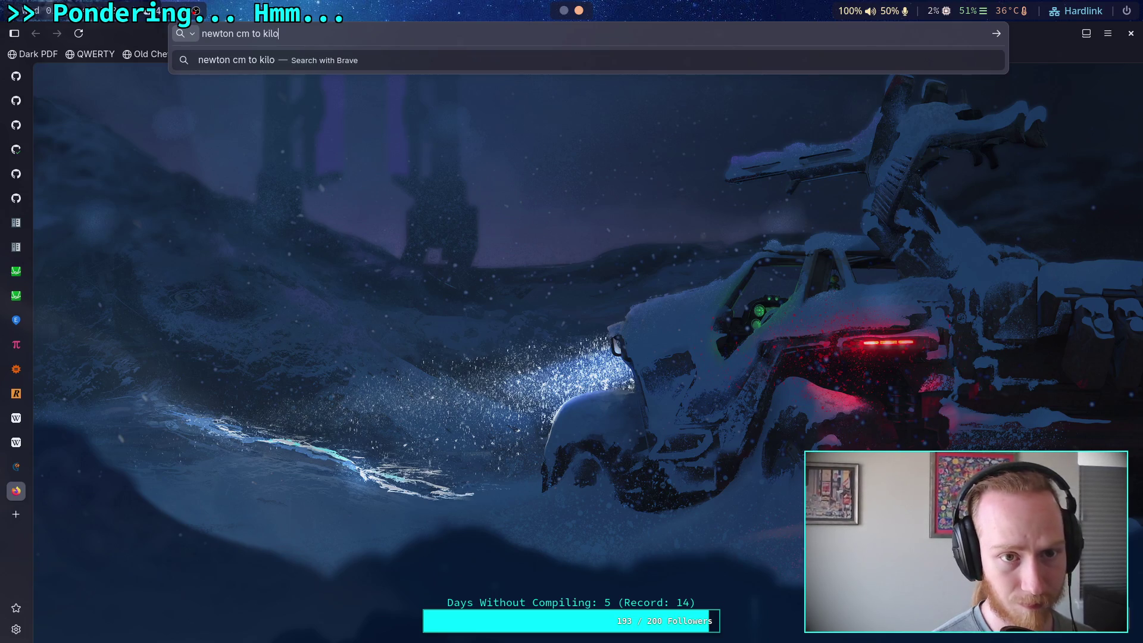
pyautogui.press('Return')
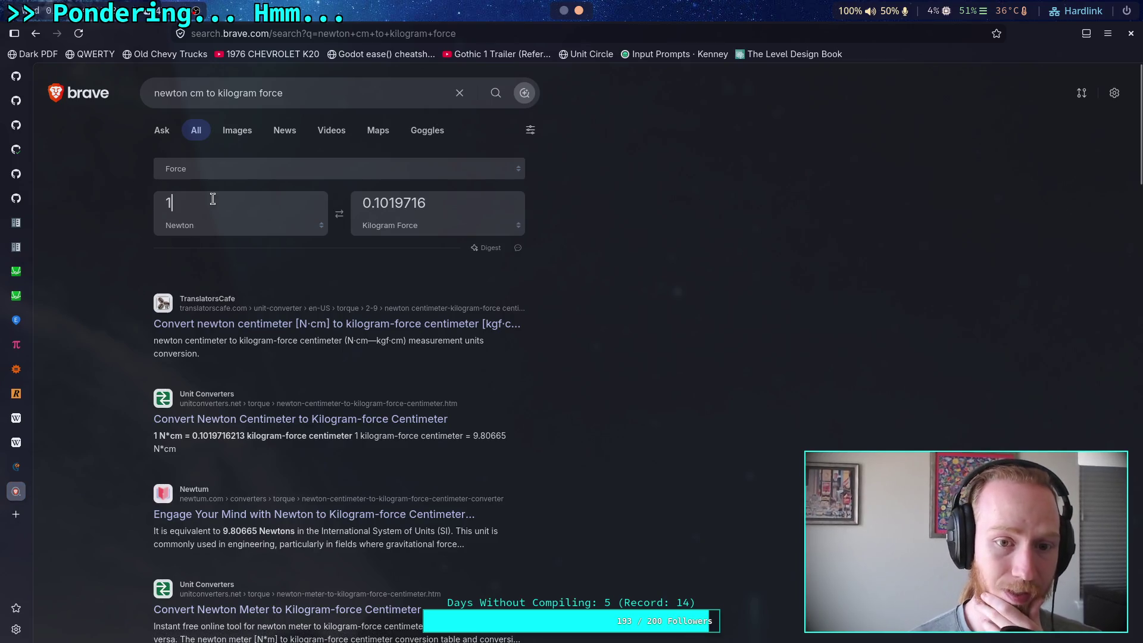
# Note the 9.80665 conversion factor in the results, then return to Godot.
pyautogui.doubleClick(178, 202)
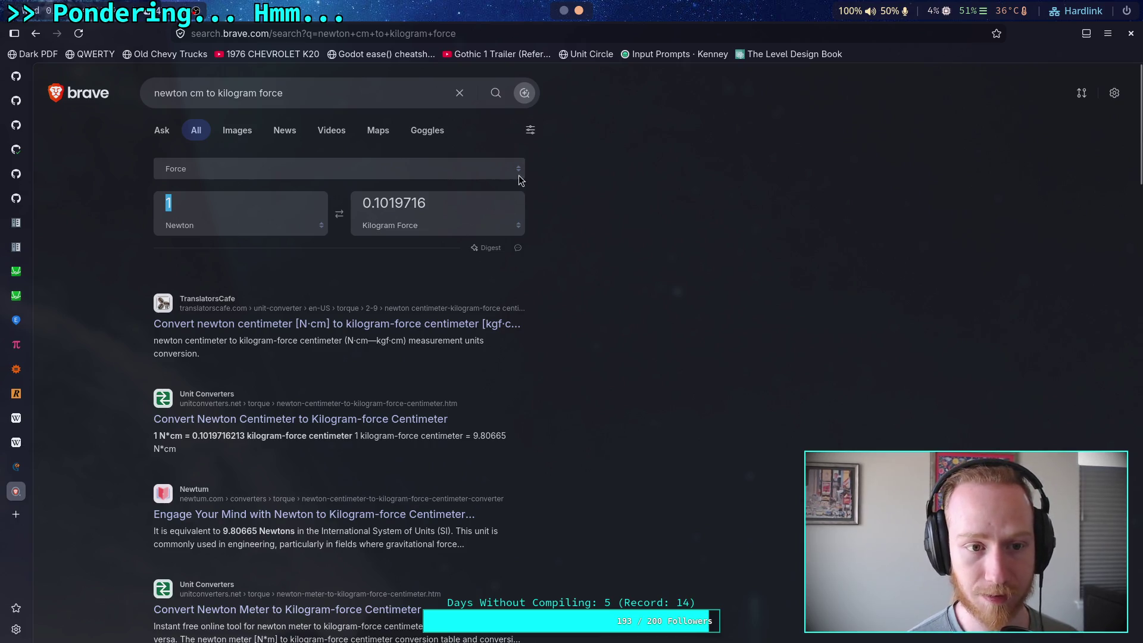
pyautogui.click(552, 228)
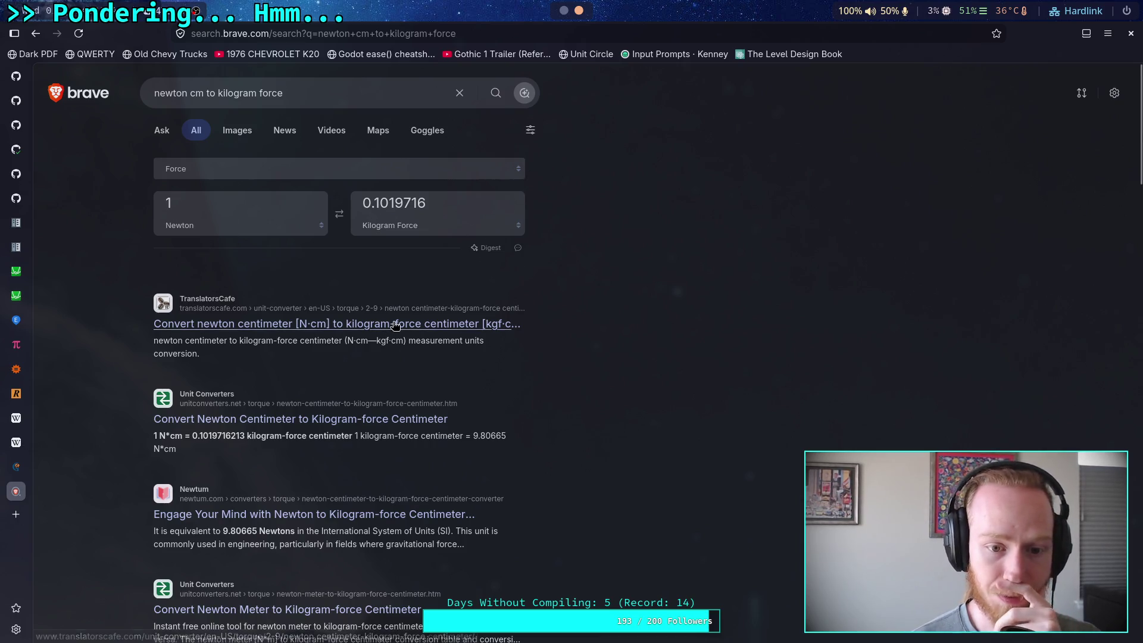
pyautogui.moveTo(473, 435); pyautogui.dragTo(505, 433)
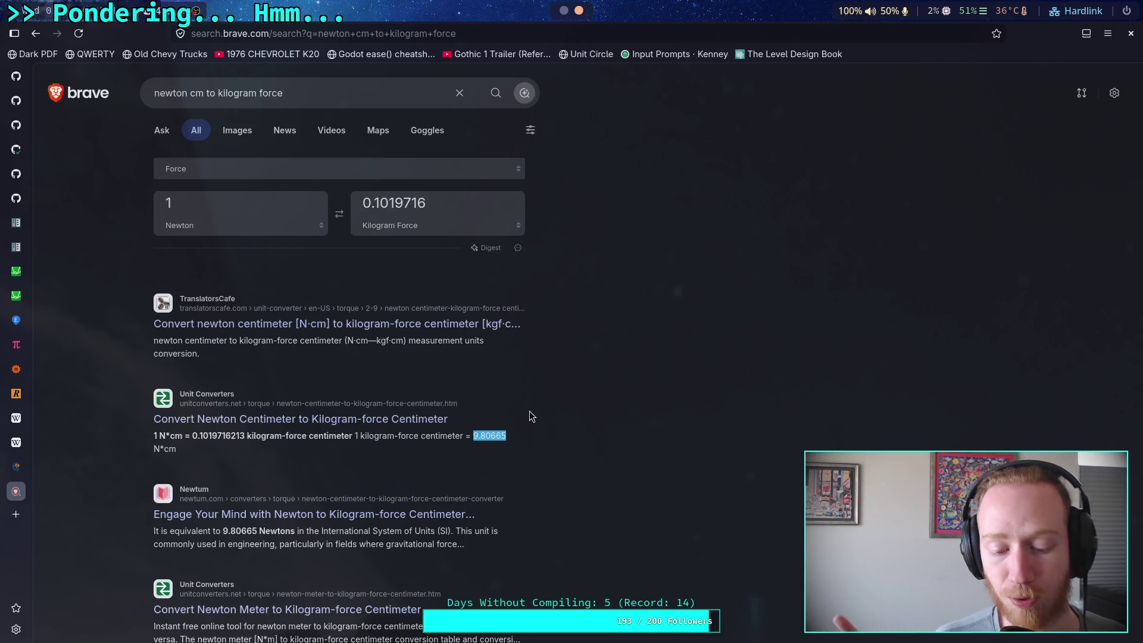
pyautogui.click(562, 10)
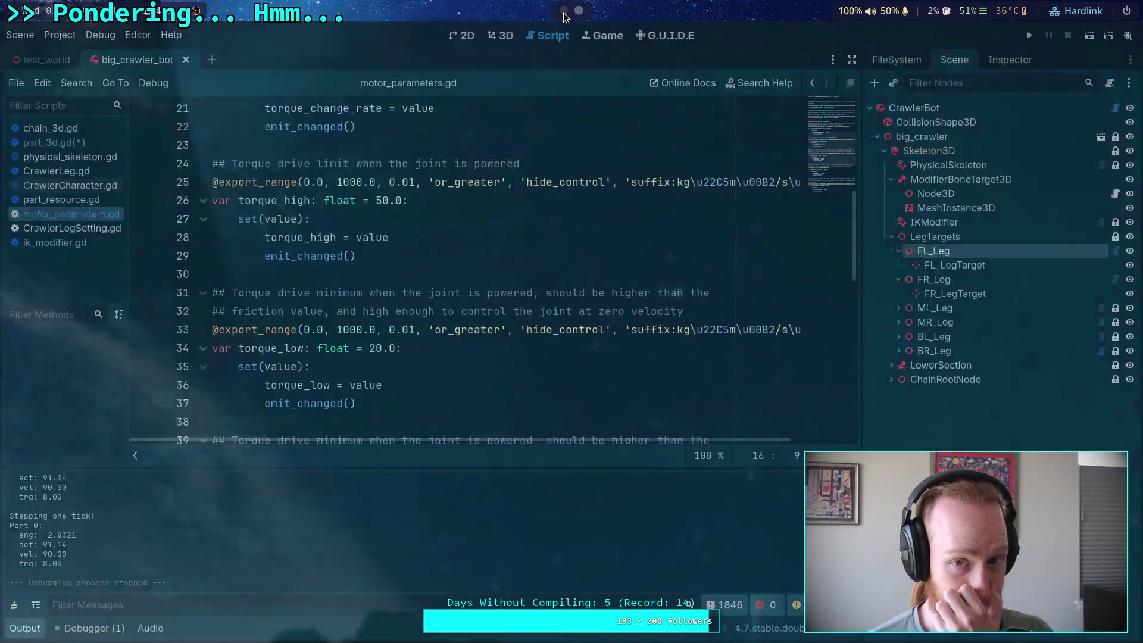